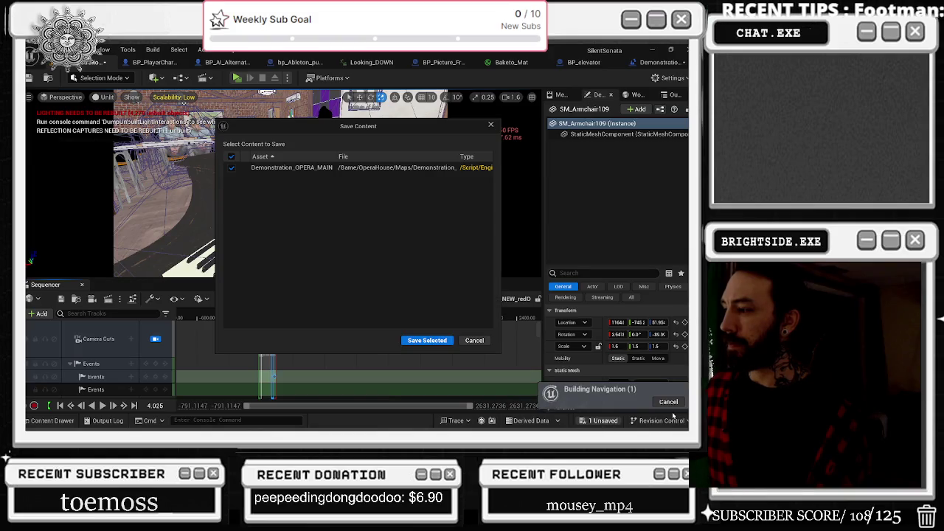
# Save the unsaved Demonstration_OPERA_MAIN level changes with Save Selected.
pyautogui.click(428, 343)
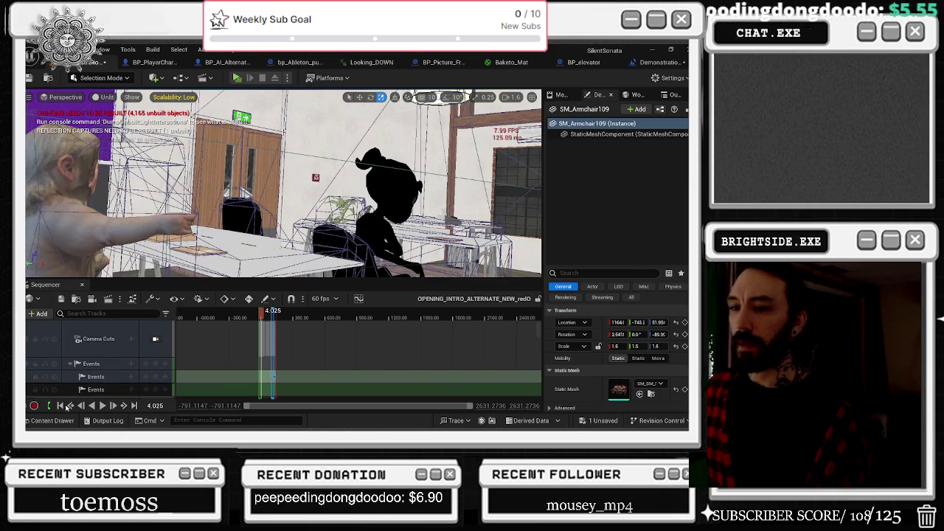
# Rewind the OPENING_INTRO_ALTERNATE_NEW sequence to its start, save it, and enlarge the viewport.
pyautogui.click(59, 406)
pyautogui.click(62, 300)
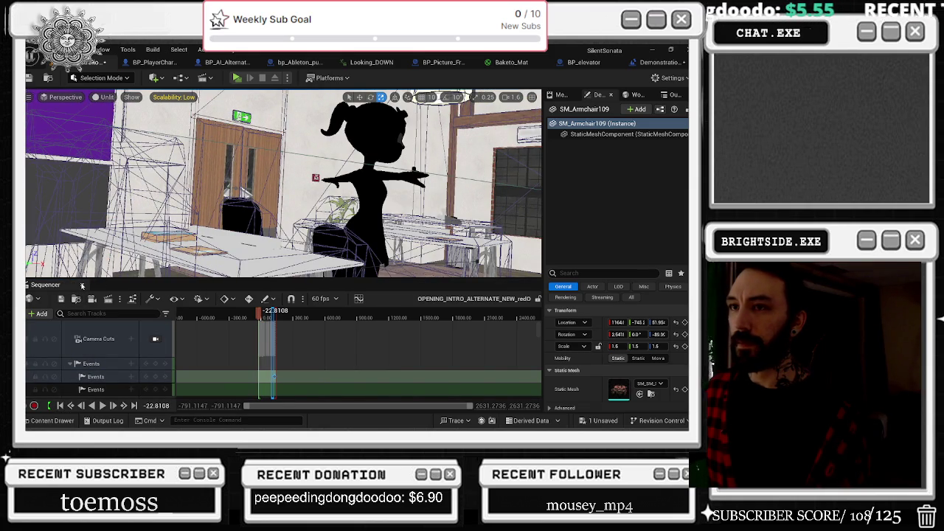
pyautogui.click(82, 285)
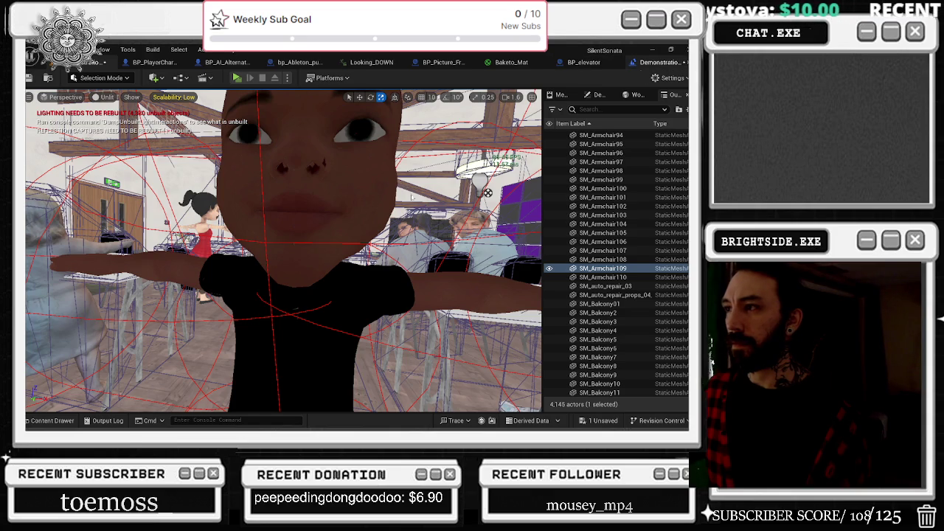
pyautogui.click(659, 62)
pyautogui.hotkey('ctrl', 'space')
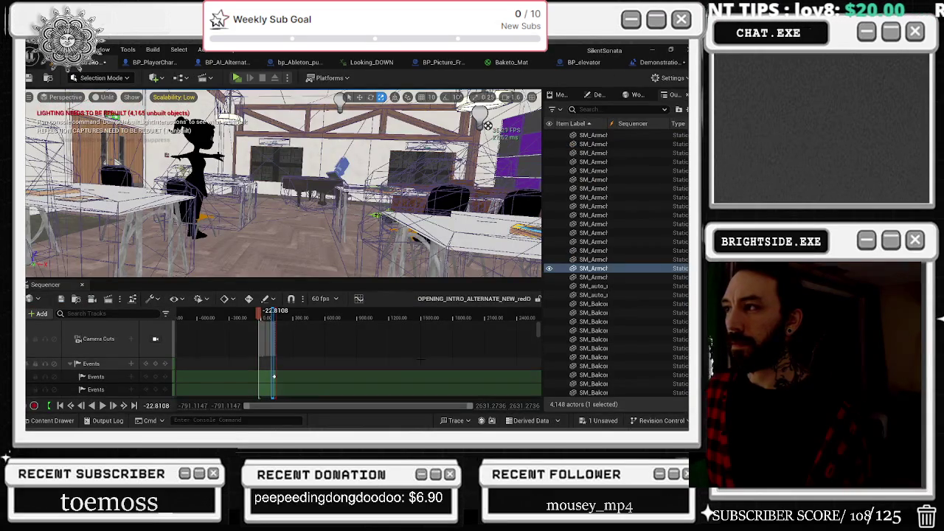
# Lock the viewport to Camera Cuts, switch Unlit to Lit, and bring up Scalability settings.
pyautogui.click(155, 339)
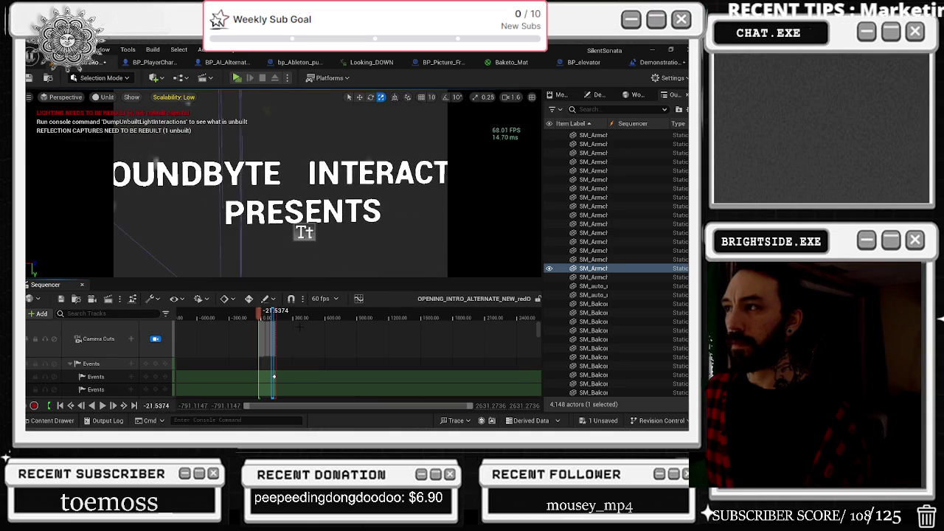
pyautogui.click(103, 97)
pyautogui.click(124, 132)
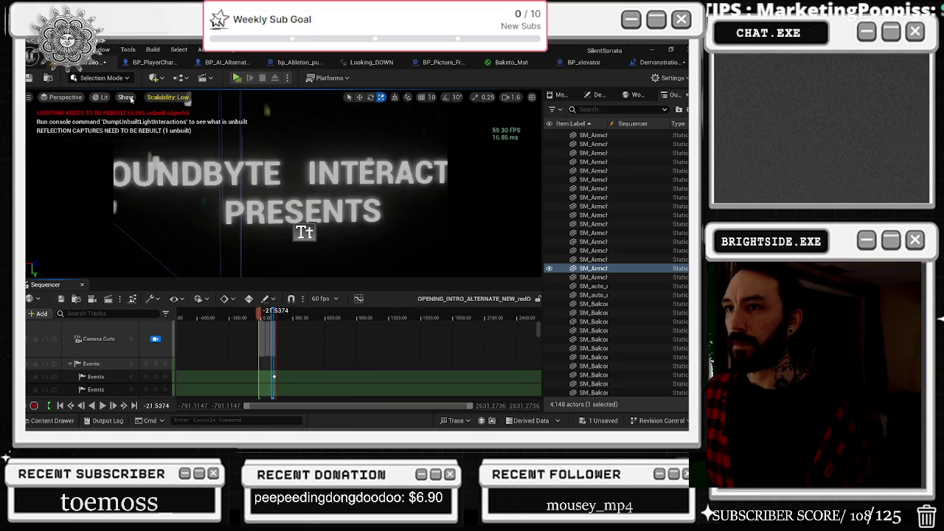
pyautogui.click(168, 96)
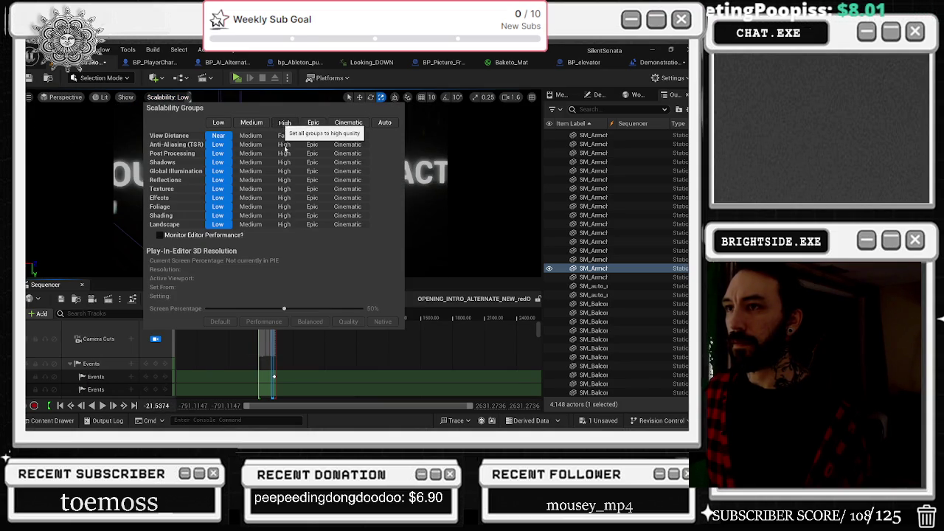
# Set all scalability groups to High, undo the accidental playback range shift, and play from the start.
pyautogui.click(284, 123)
pyautogui.click(427, 317)
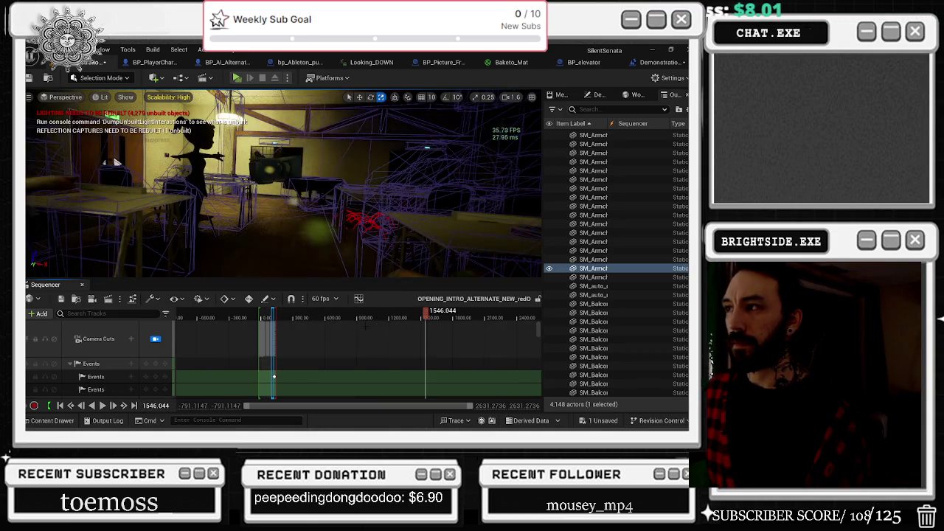
pyautogui.moveTo(259, 310); pyautogui.dragTo(260, 311)
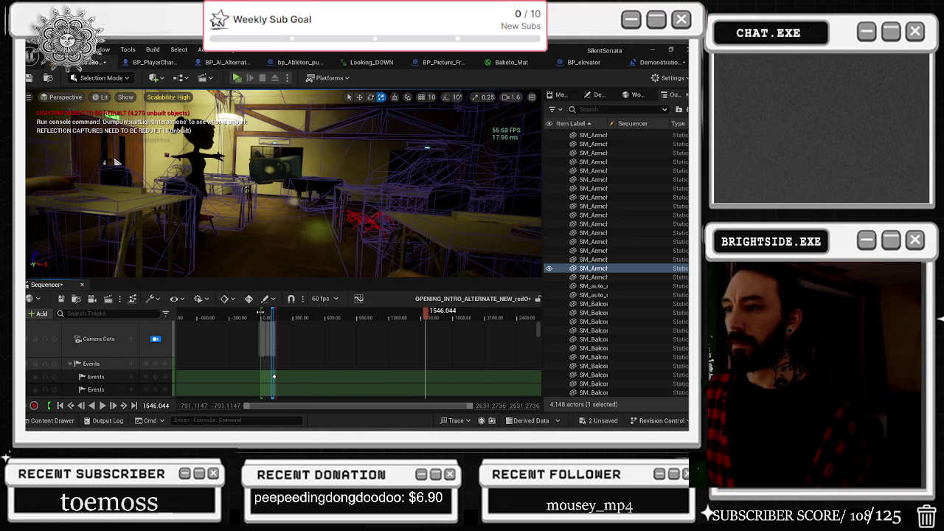
pyautogui.hotkey('ctrl', 'z')
pyautogui.press('space')
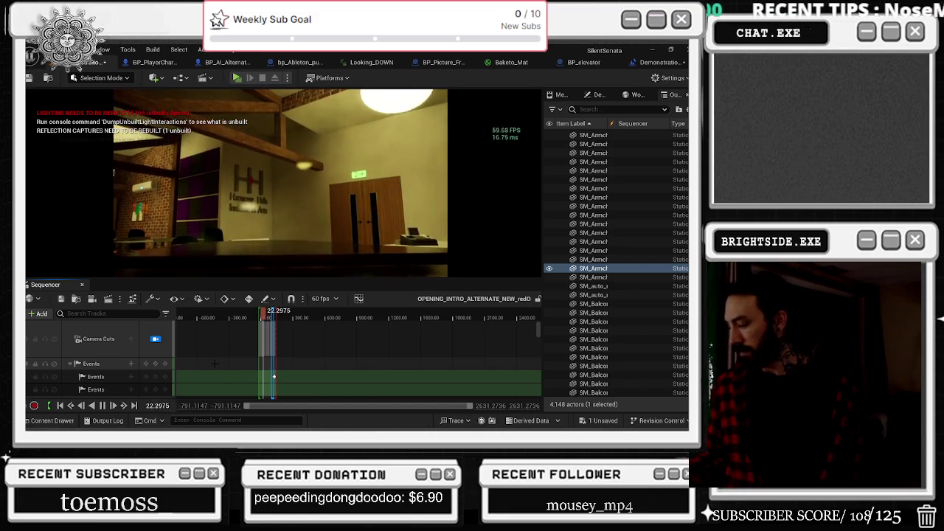
pyautogui.press('Down')
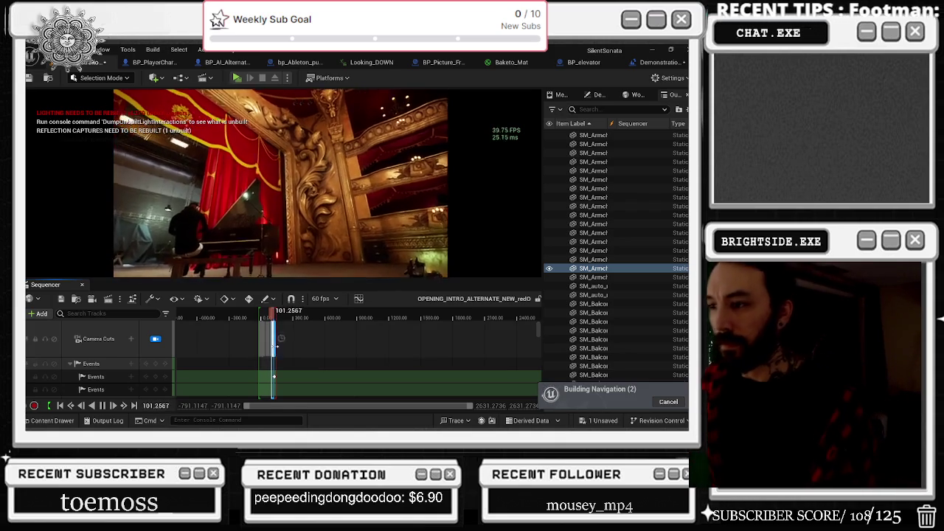
# Zoom into the Sequencer timeline and jump back to replay the earlier camera cuts.
pyautogui.scroll(10, 268, 339)
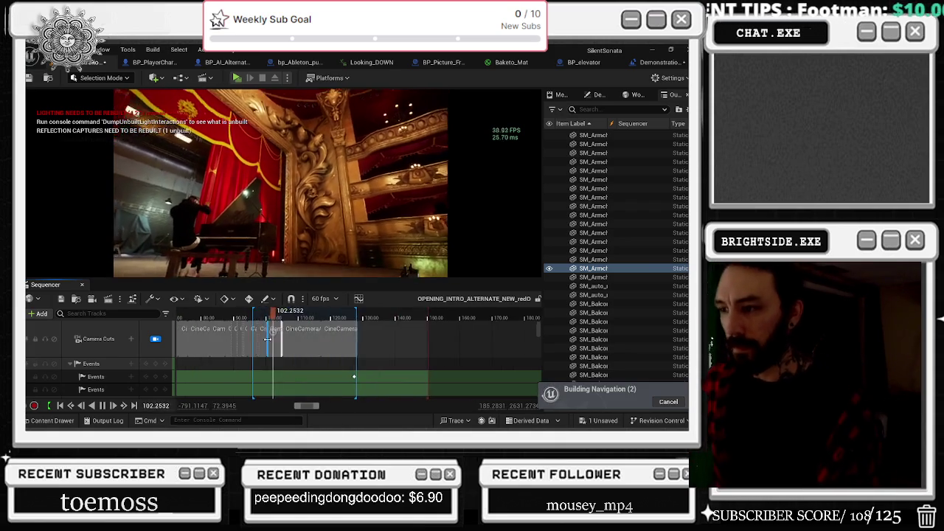
pyautogui.click(238, 317)
pyautogui.scroll(3, 203, 316)
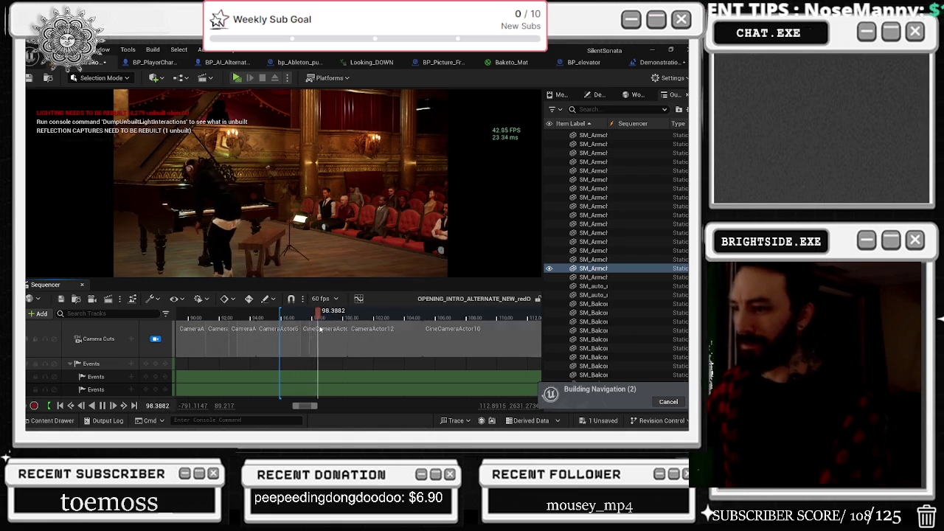
pyautogui.scroll(2, 320, 330)
pyautogui.click(269, 317)
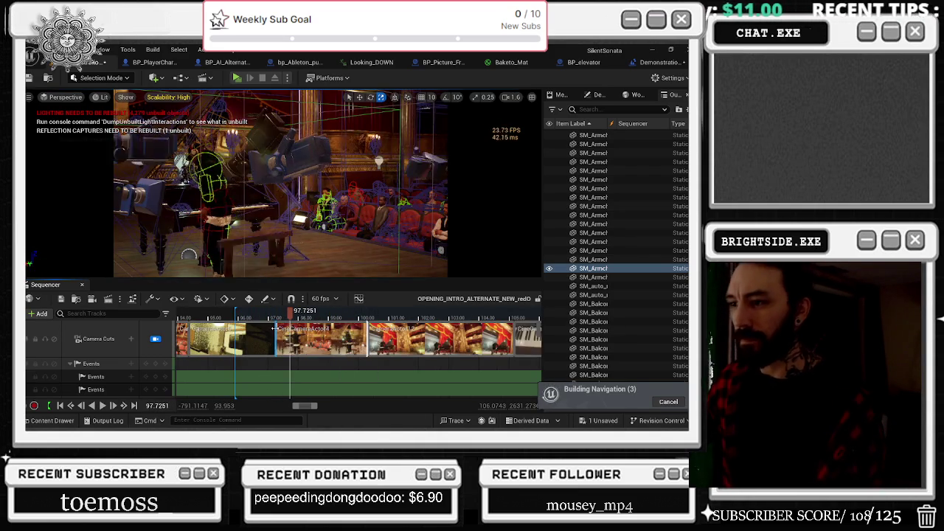
pyautogui.hscroll(-2, 360, 354)
pyautogui.press('space')
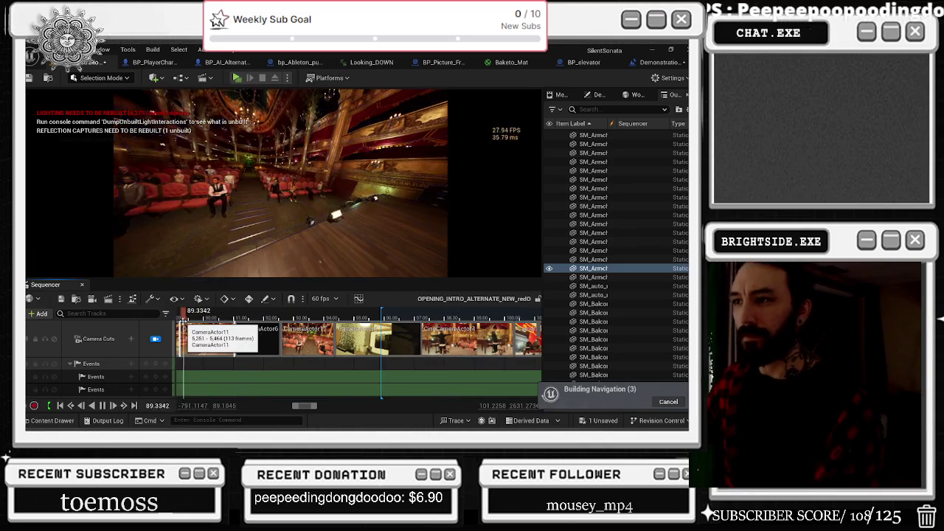
# Rewatch the audience shot, stop near 79, and park the playhead at 82.74.
pyautogui.click(195, 315)
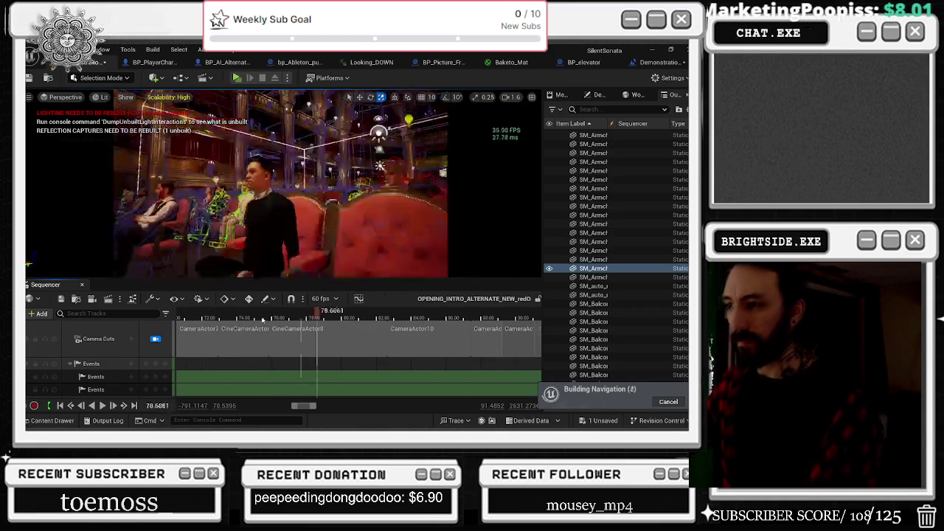
pyautogui.click(275, 318)
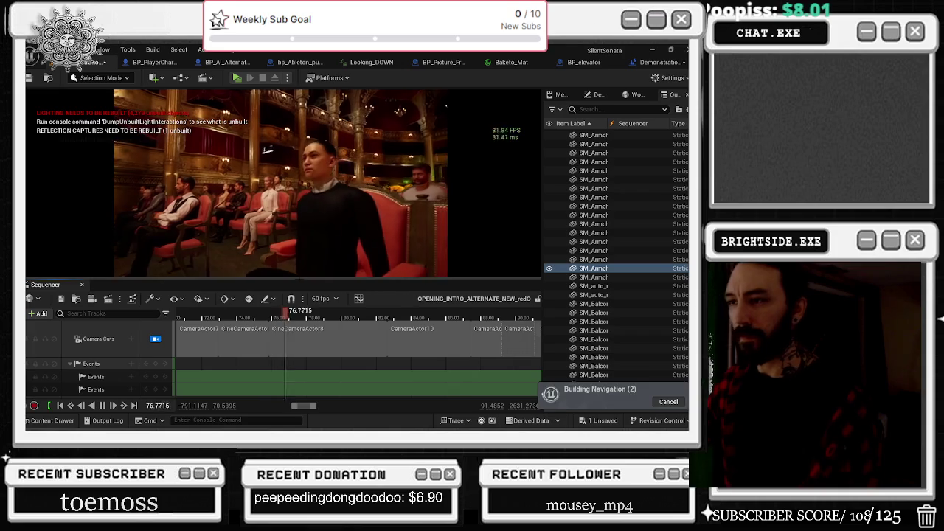
pyautogui.click(331, 316)
pyautogui.moveTo(330, 316); pyautogui.dragTo(393, 320)
pyautogui.click(389, 317)
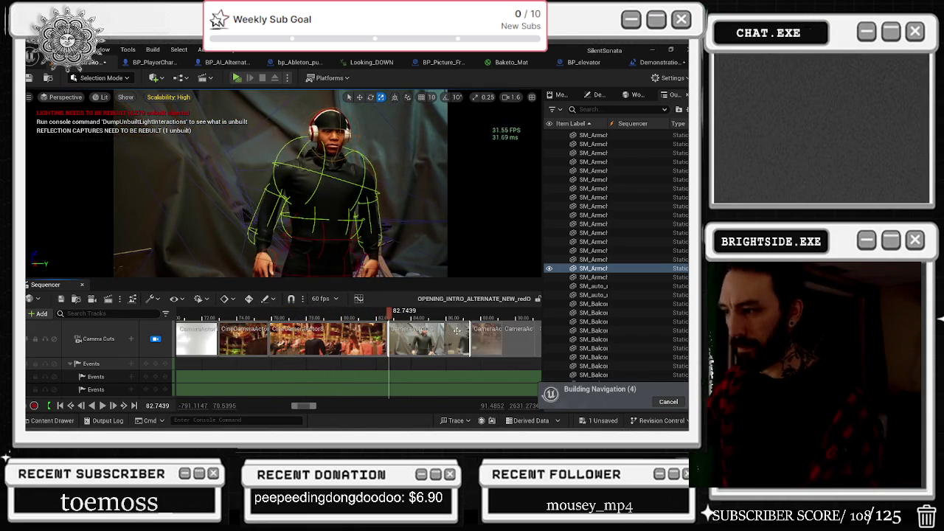
pyautogui.hscroll(2, 471, 347)
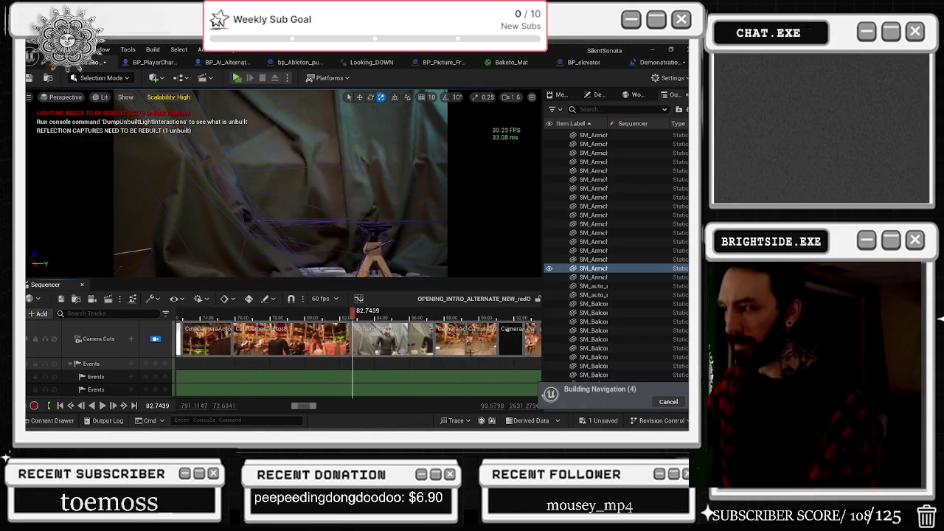
pyautogui.rightClick(471, 341)
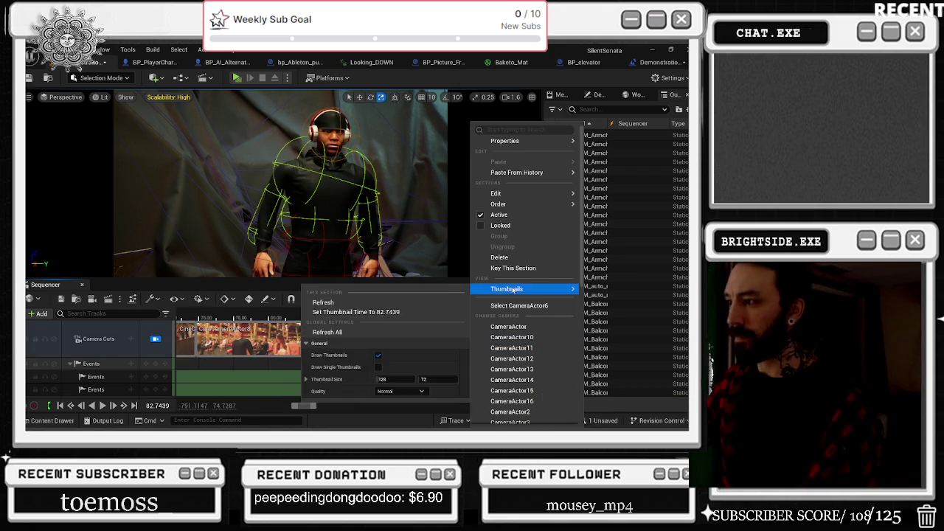
# Check the shots at 86.7 and 82.63, then select the theatre camera cut's camera.
pyautogui.click(450, 315)
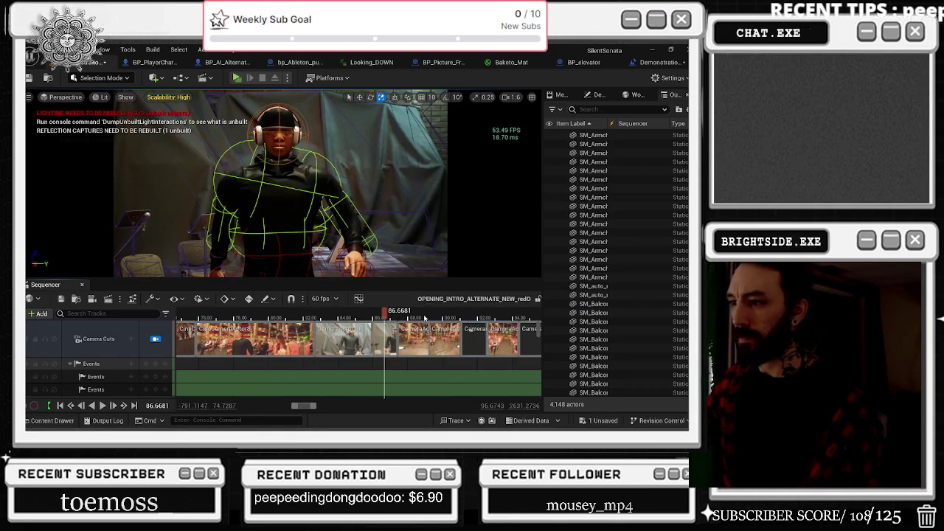
pyautogui.click(315, 315)
pyautogui.rightClick(472, 339)
pyautogui.press('Escape')
pyautogui.click(506, 337)
# Pilot CameraActor6 in the viewport and select its Location keys at 90.79.
pyautogui.scroll(-1, 323, 347)
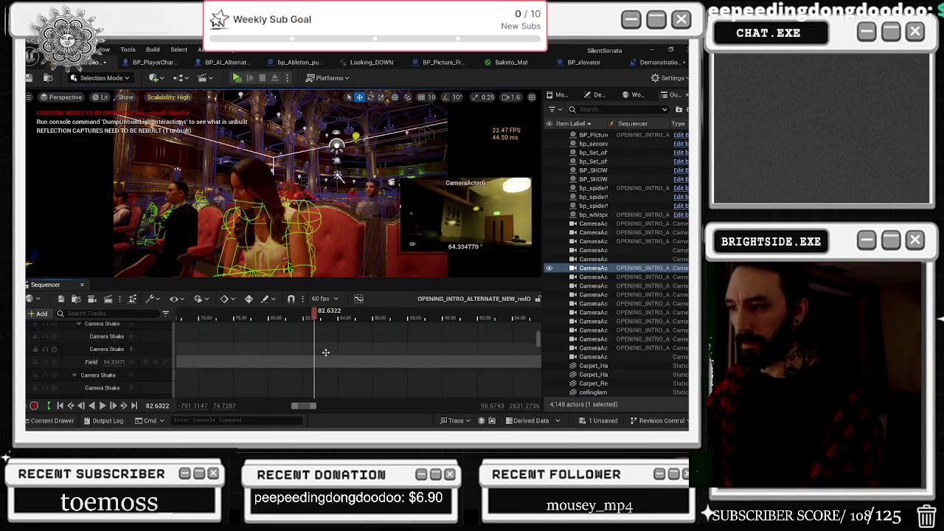
pyautogui.scroll(3, 331, 351)
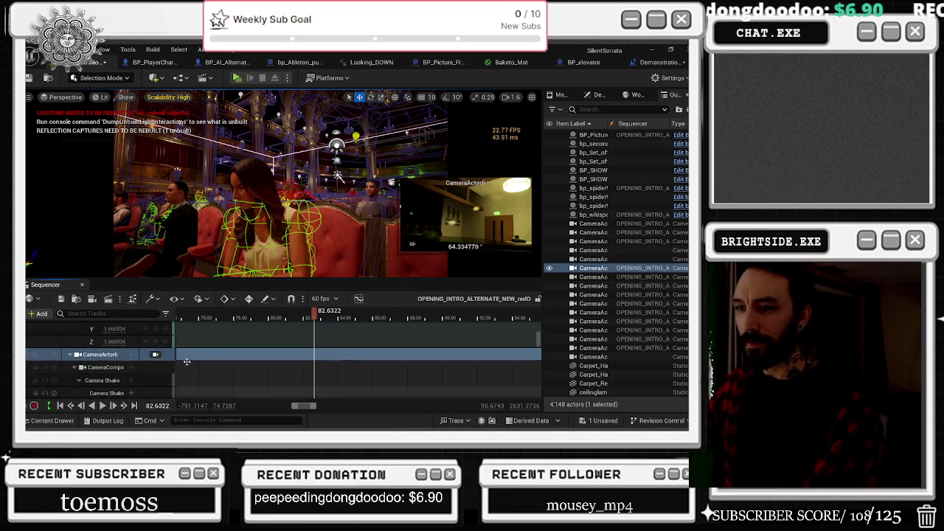
pyautogui.click(156, 354)
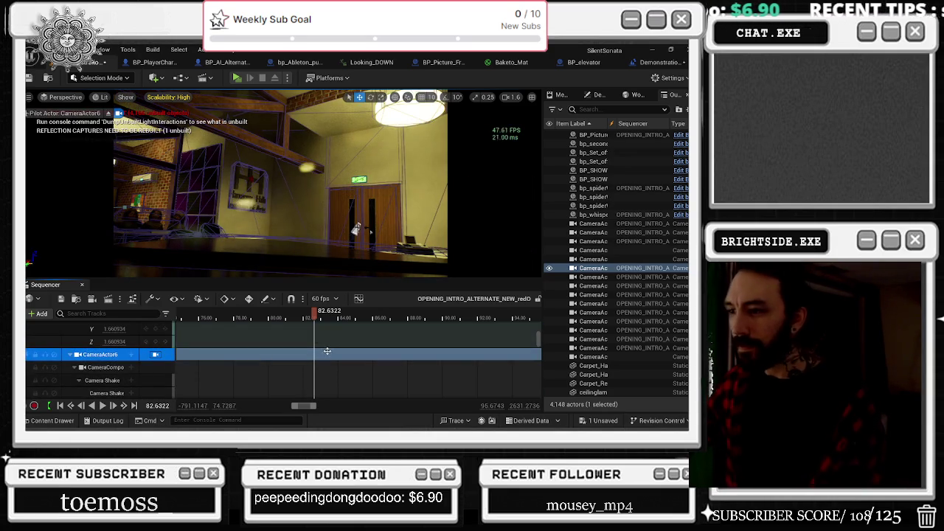
pyautogui.scroll(-3, 325, 350)
pyautogui.moveTo(382, 347)
pyautogui.mouseDown()
pyautogui.moveTo(443, 391)
pyautogui.moveTo(465, 391)
pyautogui.mouseUp()
pyautogui.click(456, 378)
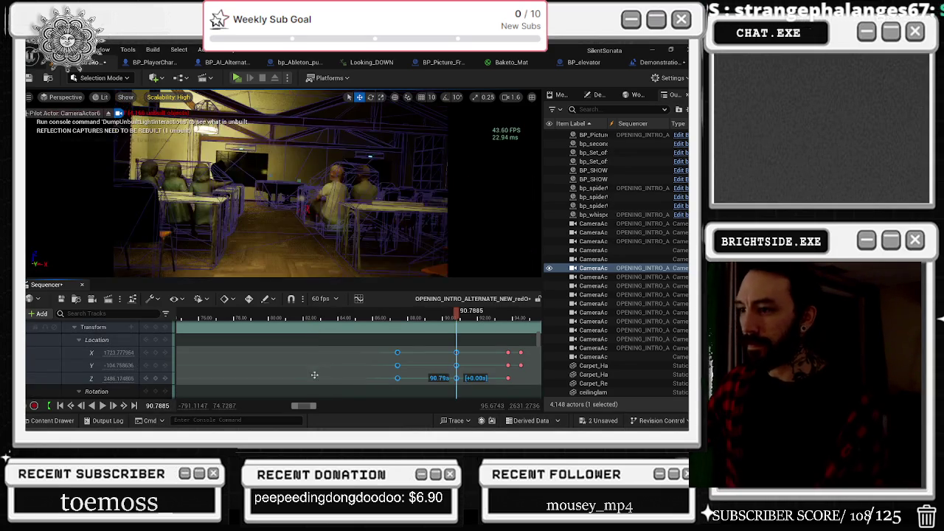
# Move the selected Location keys several seconds earlier and check the camera move around 81.65 and 77.
pyautogui.moveTo(314, 375); pyautogui.dragTo(303, 342)
pyautogui.click(296, 315)
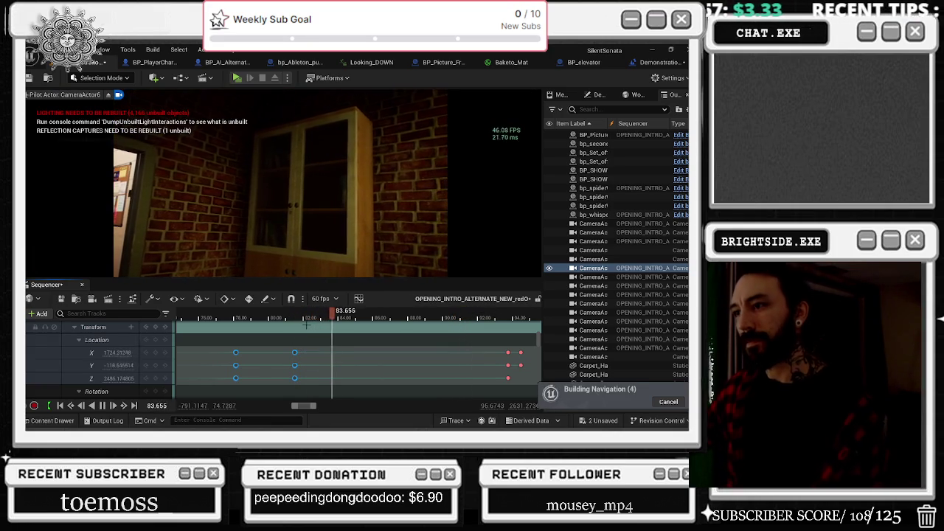
pyautogui.scroll(-2, 180, 317)
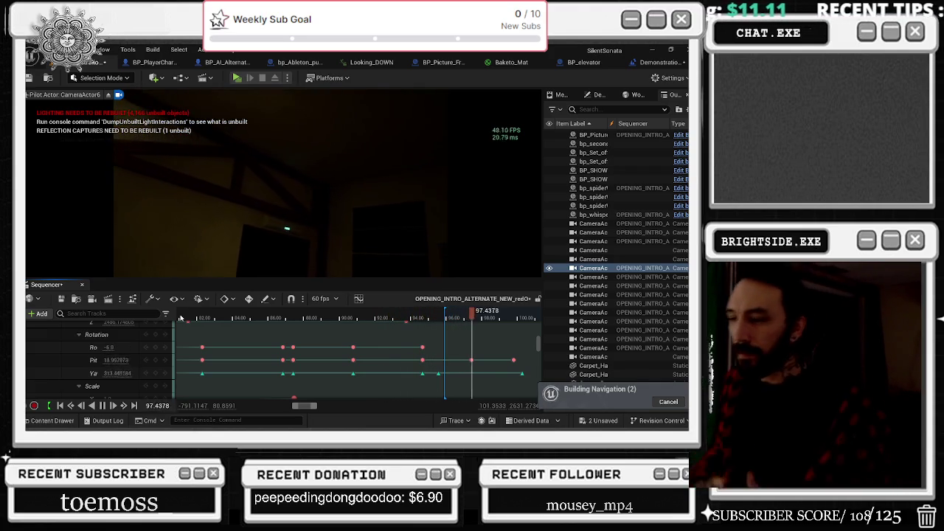
pyautogui.scroll(-3, 295, 346)
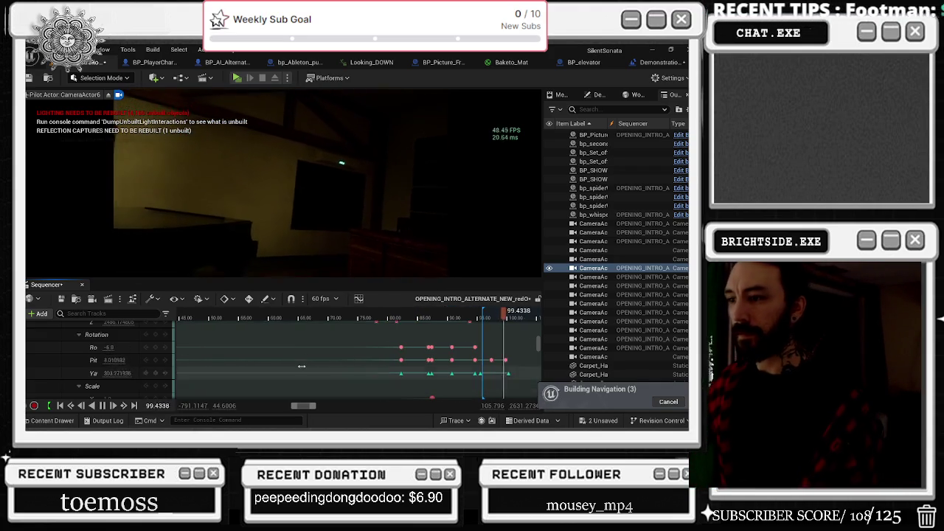
pyautogui.click(381, 316)
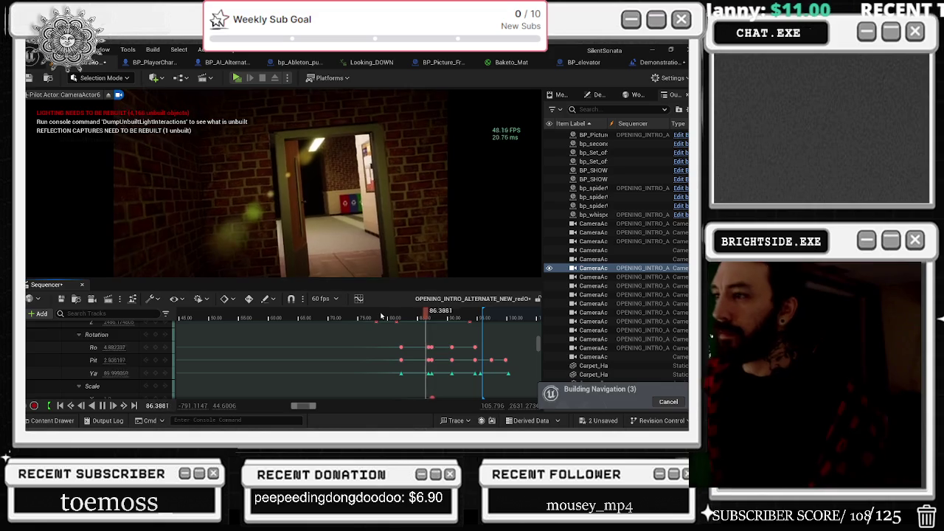
pyautogui.scroll(3, 450, 375)
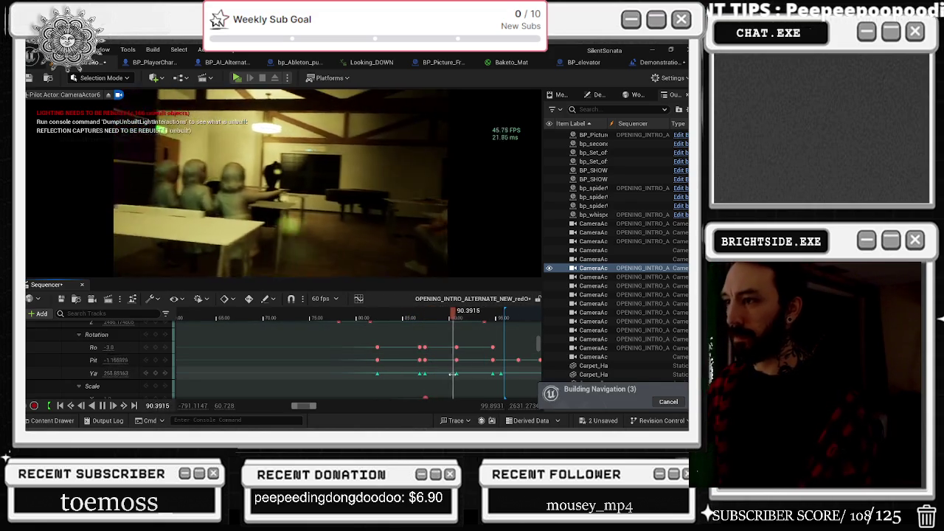
# Shift two columns of rotation keys slightly later, then start filtering tracks by 'pain'.
pyautogui.press('space')
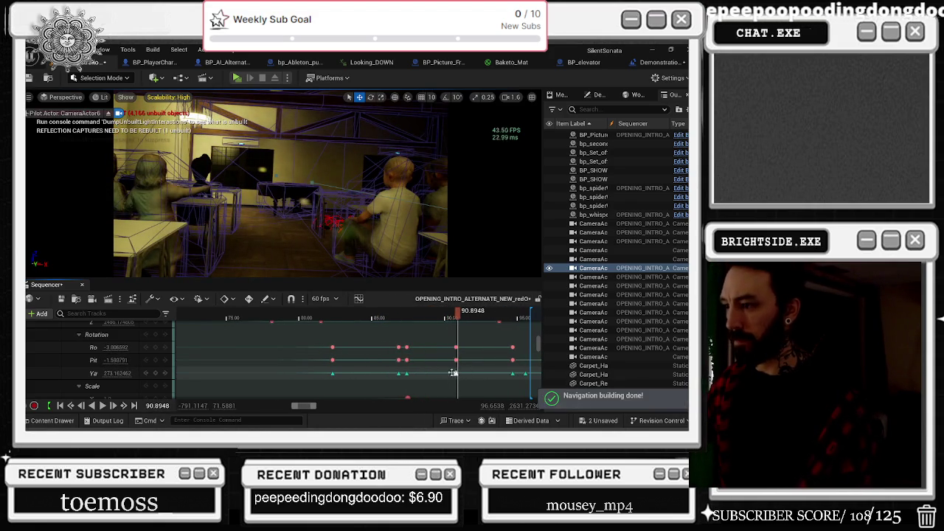
pyautogui.scroll(2, 467, 371)
pyautogui.moveTo(391, 341)
pyautogui.mouseDown()
pyautogui.moveTo(410, 378)
pyautogui.moveTo(435, 373)
pyautogui.mouseUp()
pyautogui.moveTo(442, 317); pyautogui.dragTo(329, 319)
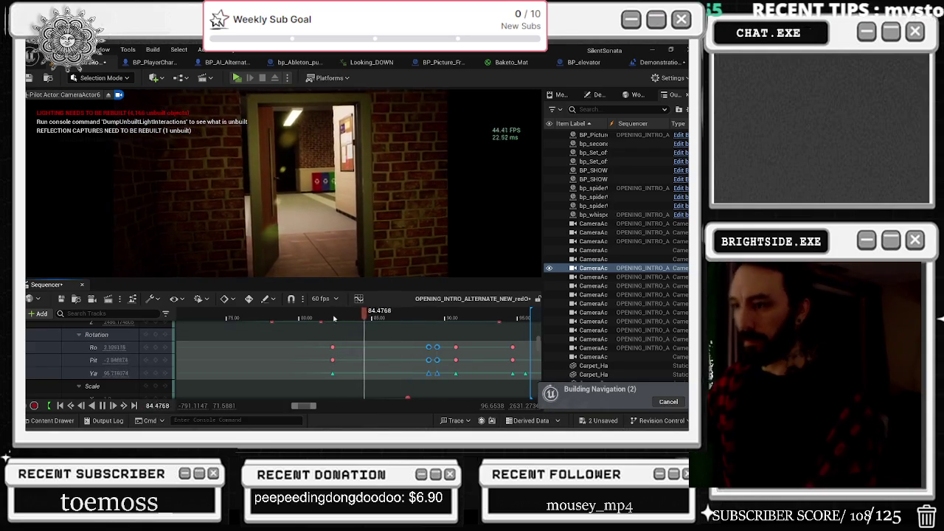
pyautogui.press('space')
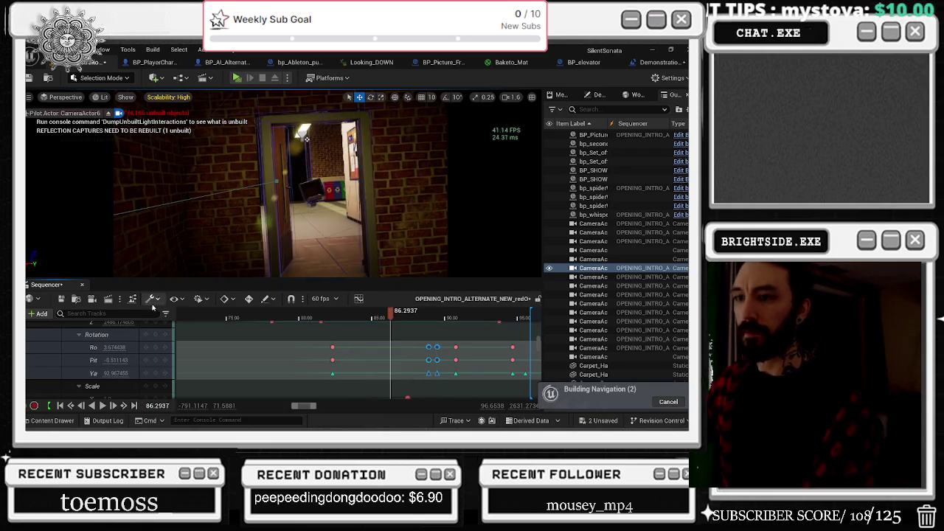
pyautogui.write('pain')
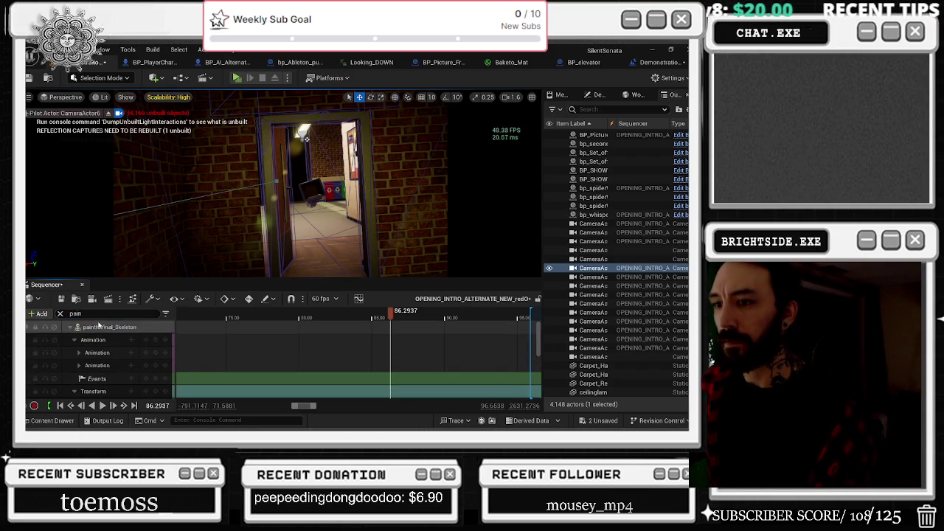
# Select the paintfulfinal_Skeleton track, clear the search filter, and select CameraActor10 from its camera cut.
pyautogui.click(100, 329)
pyautogui.doubleClick(101, 329)
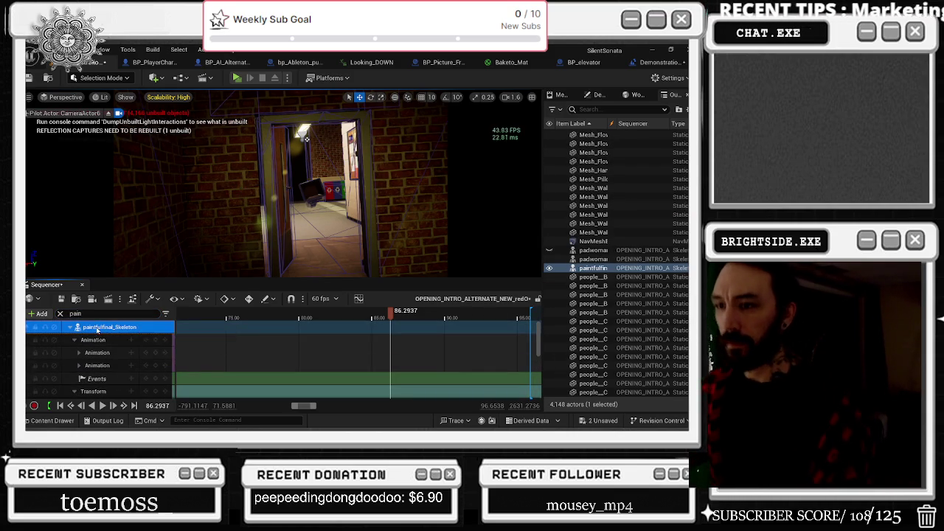
pyautogui.click(61, 313)
pyautogui.rightClick(389, 339)
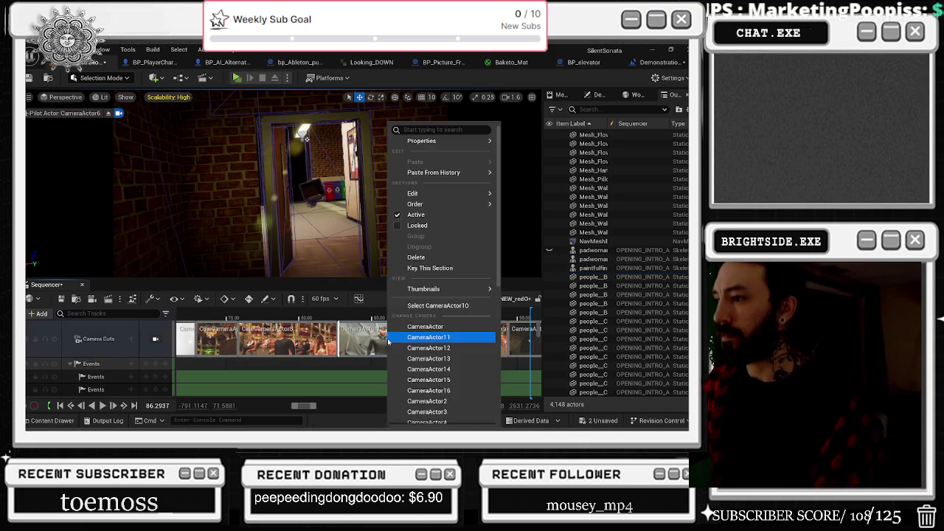
pyautogui.click(459, 306)
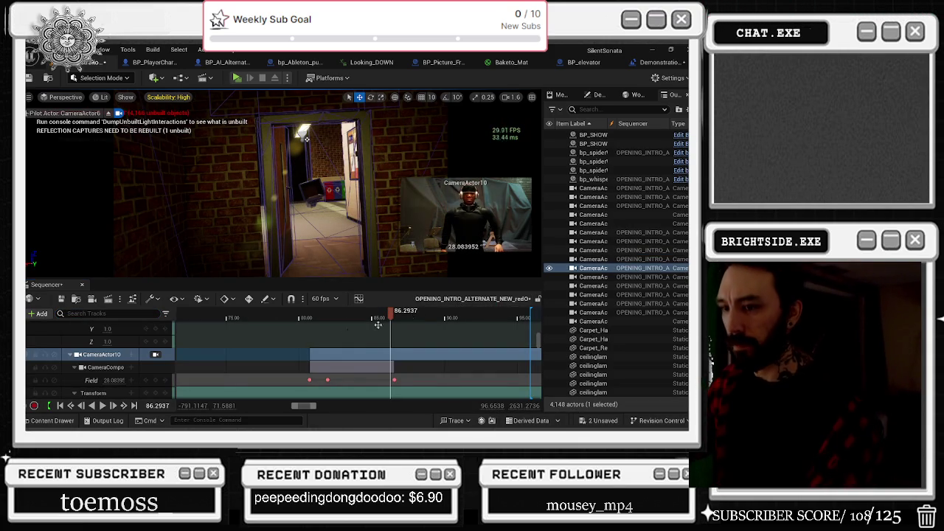
# Select CameraActor6 from another camera cut and scrub the sequence back to about 85.
pyautogui.scroll(3, 443, 343)
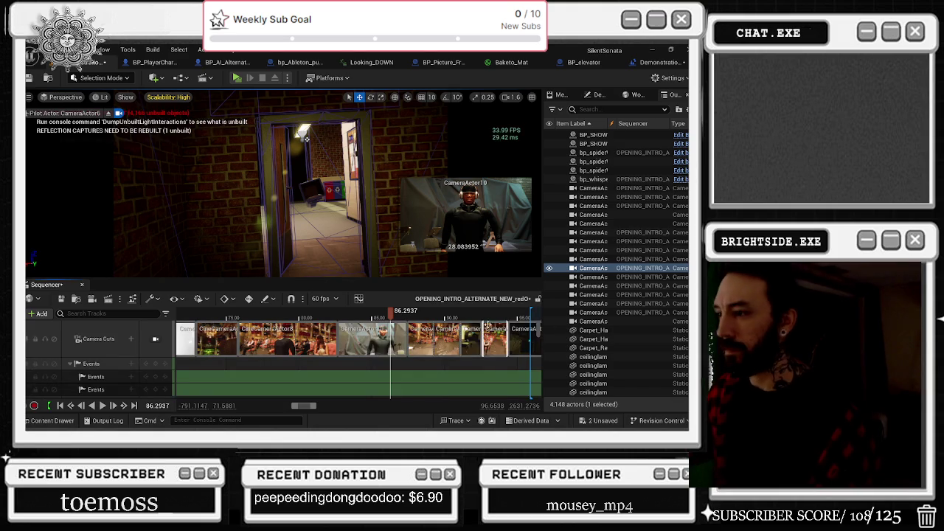
pyautogui.rightClick(473, 339)
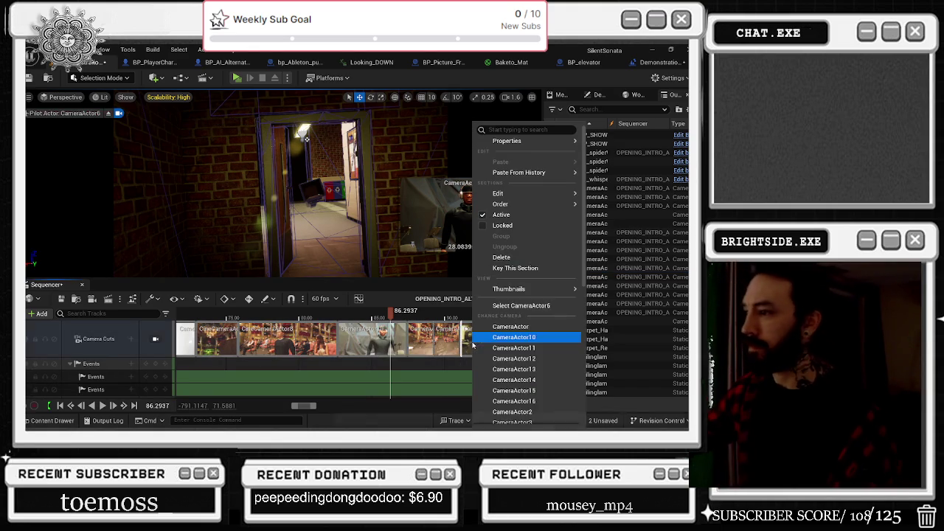
pyautogui.click(507, 308)
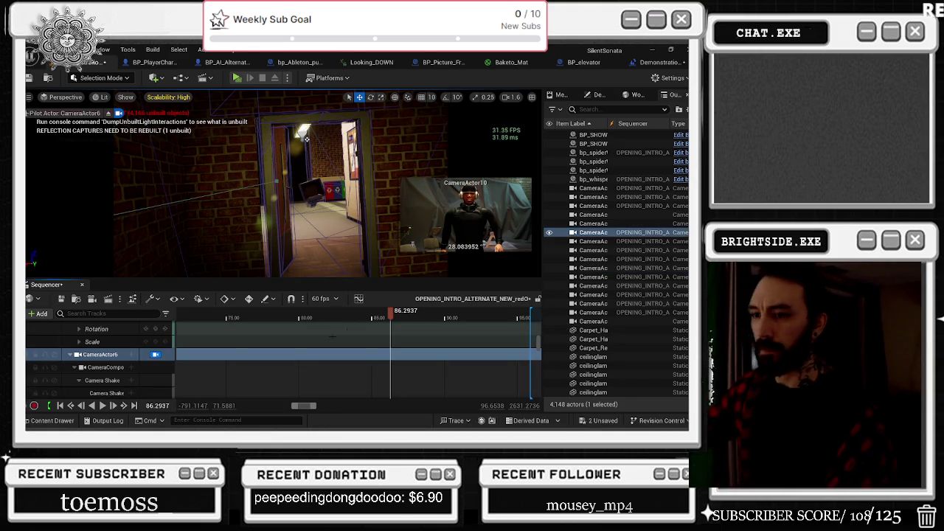
pyautogui.scroll(5, 540, 337)
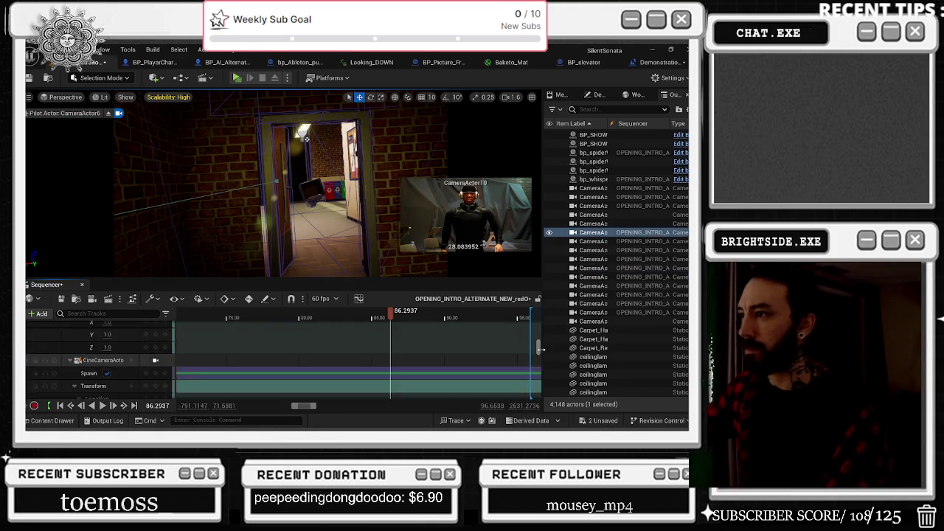
pyautogui.scroll(5, 542, 333)
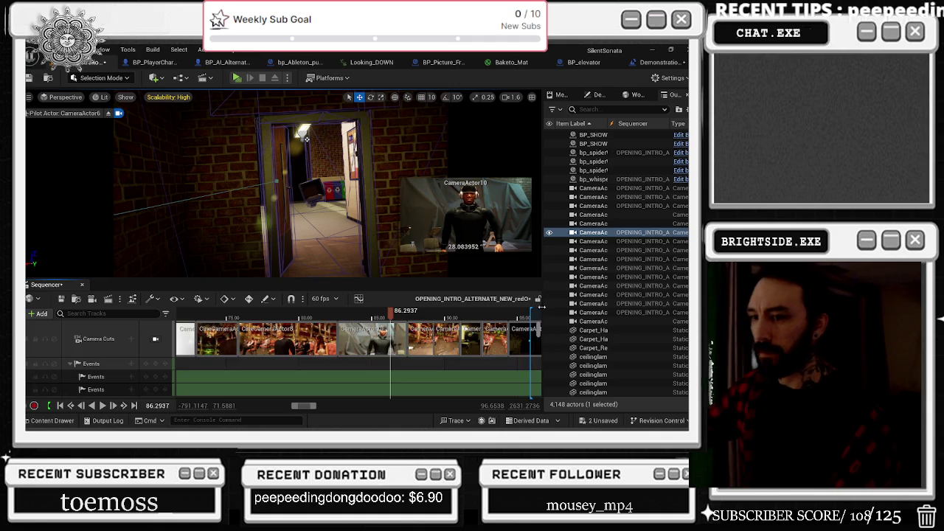
pyautogui.rightClick(467, 334)
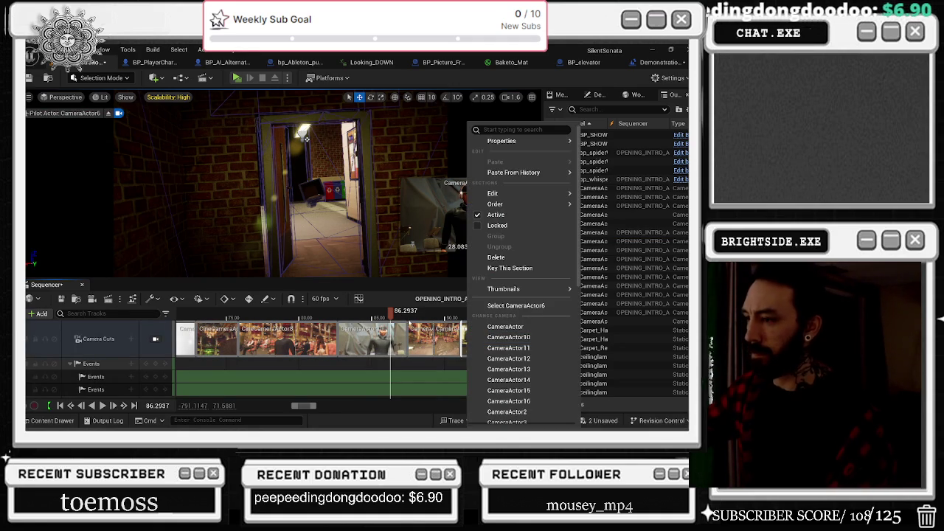
pyautogui.moveTo(392, 316); pyautogui.dragTo(378, 316)
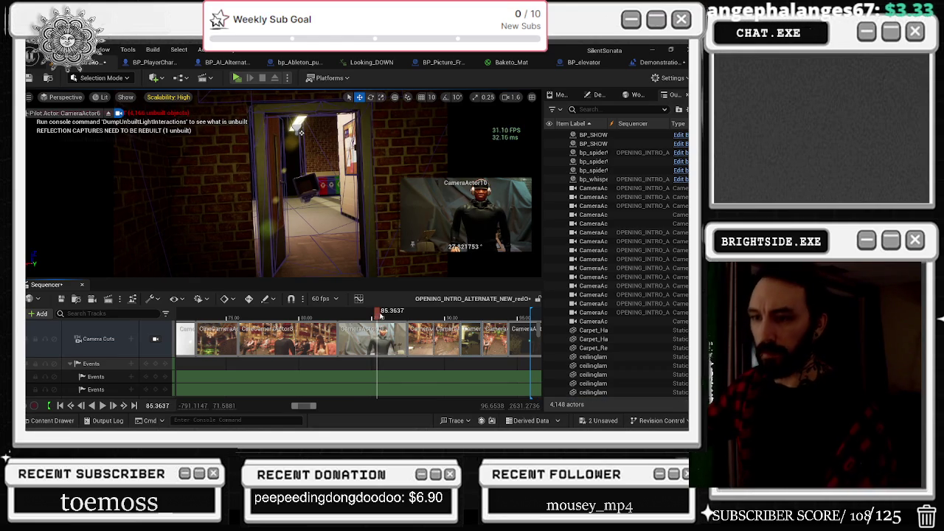
# Re-filter the tracks with 'pain' and switch to the YouTube browser window.
pyautogui.click(81, 313)
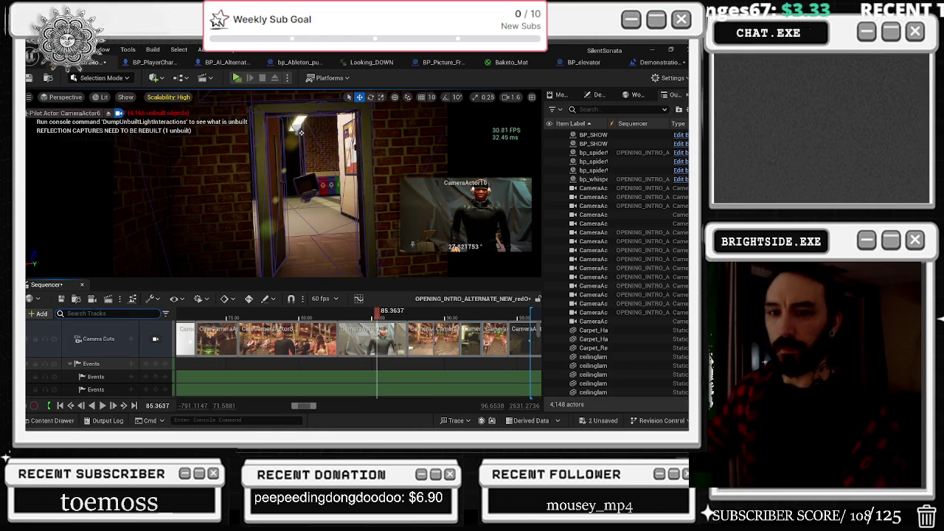
pyautogui.write('pain')
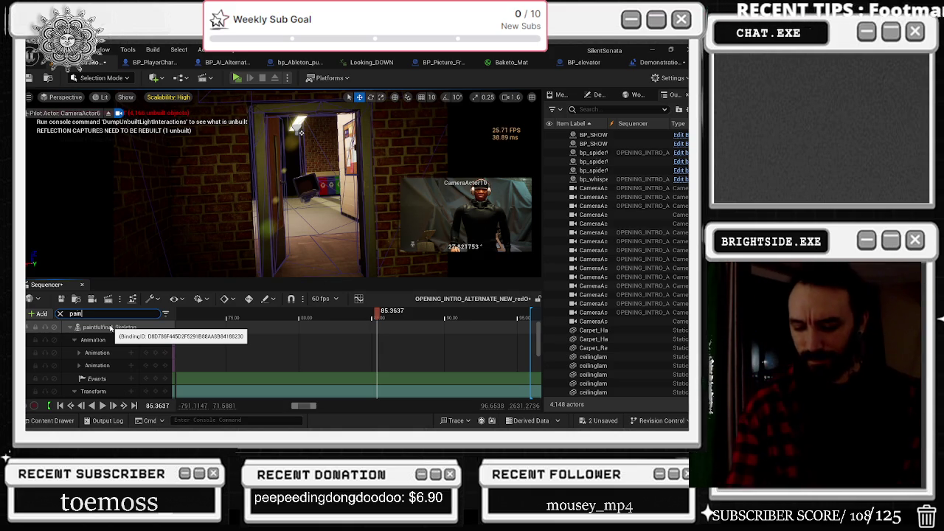
pyautogui.hotkey('alt', 'Tab')
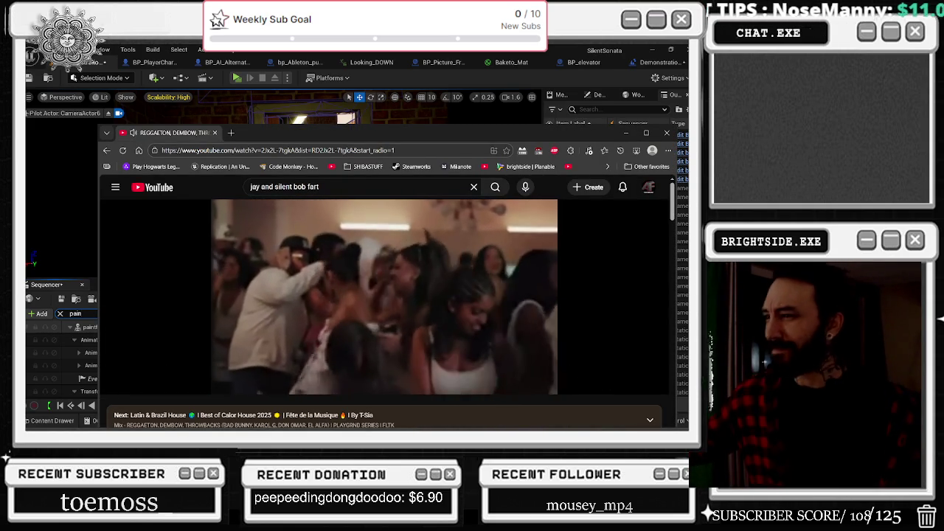
# Show the mix's chapters, rewind from about 12:02 to 11:53, and scroll to the chapter list.
pyautogui.moveTo(215, 428)
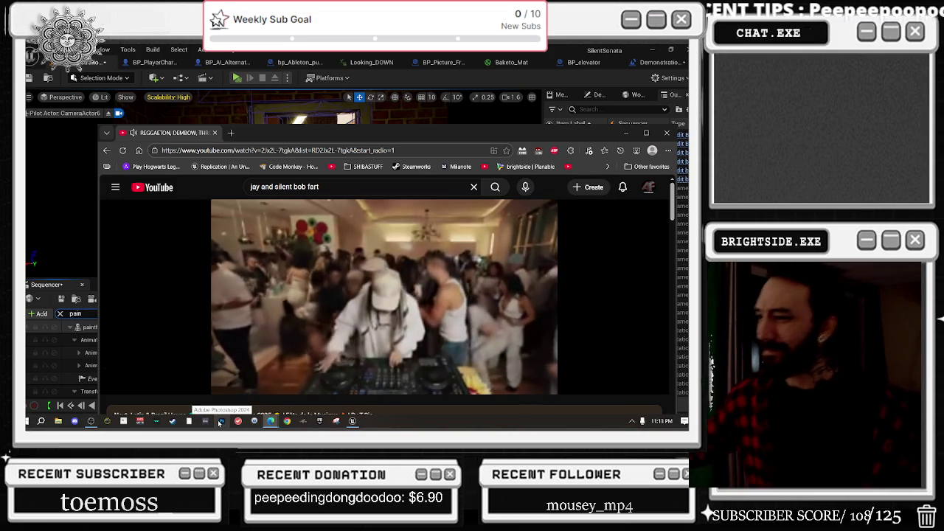
pyautogui.moveTo(285, 356)
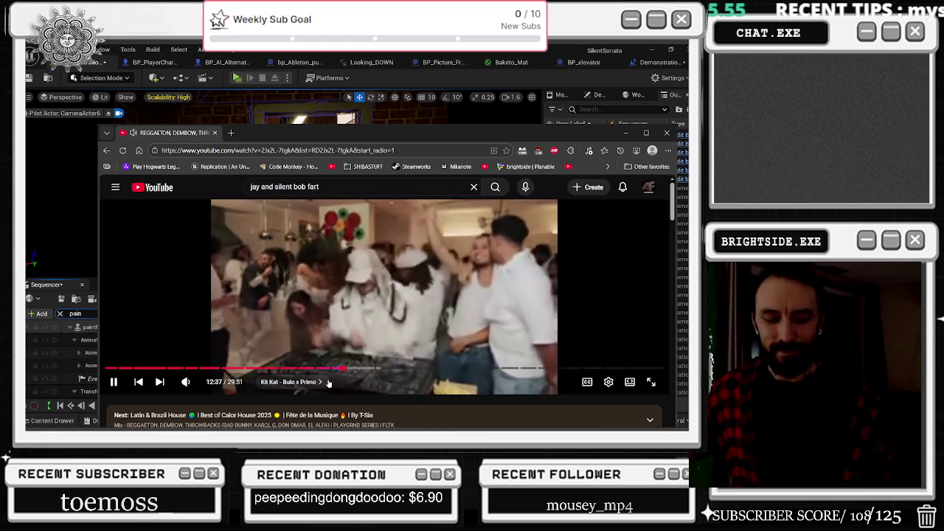
pyautogui.click(325, 382)
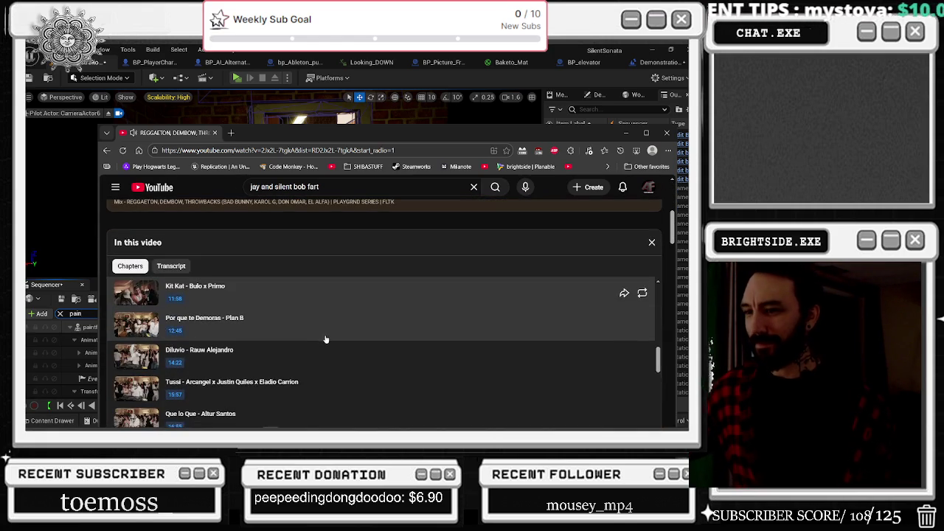
pyautogui.scroll(3, 544, 234)
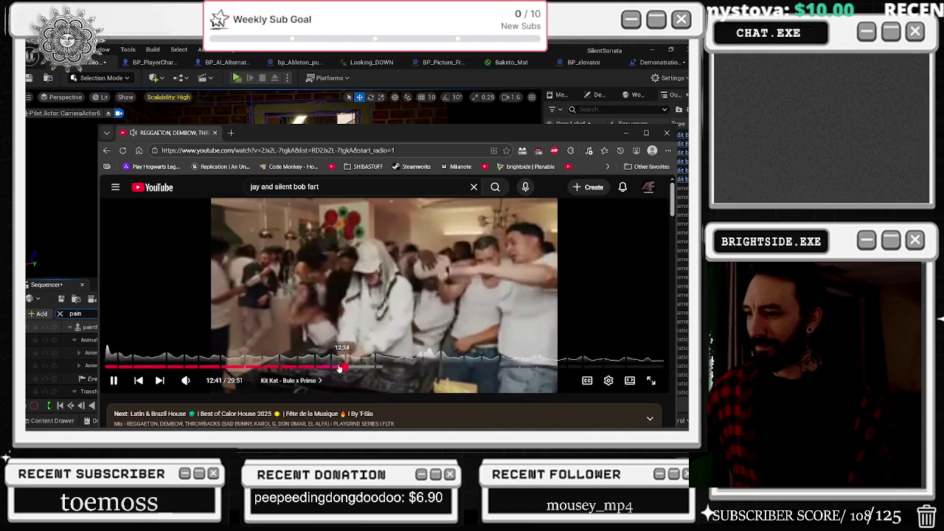
pyautogui.click(332, 367)
pyautogui.click(329, 366)
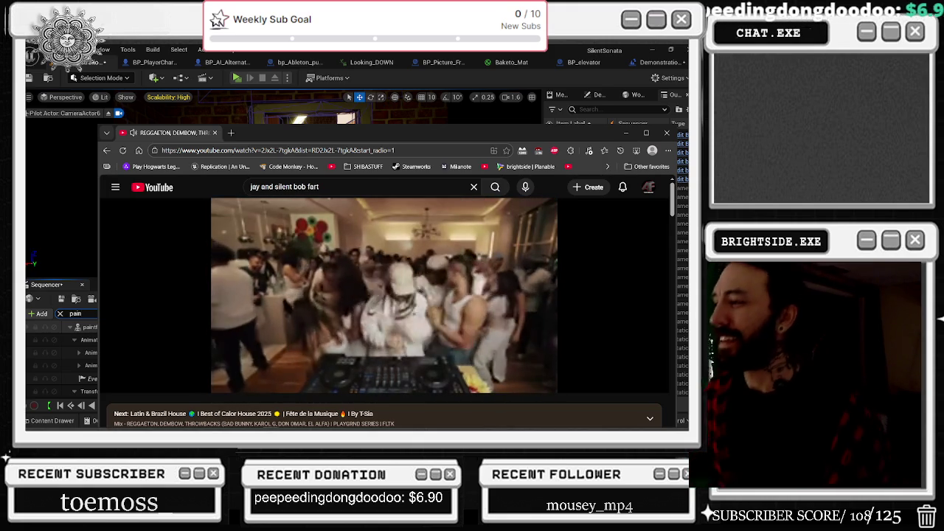
pyautogui.moveTo(437, 293)
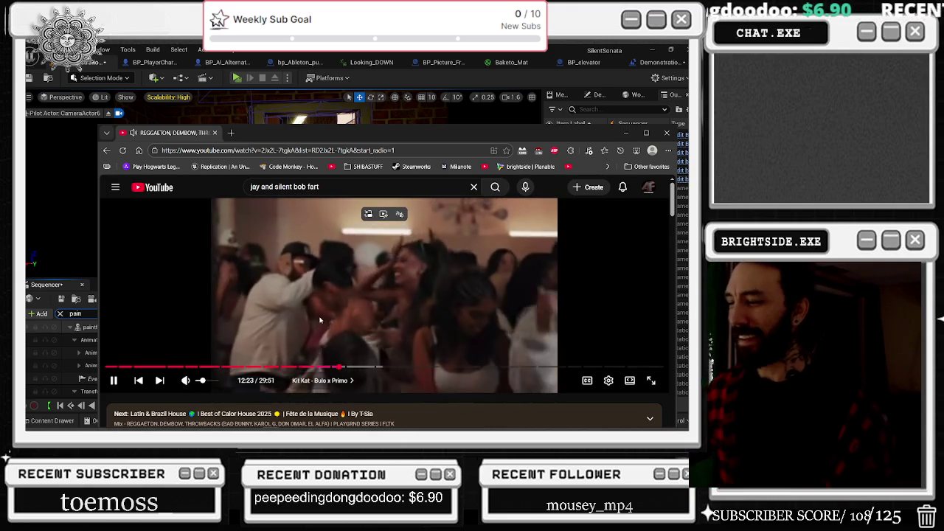
pyautogui.scroll(-3, 427, 299)
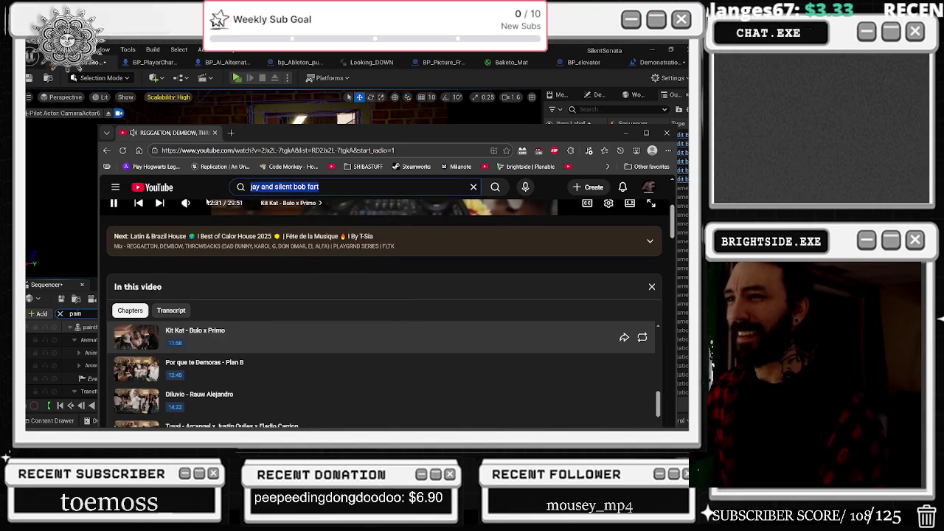
# Search YouTube for 'kat bulo x primo' and open the GØNZA KITKAT video in a new tab.
pyautogui.write('kitkat')
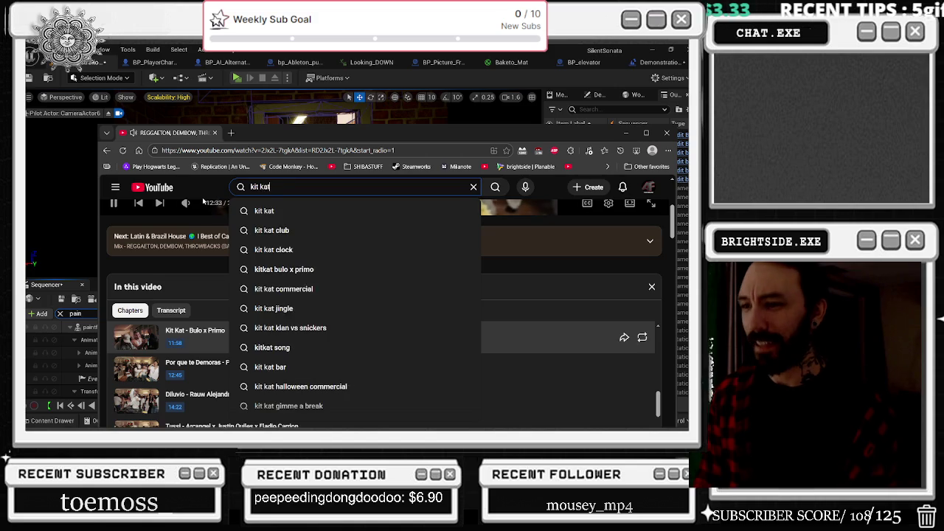
pyautogui.write(' bulo x primo')
pyautogui.press('Return')
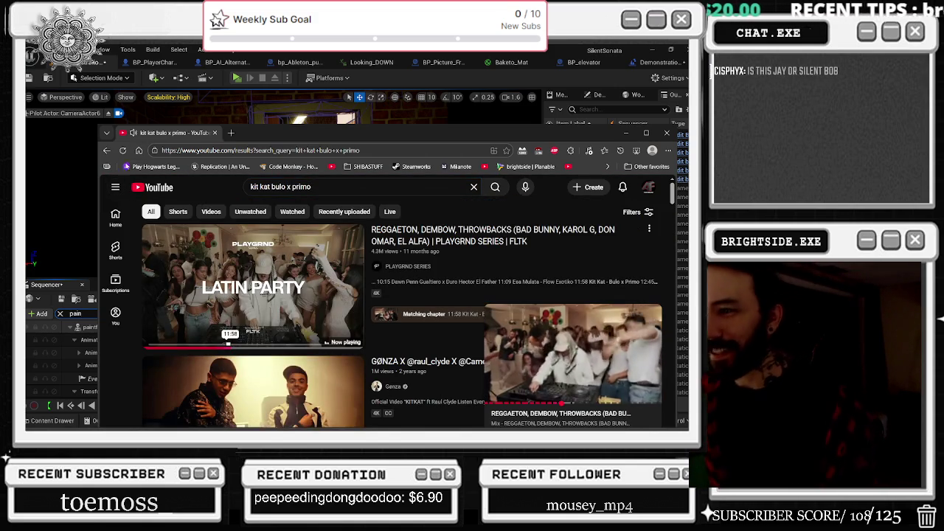
pyautogui.scroll(-2, 347, 269)
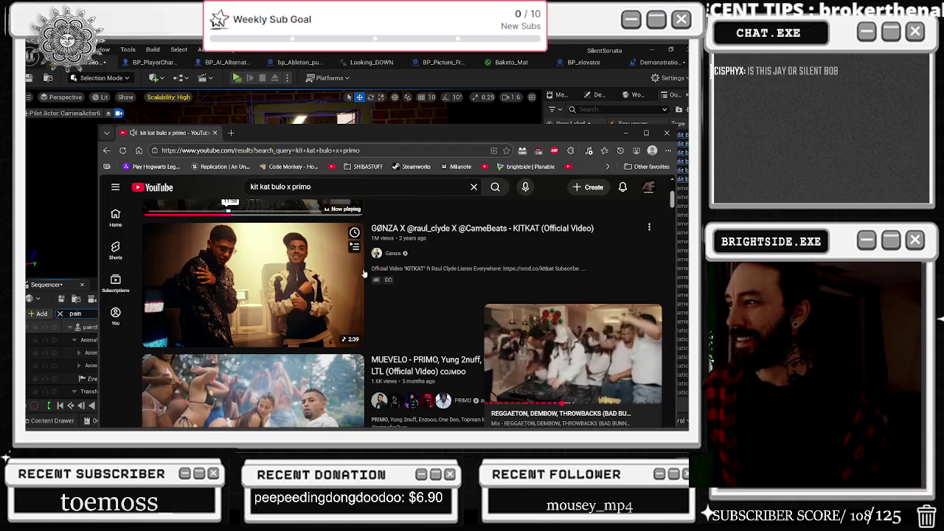
pyautogui.middleClick(325, 270)
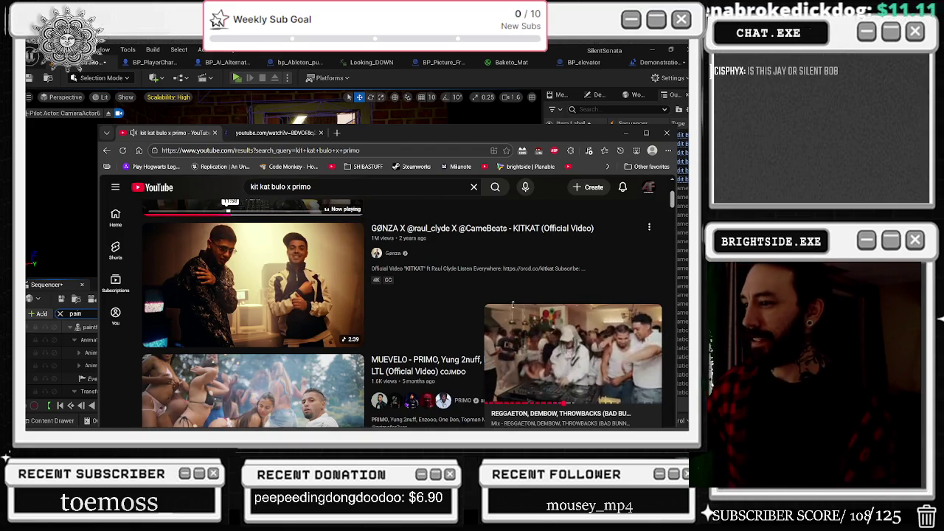
pyautogui.scroll(-1, 527, 294)
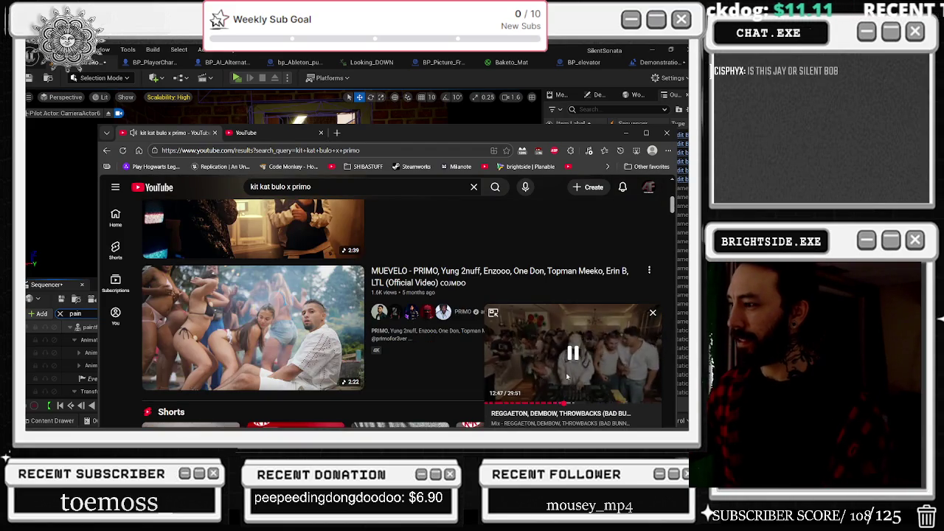
pyautogui.hotkey('ctrl', 'Tab')
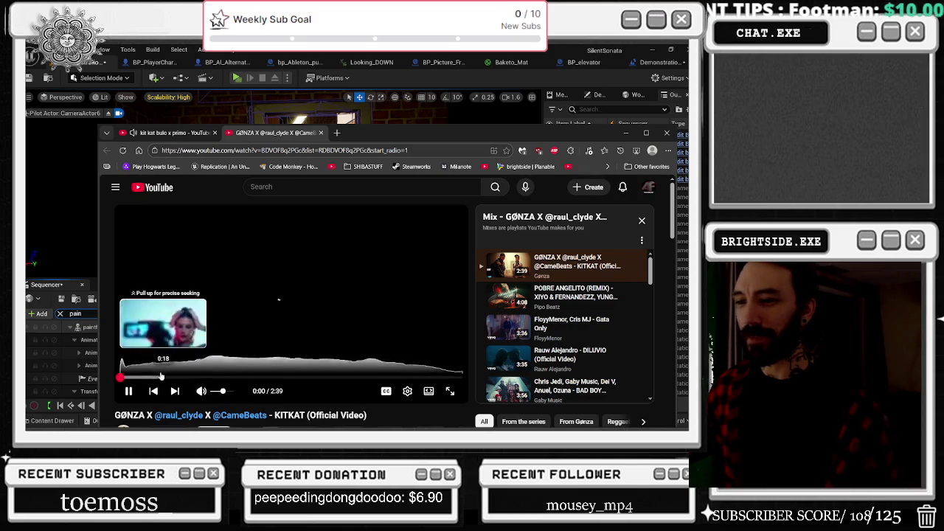
# Skim the KITKAT video near the start, 0:32, 0:34 and 0:54, then resume playback.
pyautogui.moveTo(162, 376); pyautogui.dragTo(135, 377)
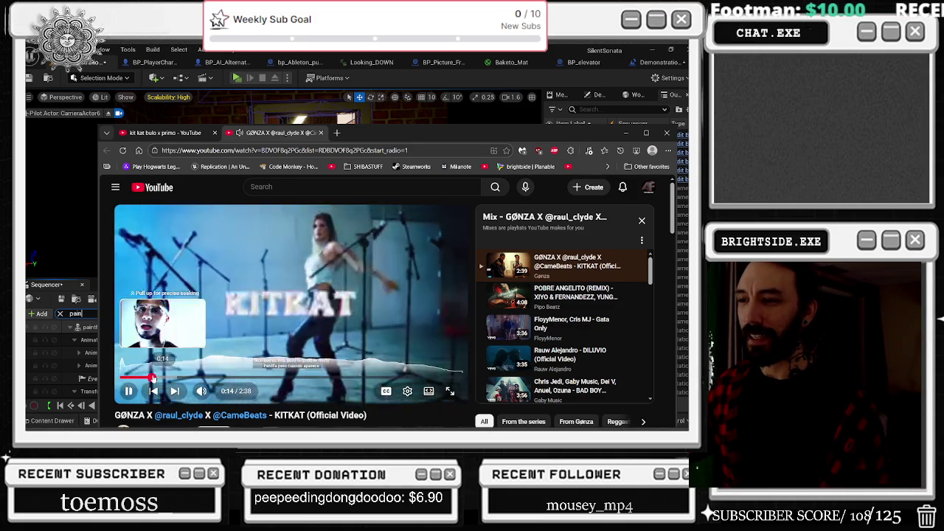
pyautogui.click(191, 378)
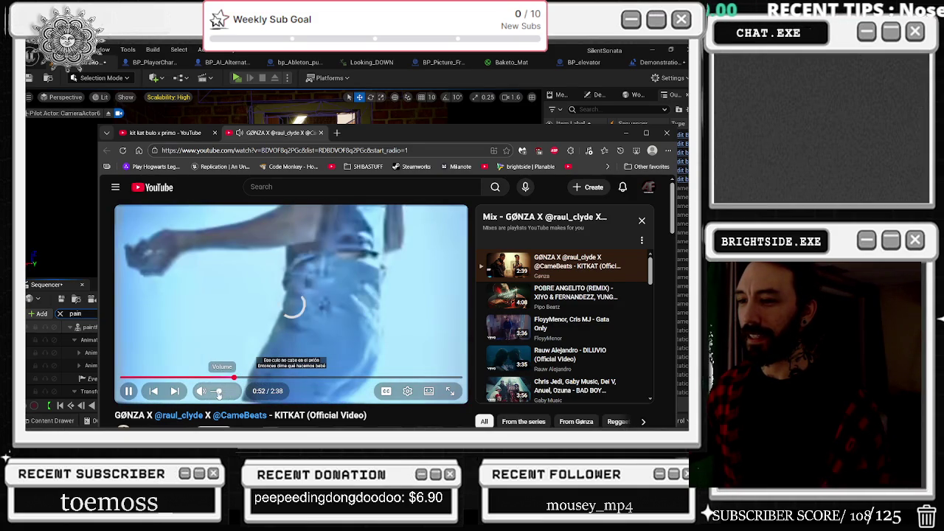
pyautogui.moveTo(171, 382); pyautogui.dragTo(137, 378)
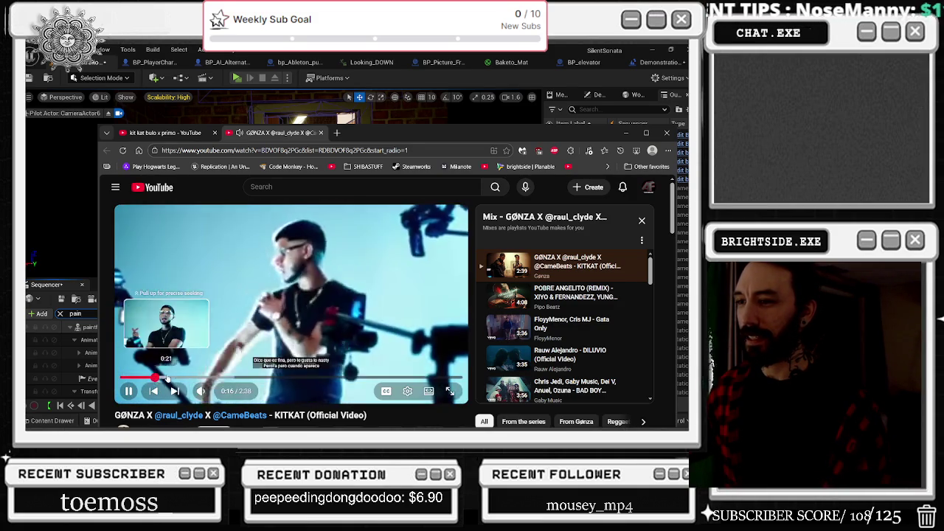
pyautogui.click(194, 378)
pyautogui.click(235, 378)
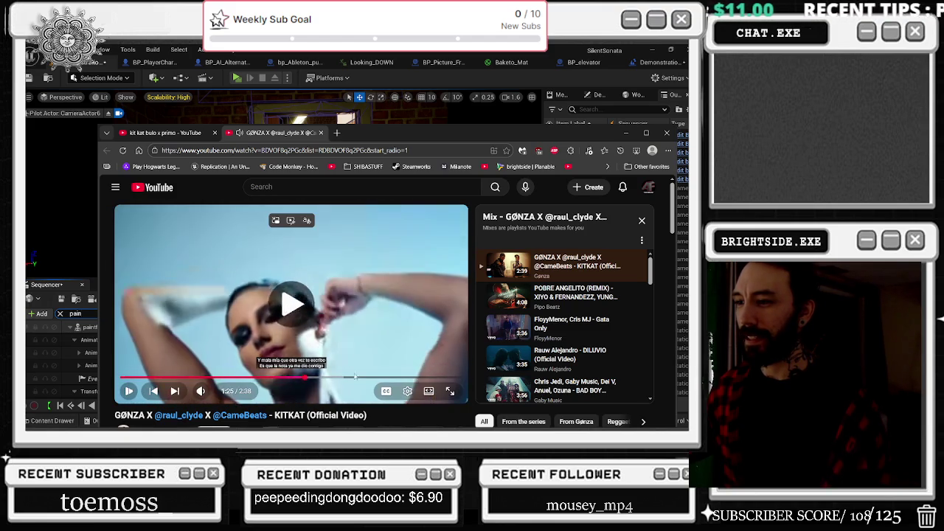
pyautogui.press('space')
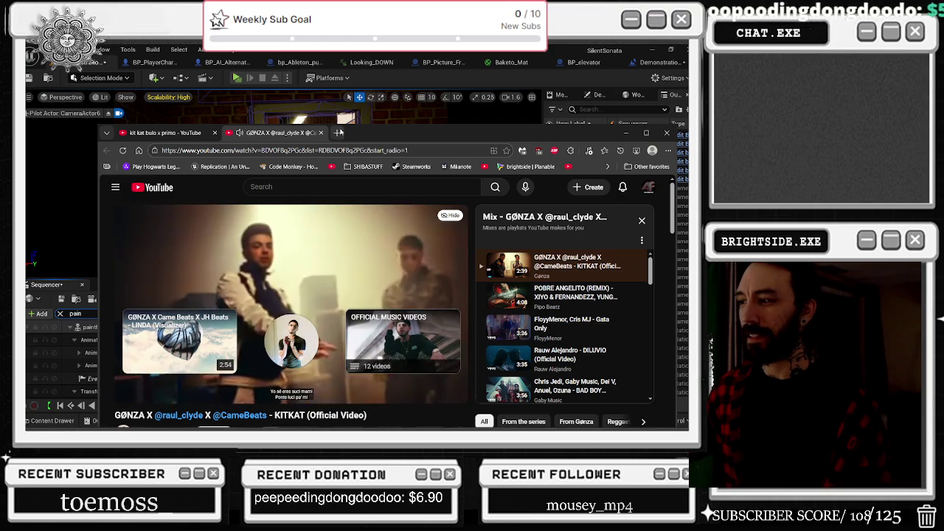
# Close the KITKAT tab and skim the MUEVELO video at 0:04, 0:42 and 1:52.
pyautogui.click(320, 132)
pyautogui.click(360, 337)
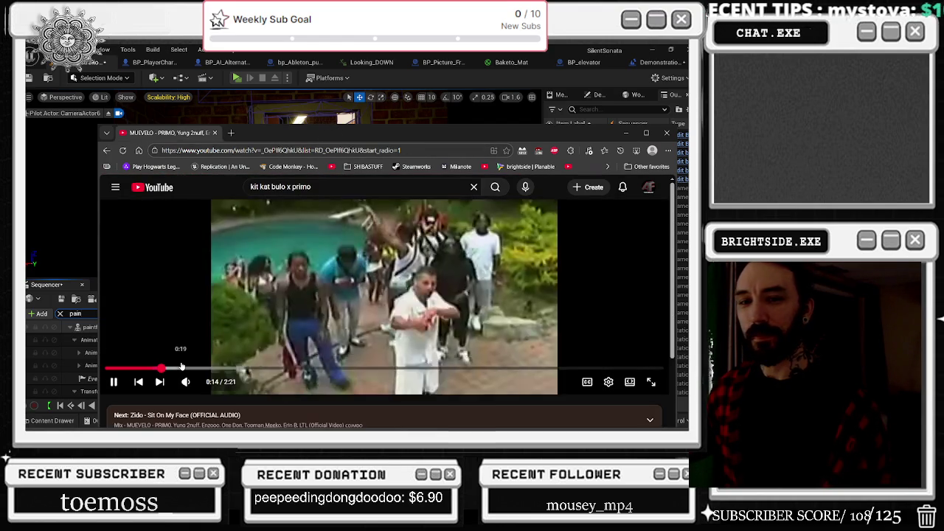
pyautogui.click(118, 368)
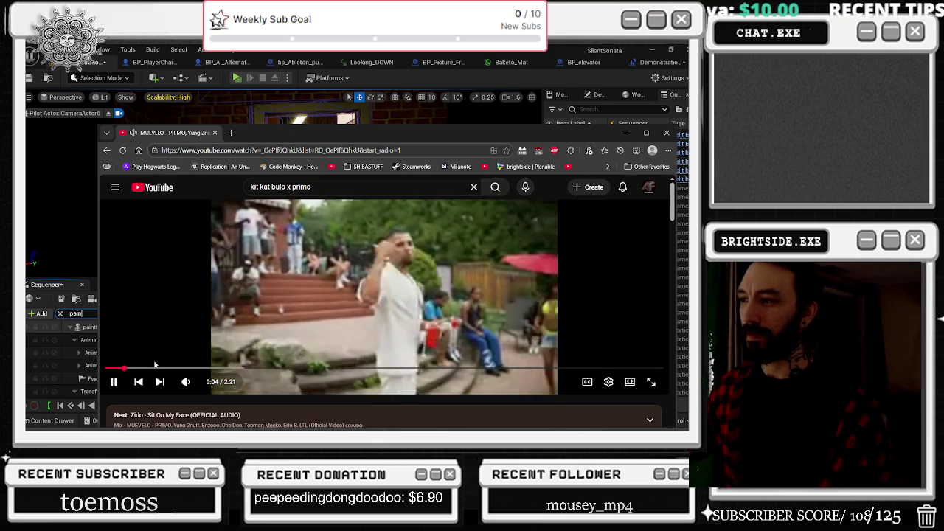
pyautogui.click(272, 368)
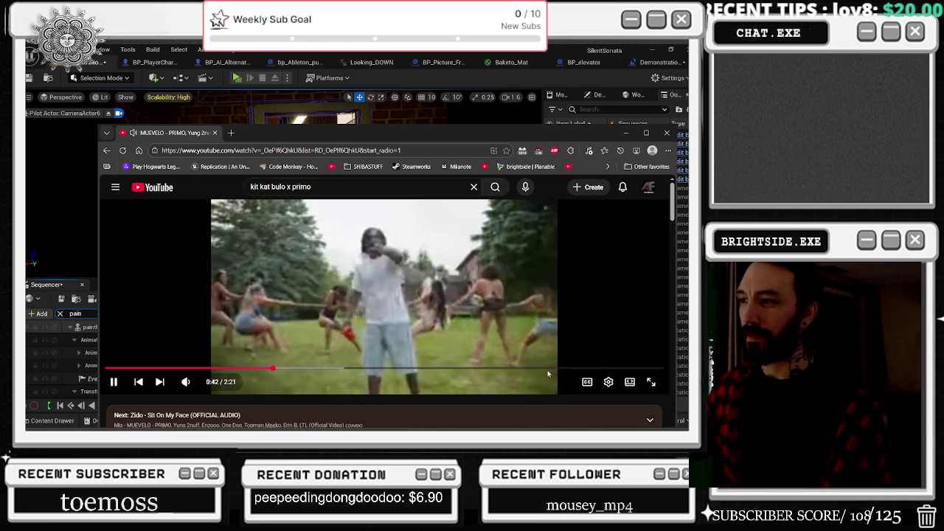
pyautogui.click(547, 368)
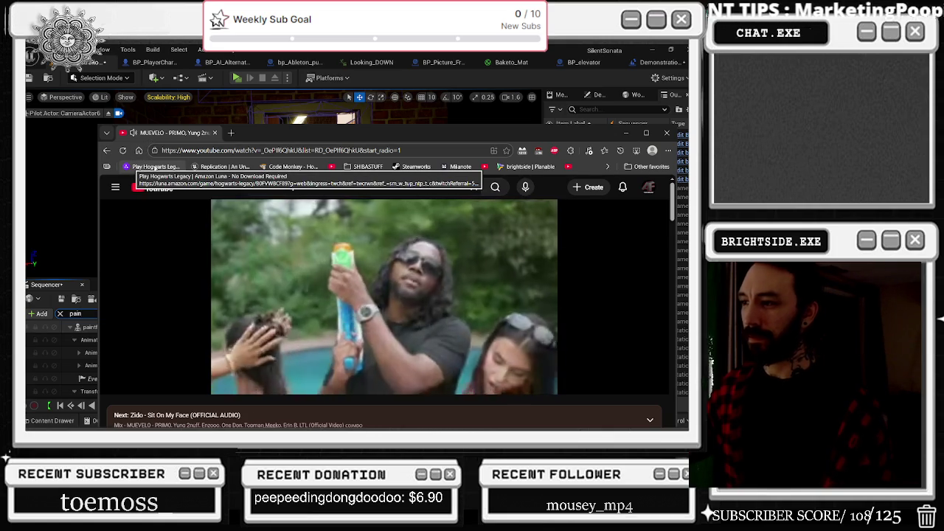
# Return to the reggaeton mix, skim from 8:28 to the Kit Kat song, then minimize the browser.
pyautogui.click(107, 151)
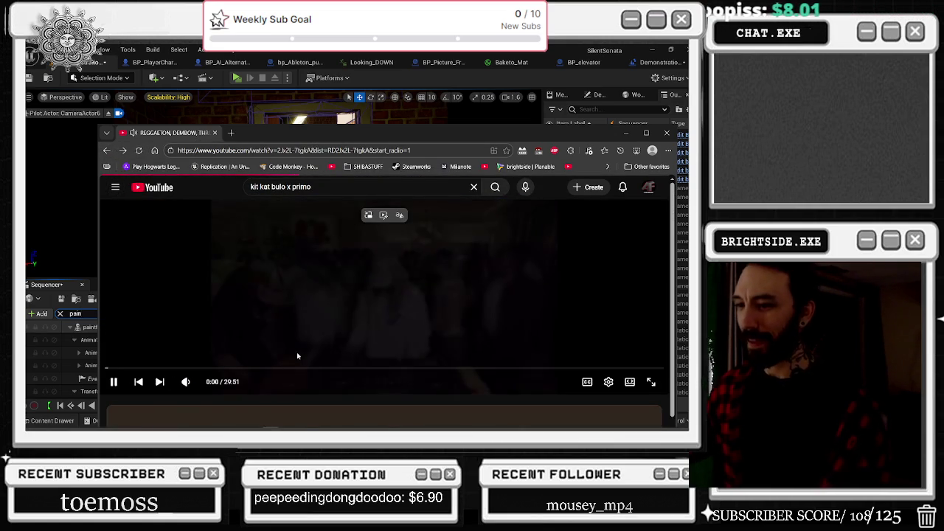
pyautogui.click(263, 369)
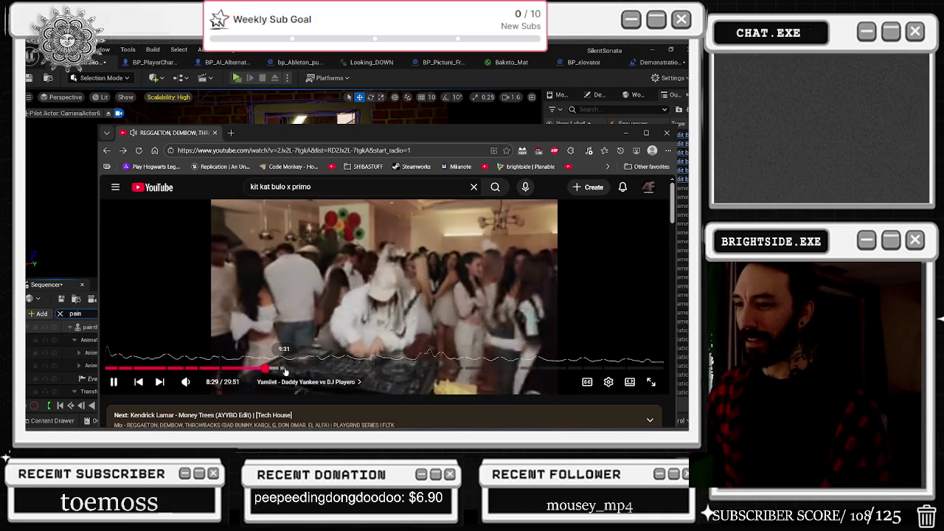
pyautogui.click(273, 369)
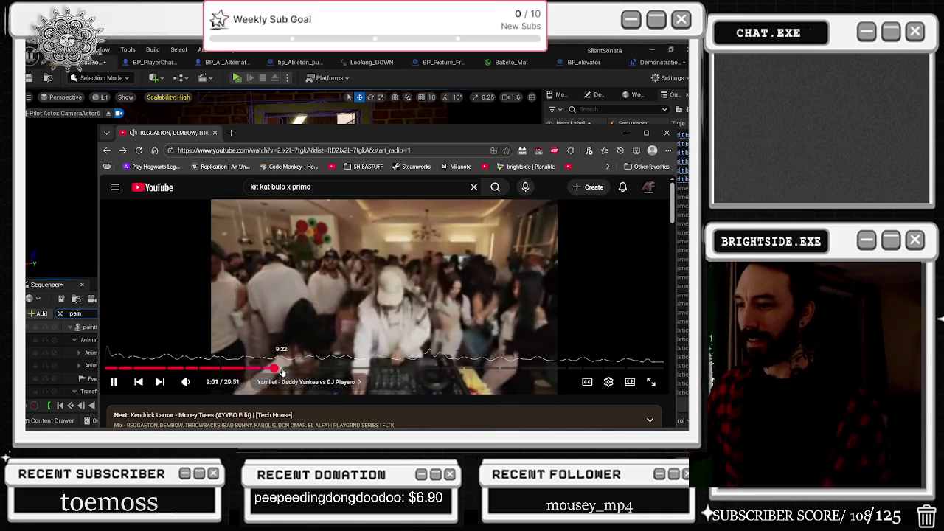
pyautogui.click(286, 369)
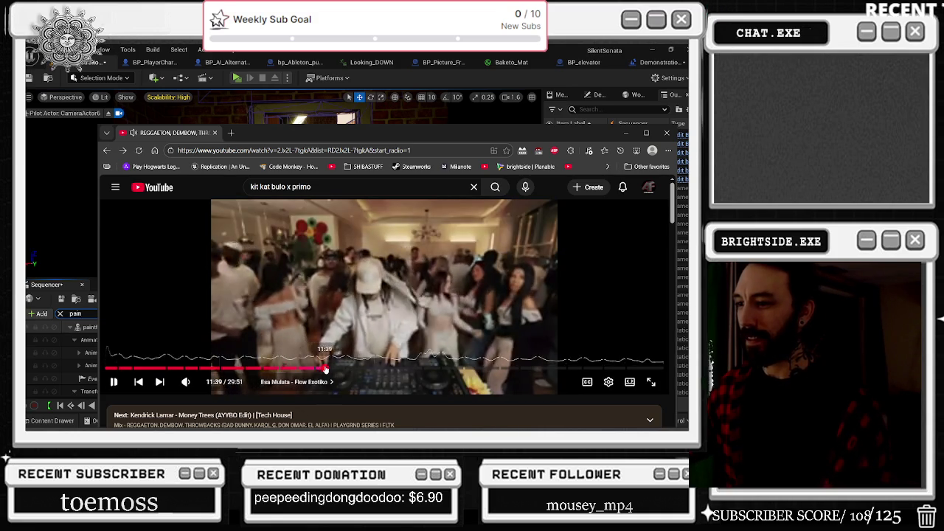
pyautogui.click(338, 369)
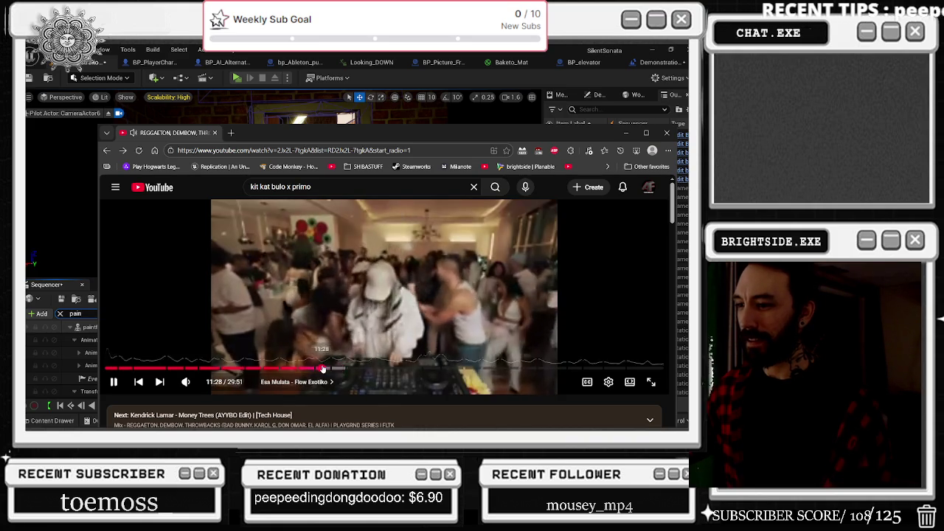
pyautogui.click(626, 134)
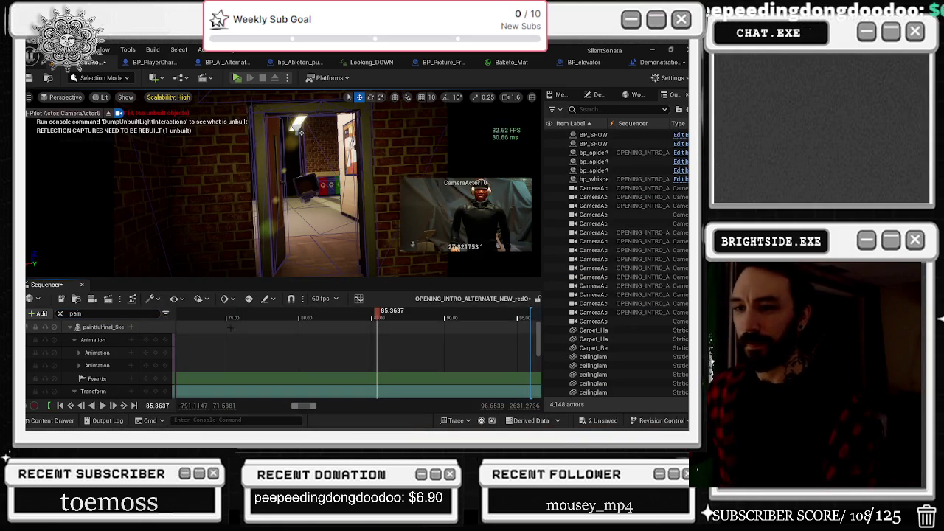
# Scroll the Sequencer track list back to the top and stop piloting CameraActor6.
pyautogui.scroll(-2, 146, 356)
pyautogui.scroll(-3, 116, 361)
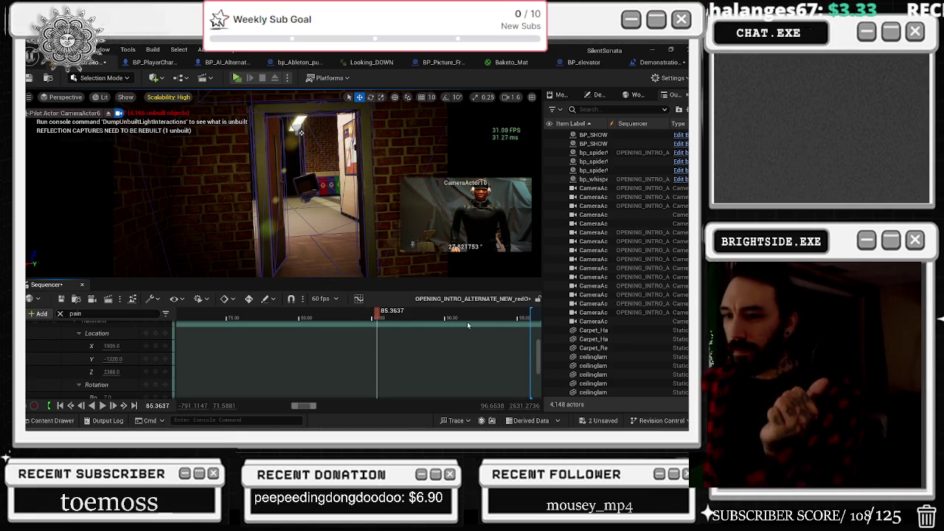
pyautogui.moveTo(538, 358); pyautogui.dragTo(534, 279)
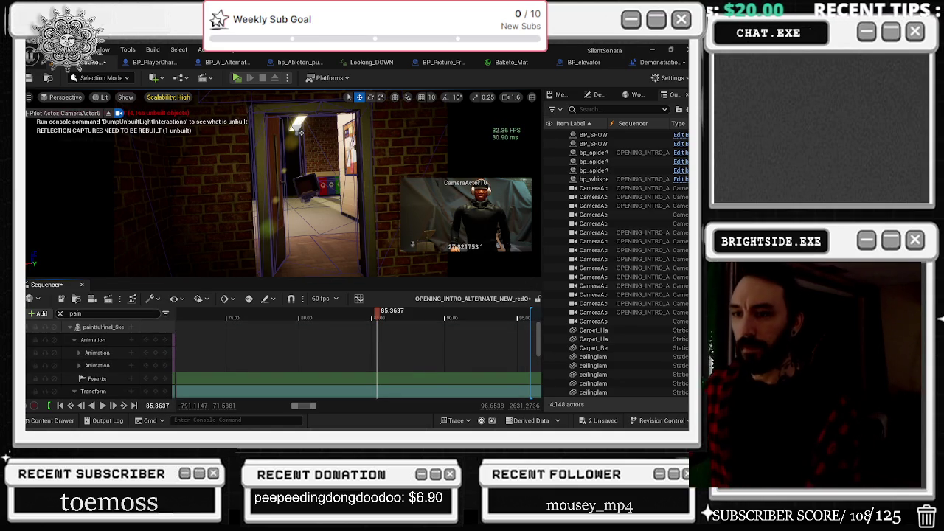
pyautogui.click(117, 326)
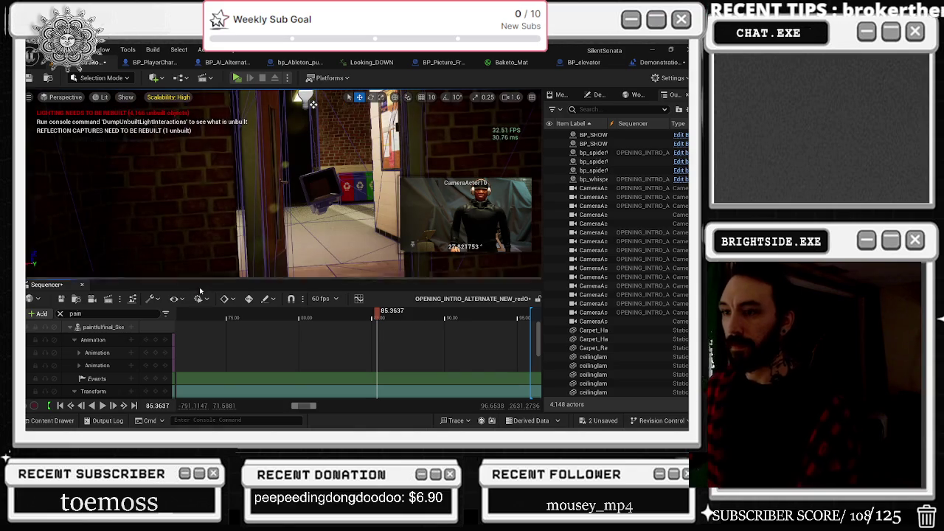
# Select the paintfulfinal_Skeleton track and frame the character in the viewport with F.
pyautogui.click(111, 327)
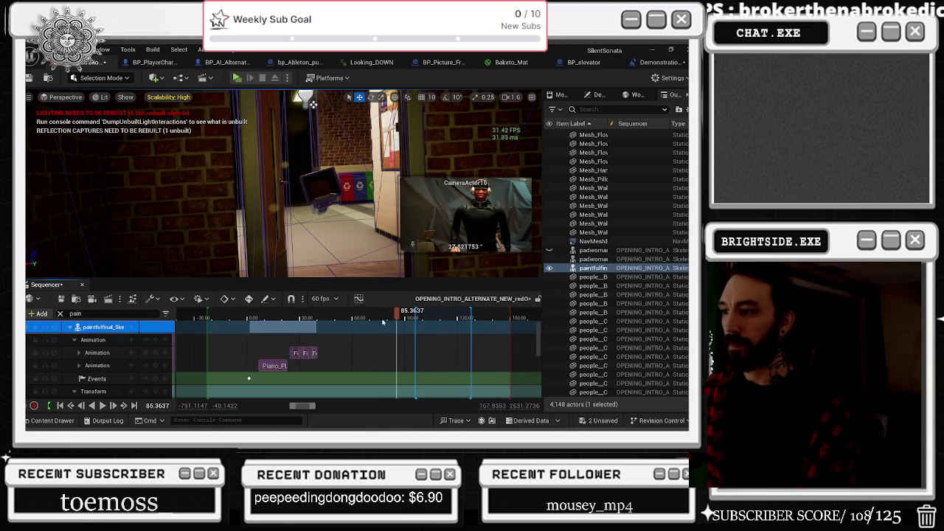
pyautogui.moveTo(313, 104); pyautogui.dragTo(494, 293)
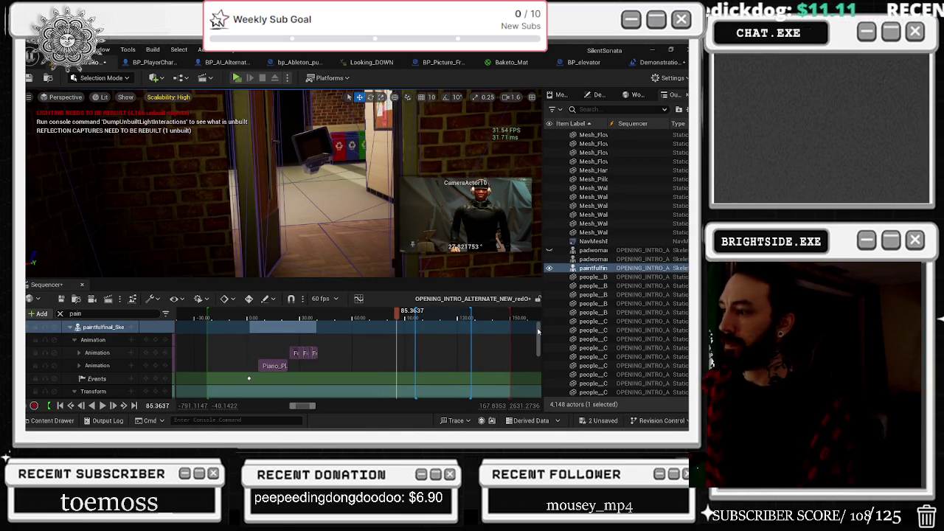
pyautogui.moveTo(381, 247); pyautogui.dragTo(381, 247)
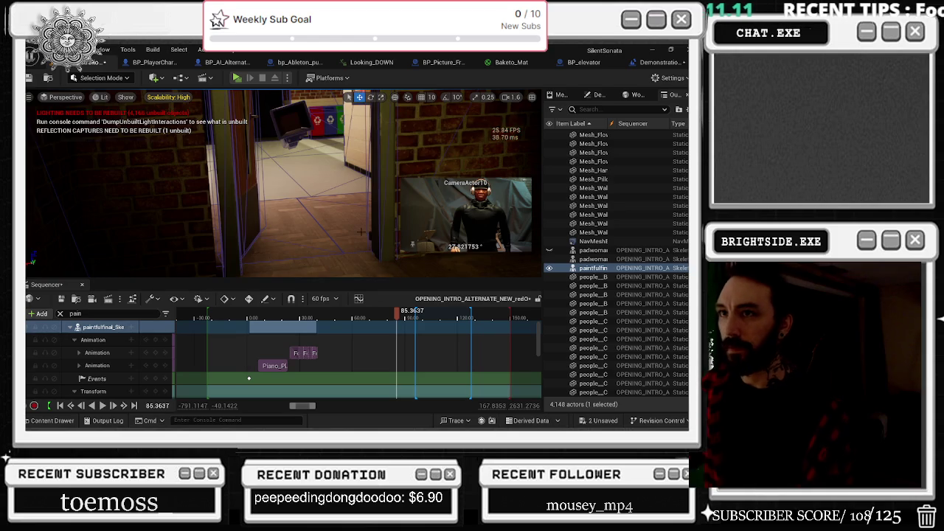
pyautogui.press('f')
pyautogui.moveTo(288, 96); pyautogui.dragTo(288, 96)
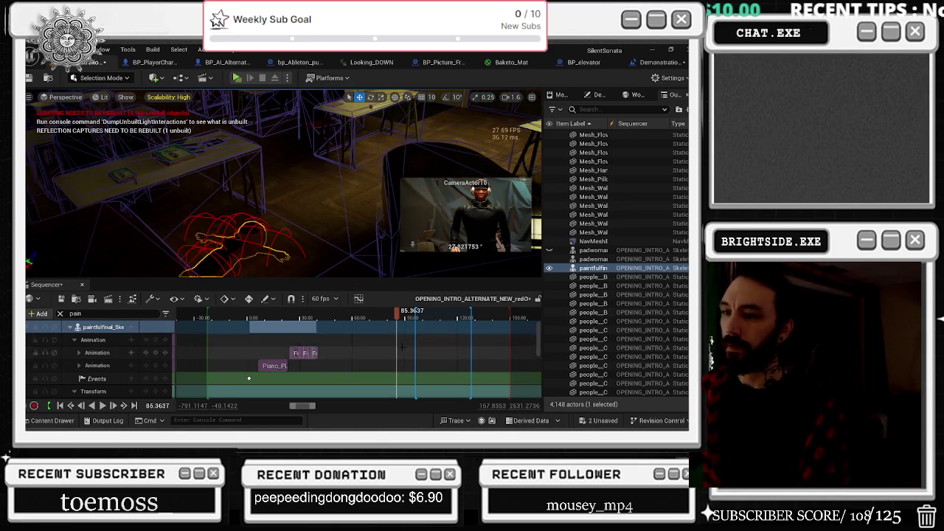
# Key the character's Location at 80.23, then at 81.44 move it to X 1514, Y -550.
pyautogui.scroll(-3, 402, 348)
pyautogui.scroll(-1, 402, 347)
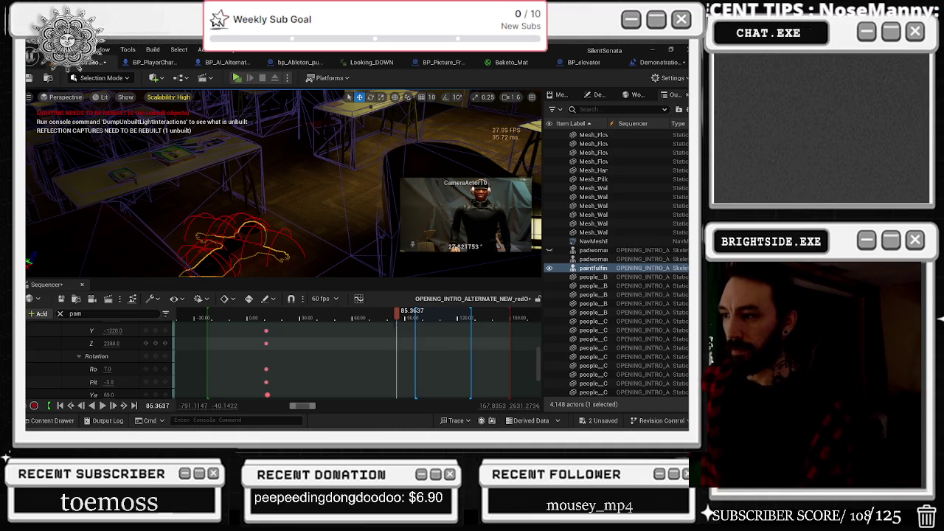
pyautogui.moveTo(397, 315); pyautogui.dragTo(392, 315)
pyautogui.scroll(2, 165, 359)
pyautogui.scroll(2, 165, 358)
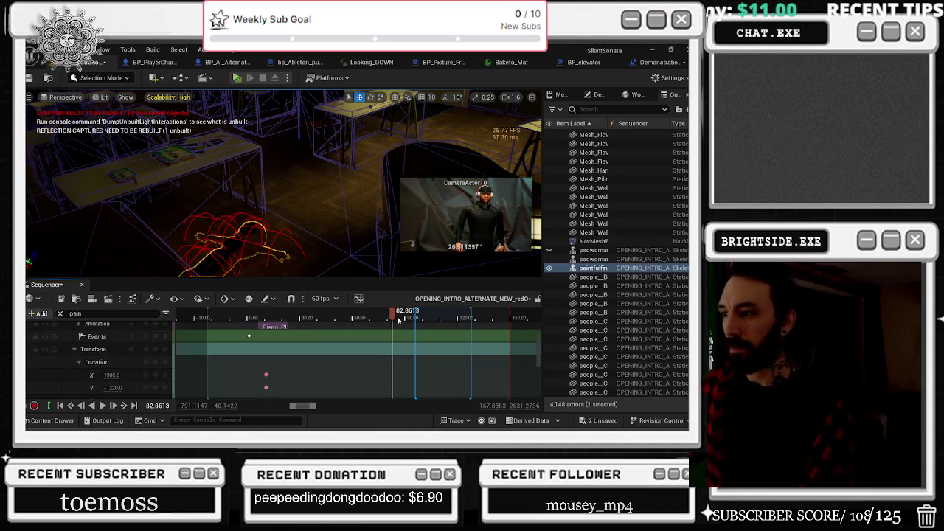
pyautogui.moveTo(391, 317); pyautogui.dragTo(388, 317)
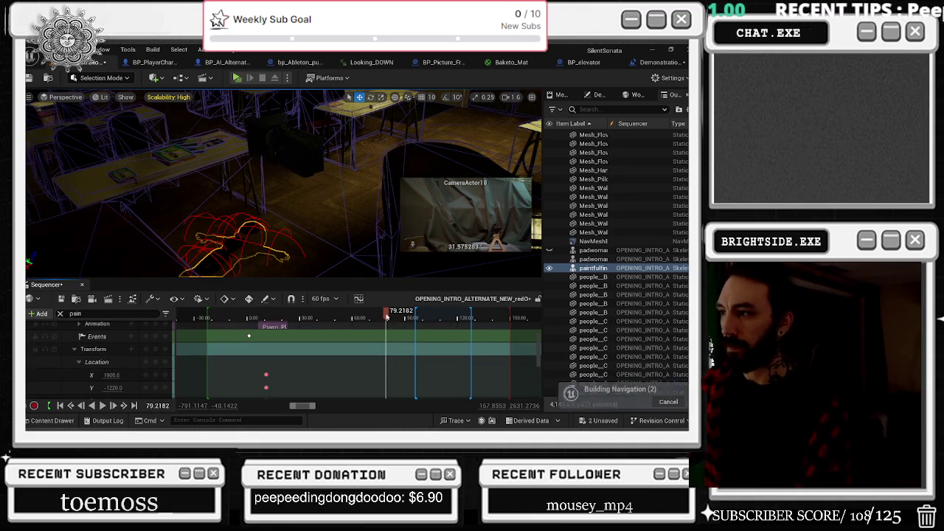
pyautogui.click(146, 362)
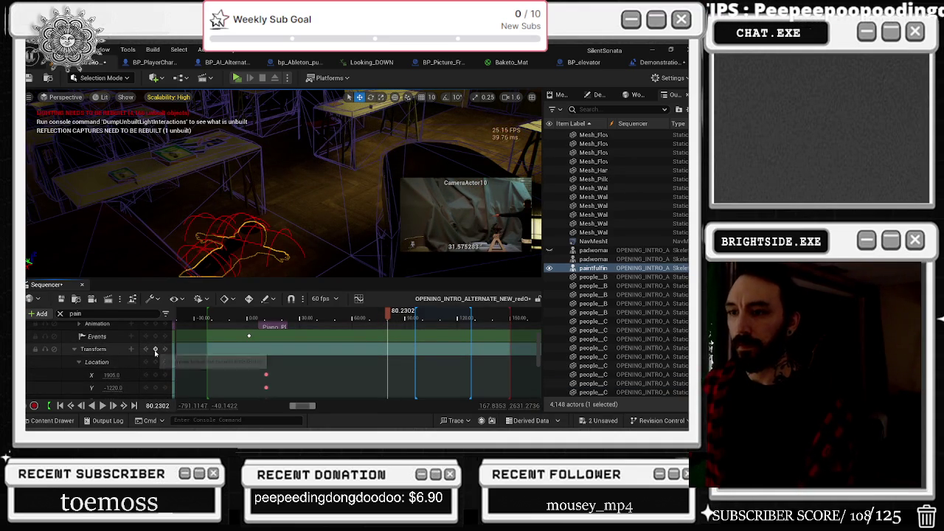
pyautogui.click(390, 317)
pyautogui.moveTo(112, 375)
pyautogui.mouseDown()
pyautogui.moveTo(77, 375)
pyautogui.moveTo(133, 387)
pyautogui.mouseUp()
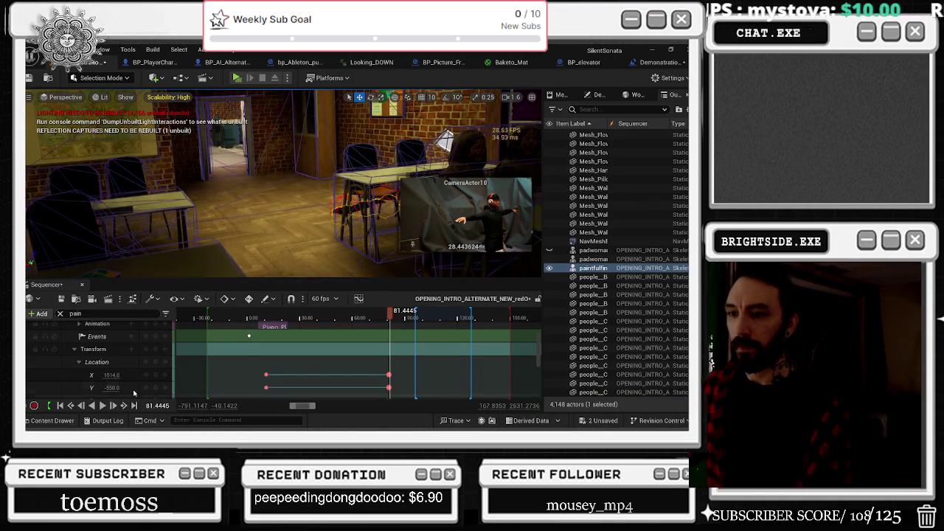
# Adjust the character's X location to 1661, nudge its yaw, and set Pitch to 0.
pyautogui.moveTo(111, 375)
pyautogui.mouseDown()
pyautogui.moveTo(125, 378)
pyautogui.moveTo(111, 386)
pyautogui.mouseUp()
pyautogui.scroll(-1, 111, 384)
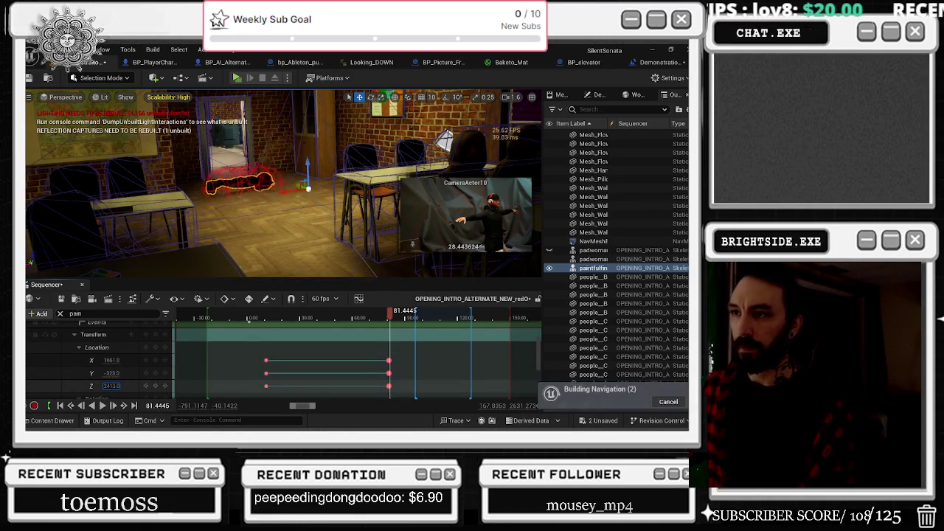
pyautogui.scroll(-3, 111, 384)
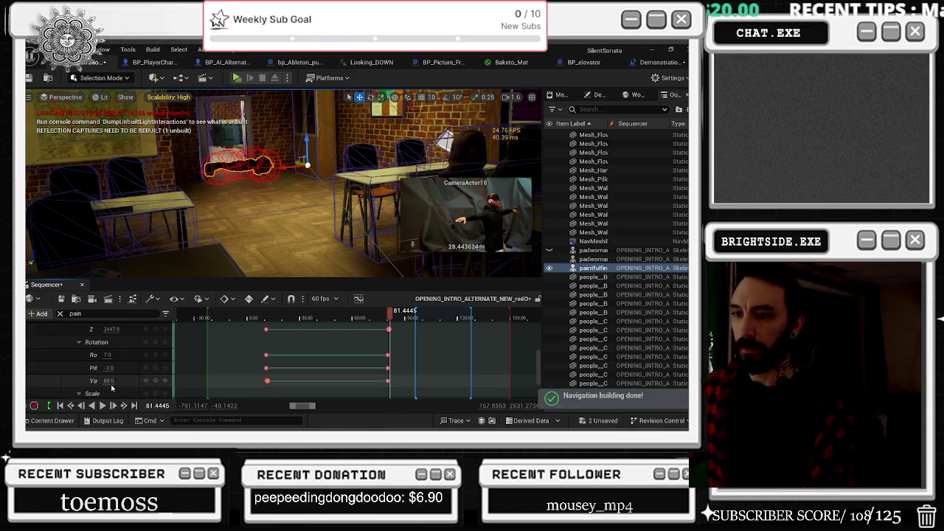
pyautogui.moveTo(110, 382); pyautogui.dragTo(112, 368)
pyautogui.click(109, 375)
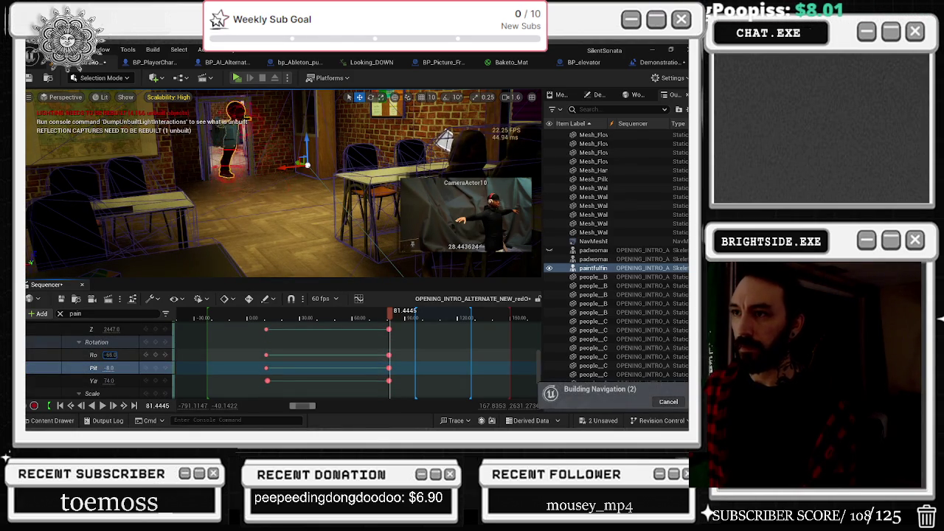
pyautogui.write('-81')
pyautogui.click(109, 367)
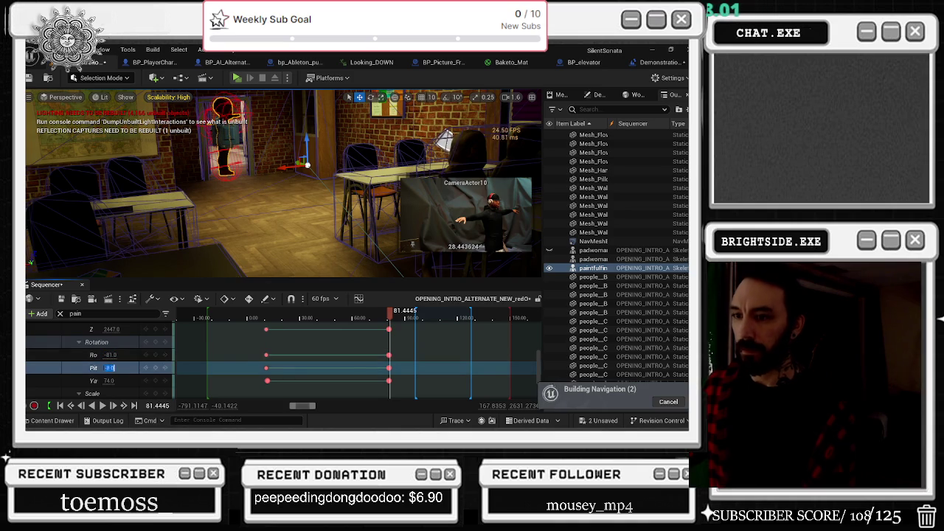
pyautogui.write('0')
pyautogui.press('Return')
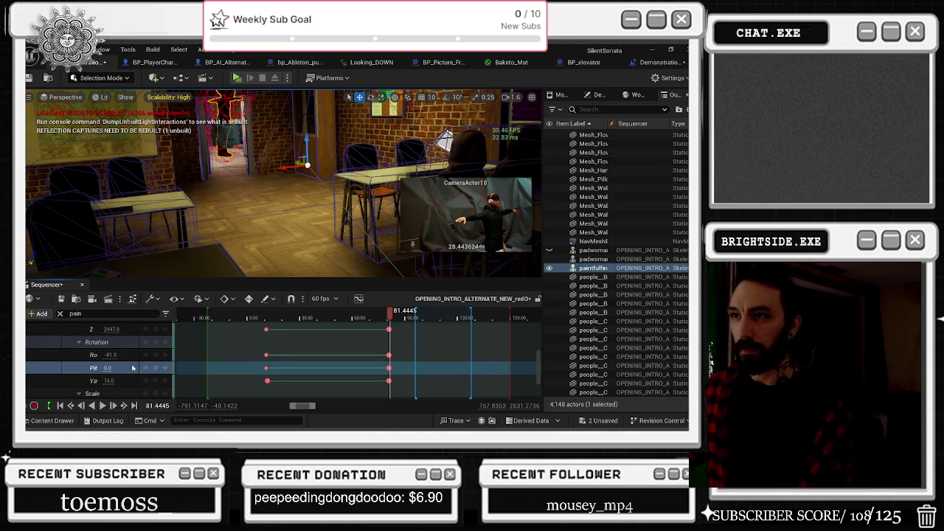
# Turn the character to yaw 84 and shift it to X 1556, Y 43.
pyautogui.moveTo(109, 381); pyautogui.dragTo(133, 381)
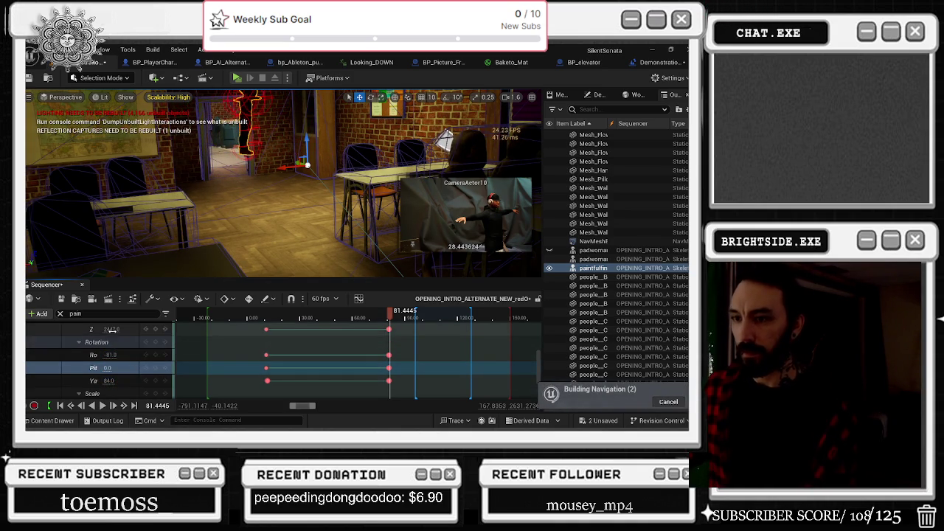
pyautogui.moveTo(111, 329); pyautogui.dragTo(105, 329)
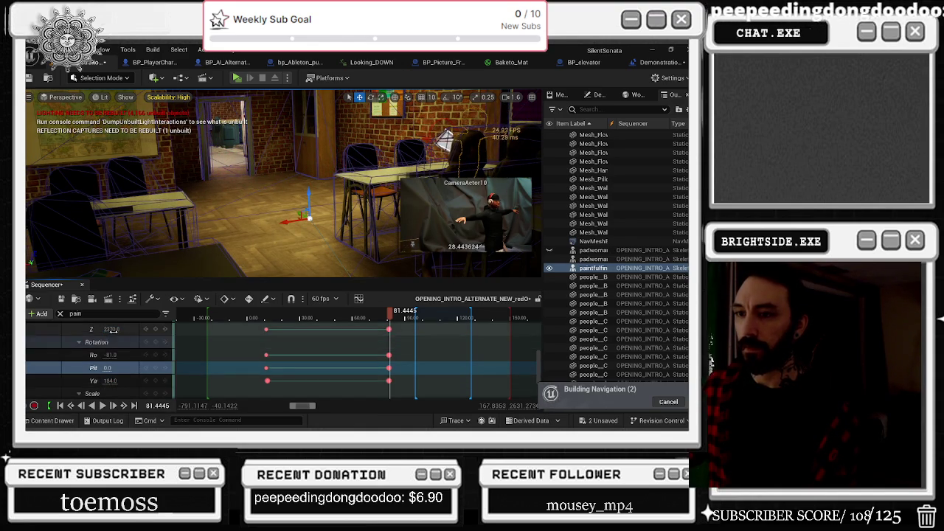
pyautogui.scroll(2, 114, 347)
pyautogui.moveTo(111, 346)
pyautogui.mouseDown()
pyautogui.moveTo(117, 360)
pyautogui.moveTo(108, 359)
pyautogui.mouseUp()
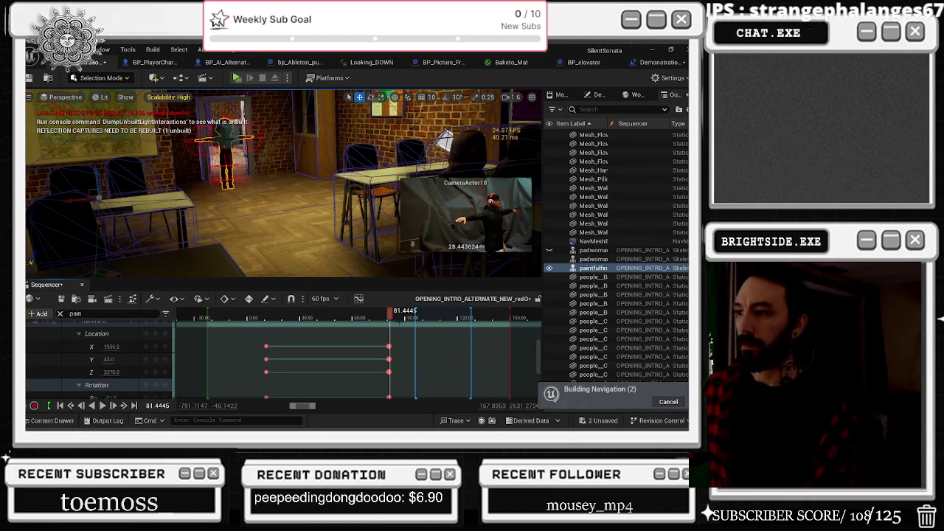
# Clear the 'pain' track filter so every sequence track shows again.
pyautogui.moveTo(539, 354); pyautogui.dragTo(545, 302)
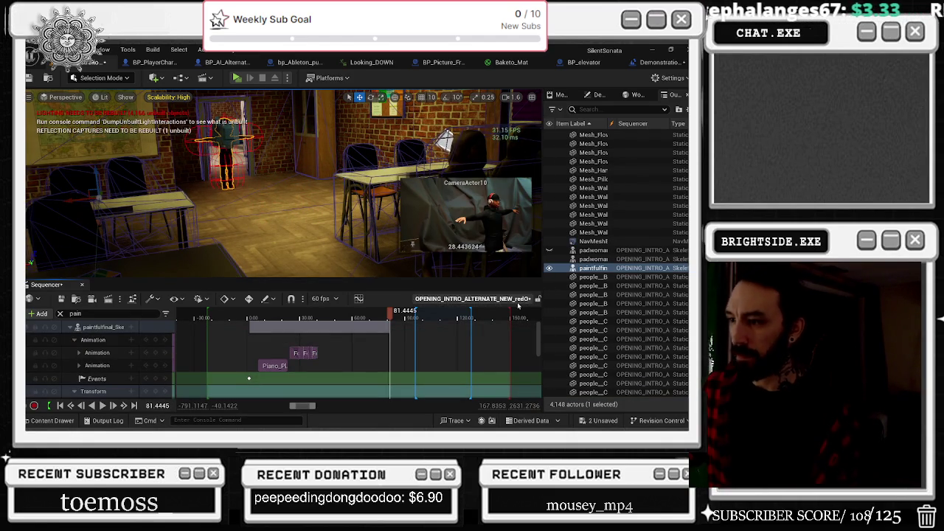
pyautogui.click(59, 313)
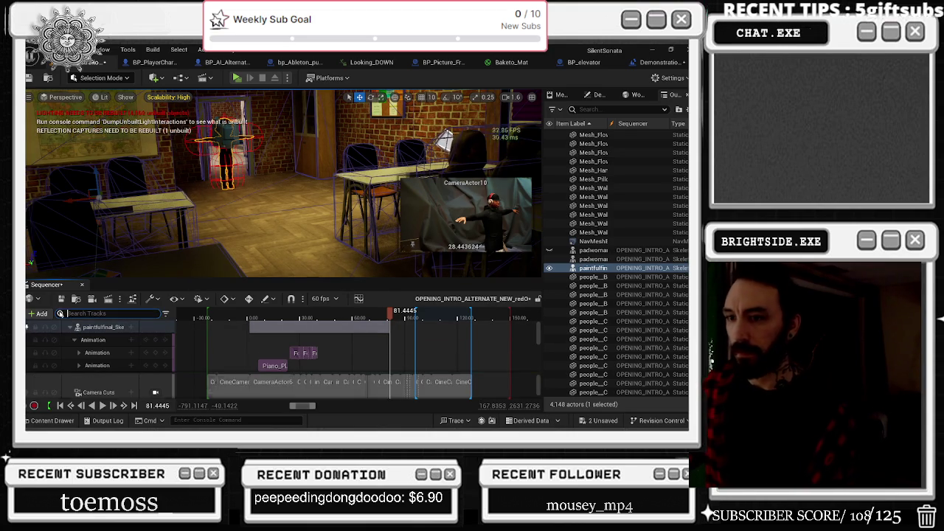
pyautogui.scroll(-1, 399, 338)
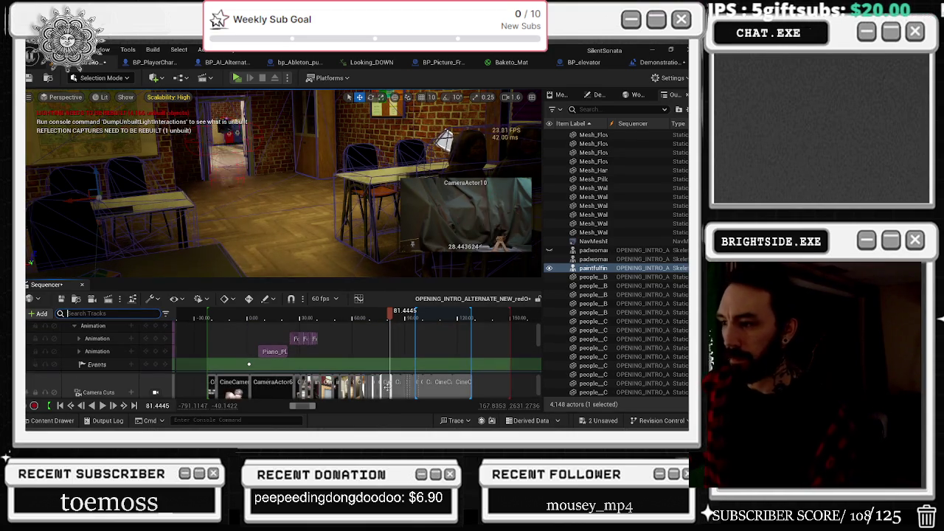
# Zoom the timeline and scrub the playhead to about 83.24 inside the CameraActor10 cut.
pyautogui.rightClick(387, 383)
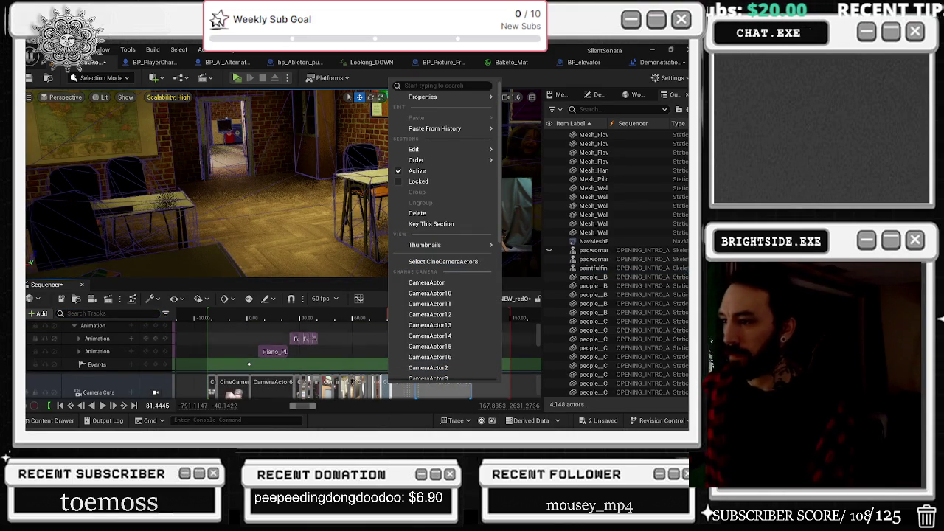
pyautogui.click(387, 382)
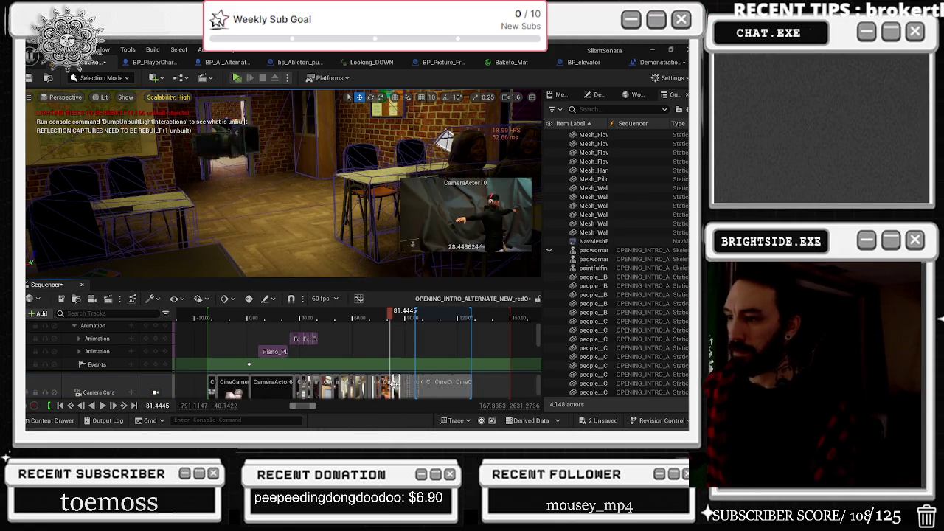
pyautogui.scroll(10, 394, 383)
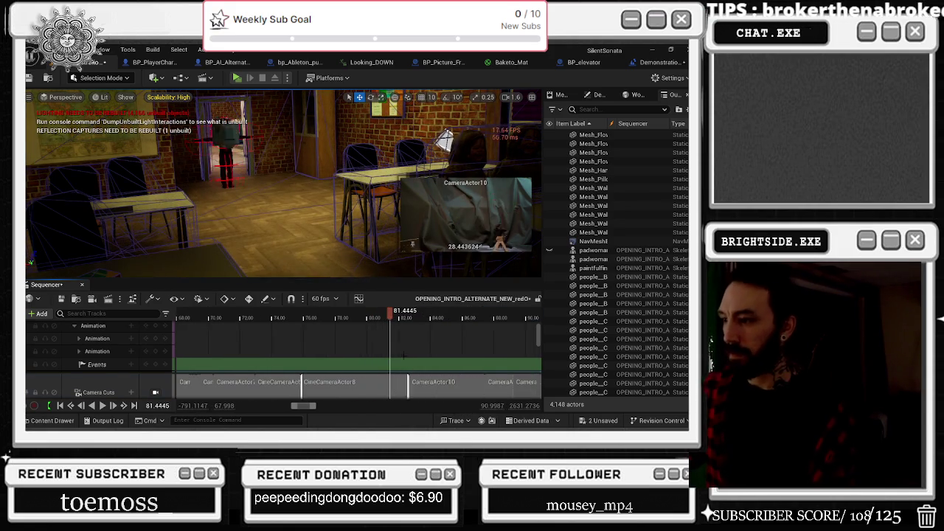
pyautogui.moveTo(390, 319); pyautogui.dragTo(419, 325)
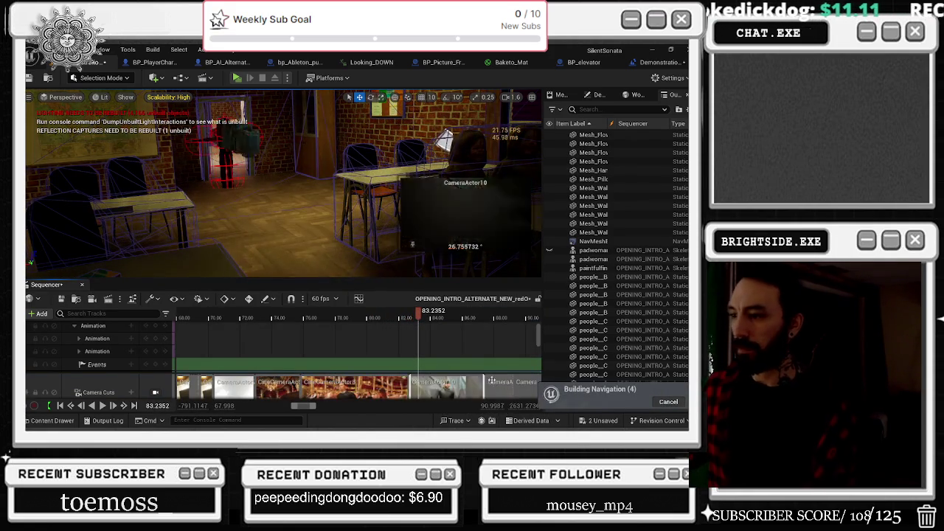
pyautogui.hscroll(5, 492, 385)
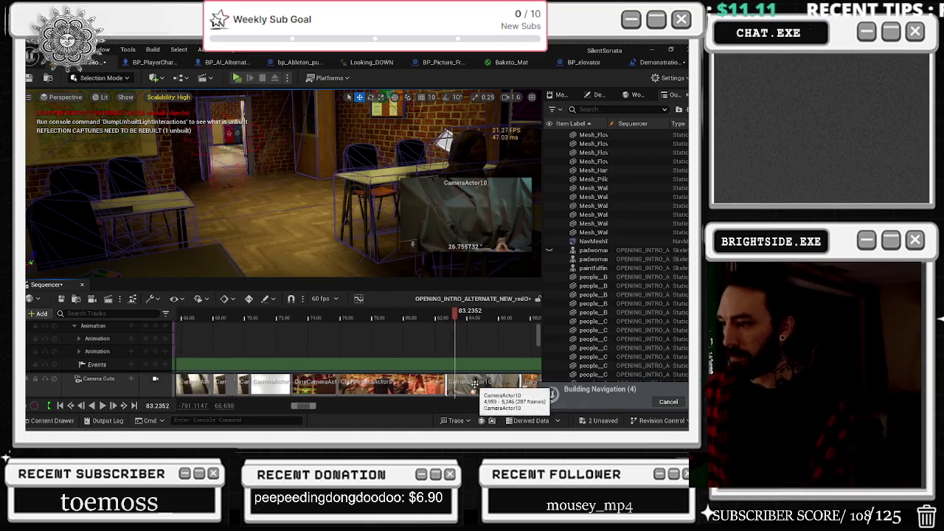
pyautogui.rightClick(435, 383)
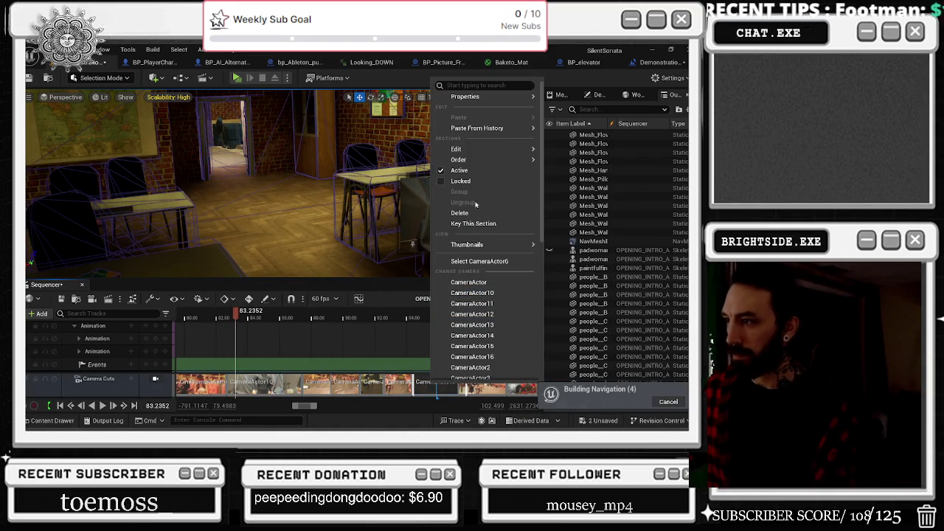
# From the Camera Cuts section menu, choose Select CameraActor6 for the cut at 83.24.
pyautogui.scroll(-2, 494, 345)
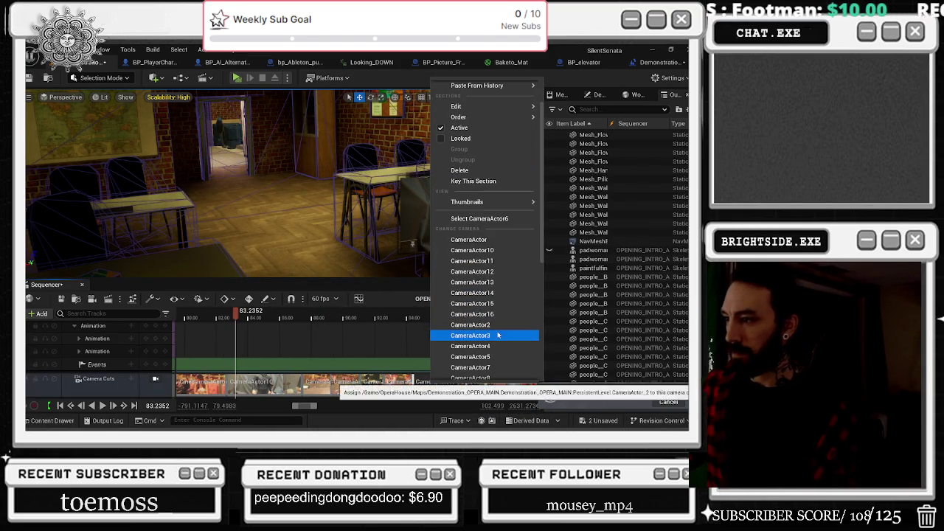
pyautogui.scroll(-2, 496, 356)
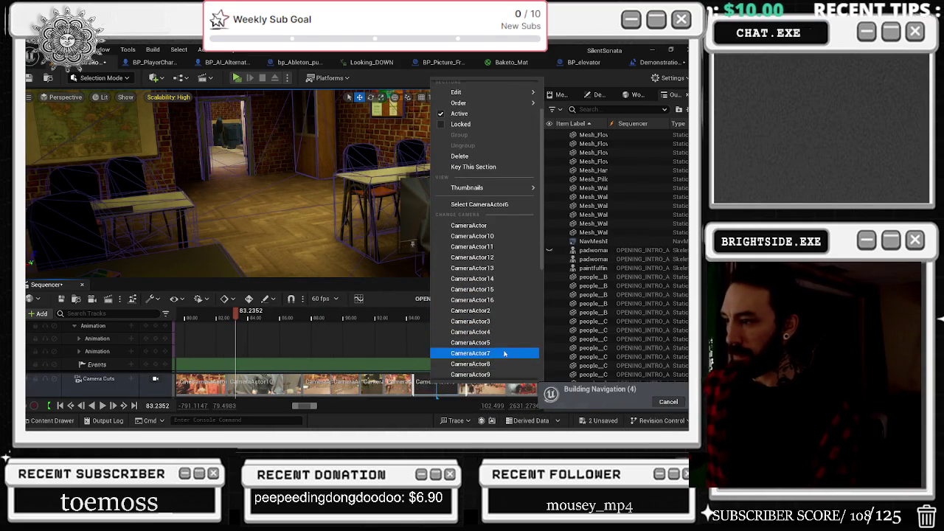
pyautogui.scroll(-2, 510, 336)
pyautogui.scroll(2, 509, 339)
pyautogui.scroll(-5, 506, 347)
pyautogui.scroll(-3, 504, 357)
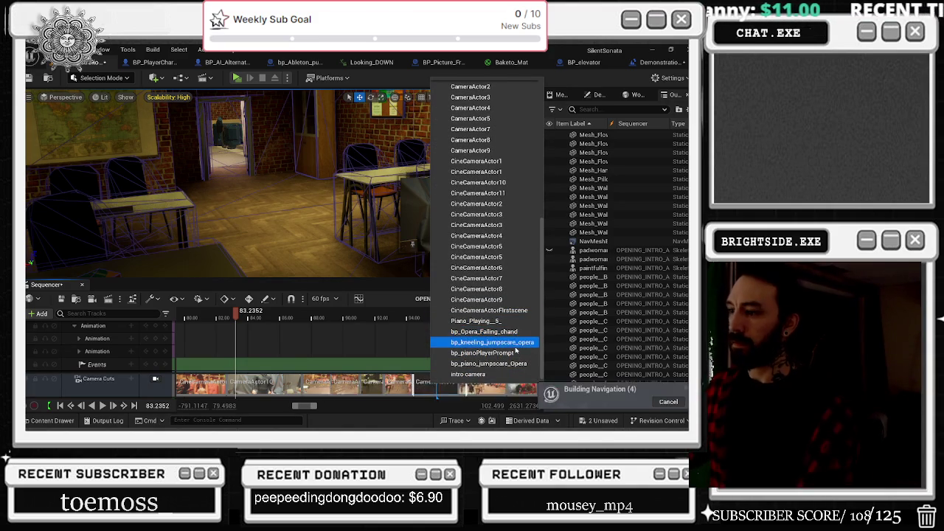
pyautogui.scroll(-1, 516, 336)
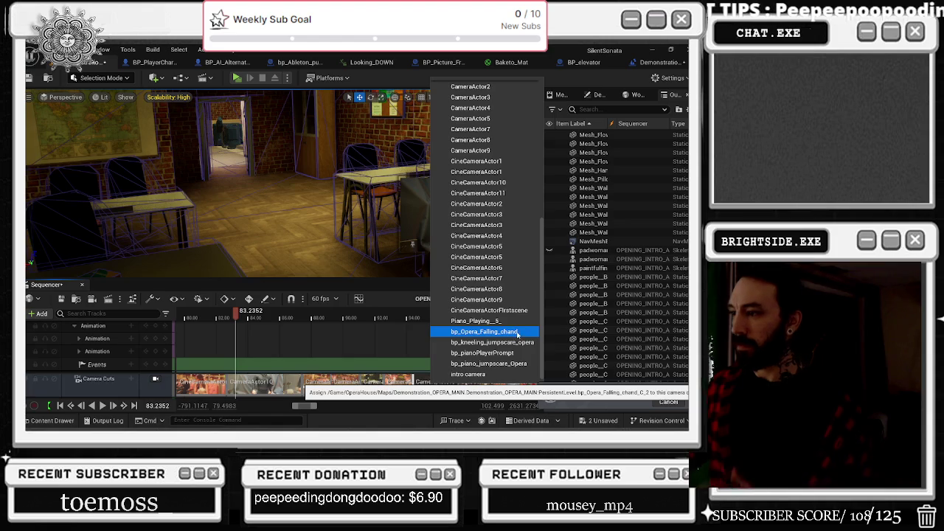
pyautogui.scroll(3, 487, 336)
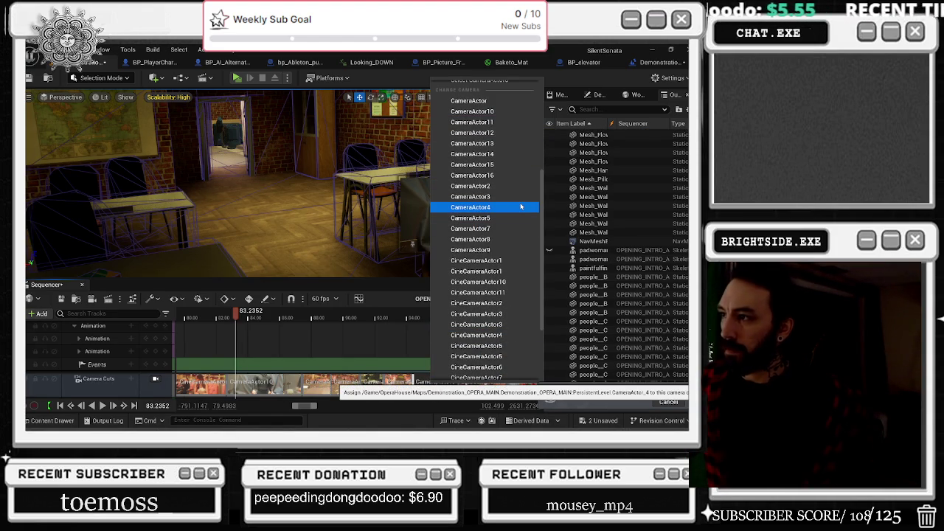
pyautogui.scroll(-3, 519, 215)
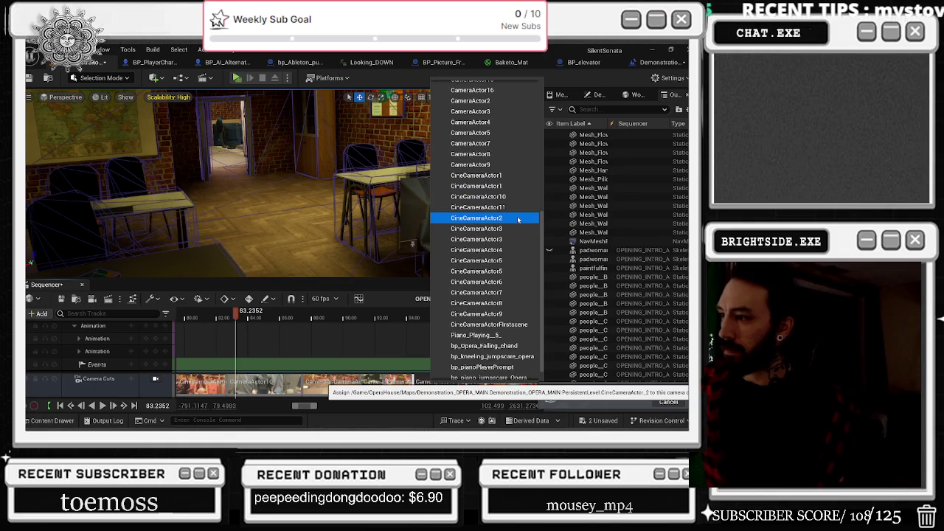
pyautogui.scroll(5, 502, 297)
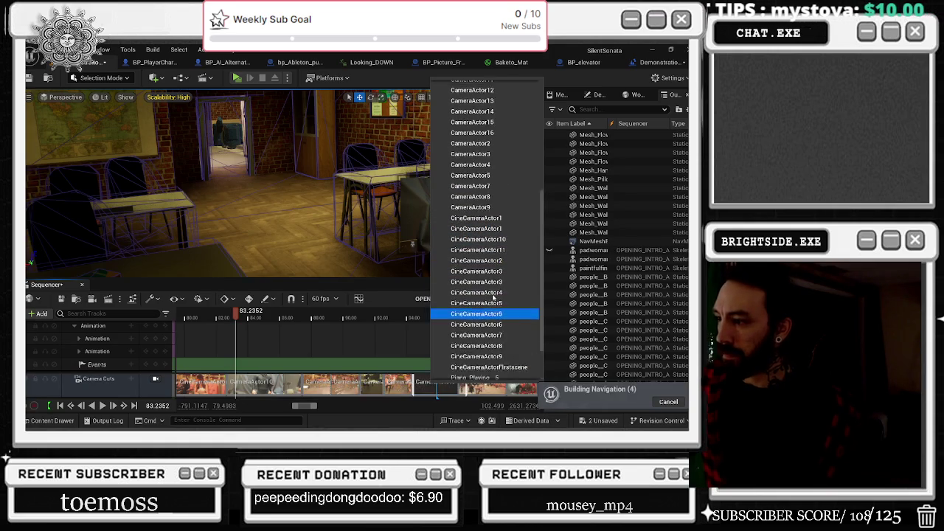
pyautogui.scroll(1, 502, 297)
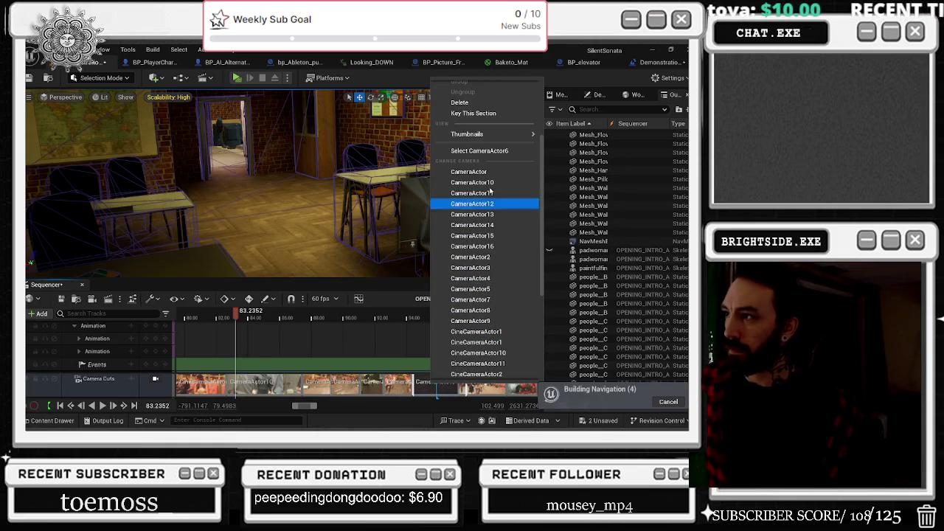
pyautogui.click(498, 153)
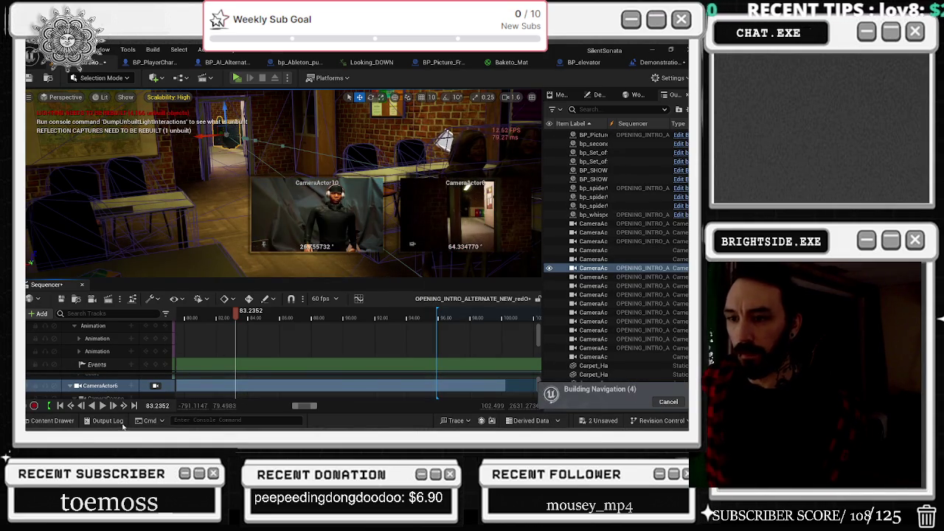
# Look through CameraActor6 and play the sequence briefly, then stop piloting and frame the selection.
pyautogui.click(154, 386)
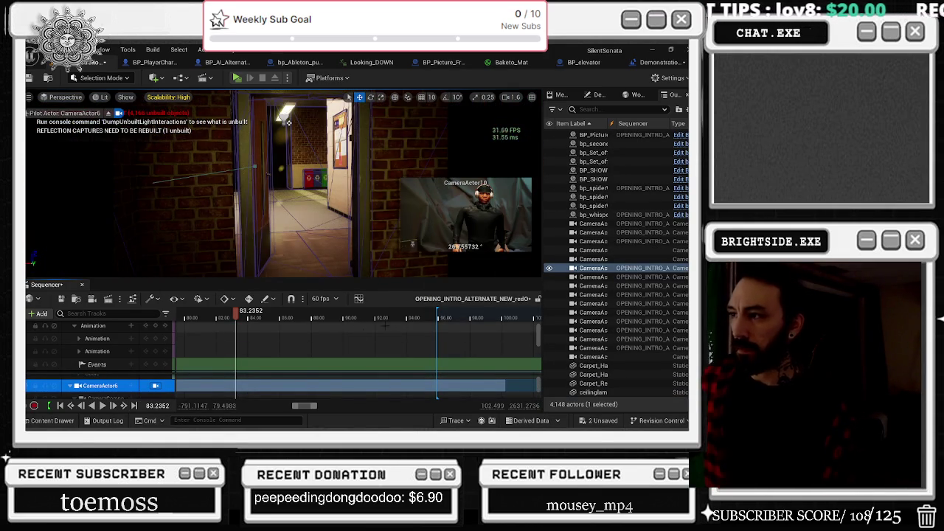
pyautogui.press('space')
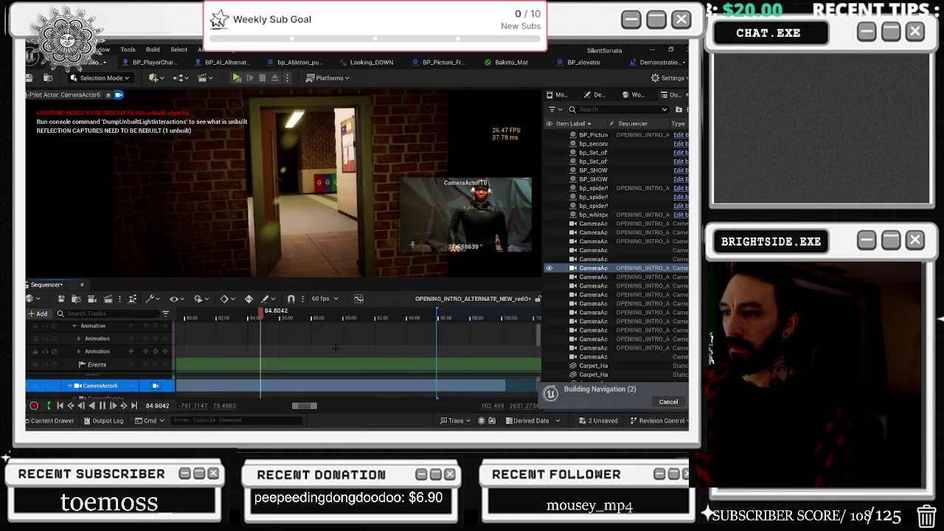
pyautogui.press('space')
pyautogui.press('space')
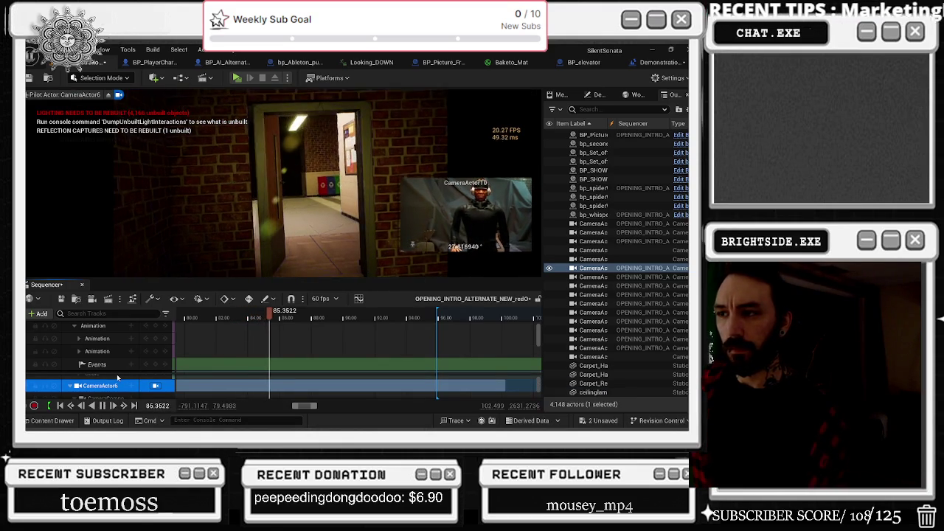
pyautogui.press('space')
pyautogui.click(155, 387)
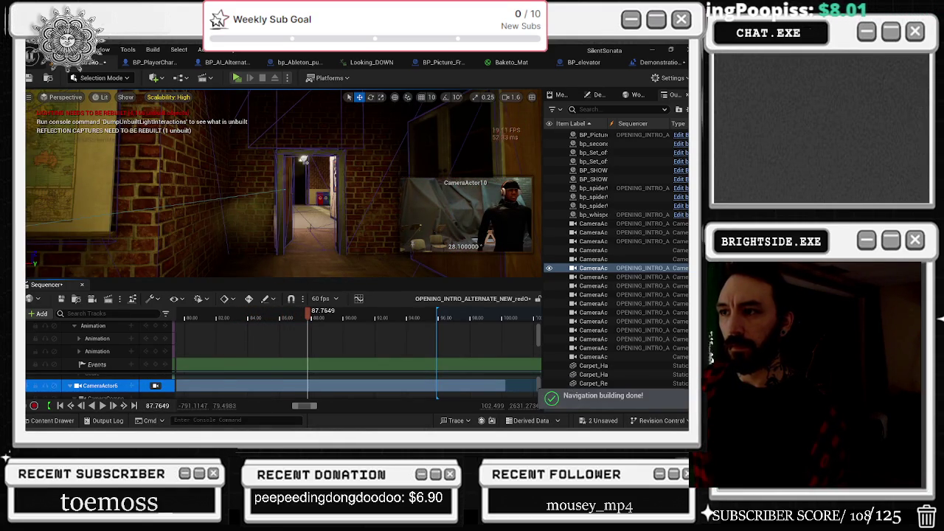
pyautogui.press('f')
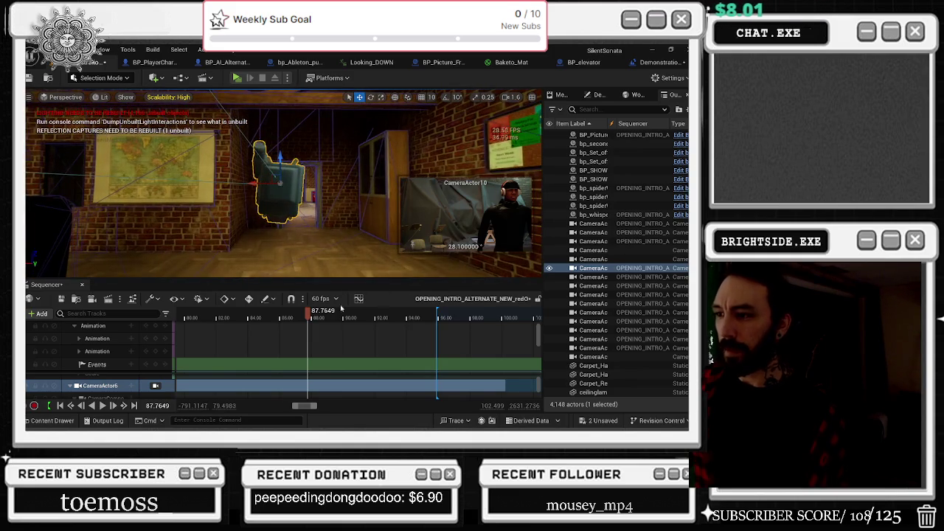
# Scrub near 86.5, preview through CameraActor6 again from 84.37, then leave Game View with G.
pyautogui.moveTo(322, 316)
pyautogui.mouseDown()
pyautogui.moveTo(392, 317)
pyautogui.moveTo(167, 329)
pyautogui.mouseUp()
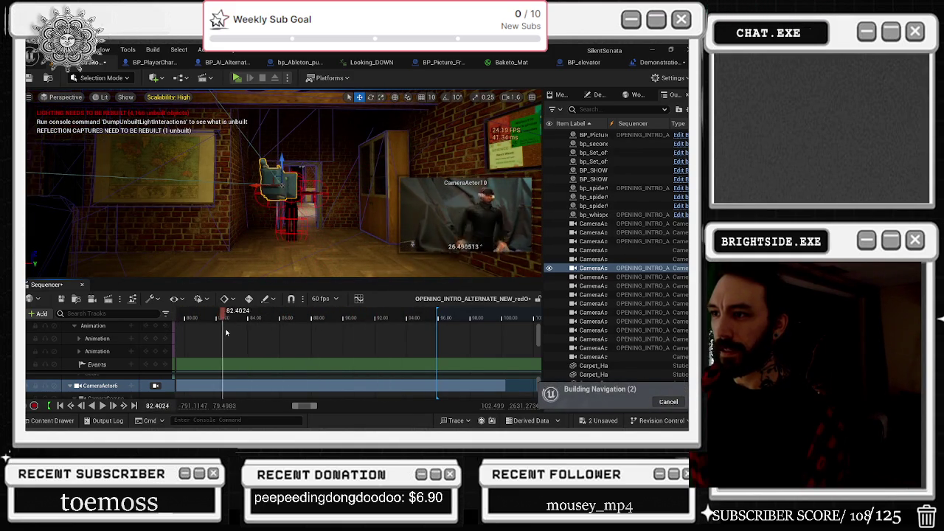
pyautogui.moveTo(265, 335)
pyautogui.mouseDown()
pyautogui.moveTo(296, 338)
pyautogui.moveTo(254, 343)
pyautogui.mouseUp()
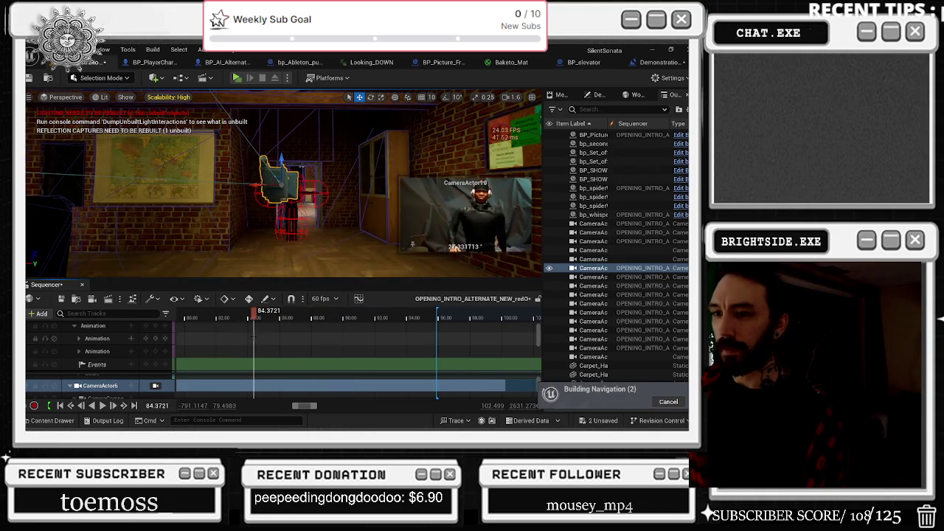
pyautogui.click(155, 386)
pyautogui.press('space')
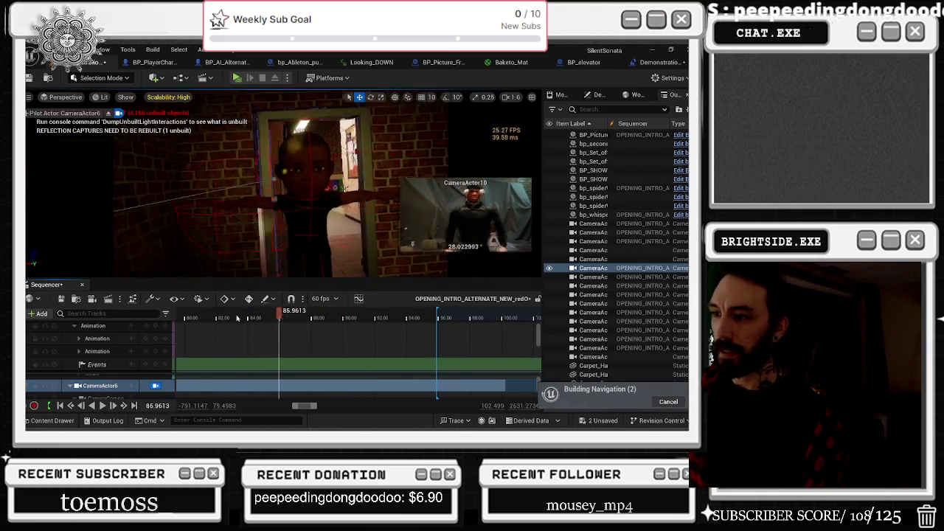
pyautogui.click(179, 318)
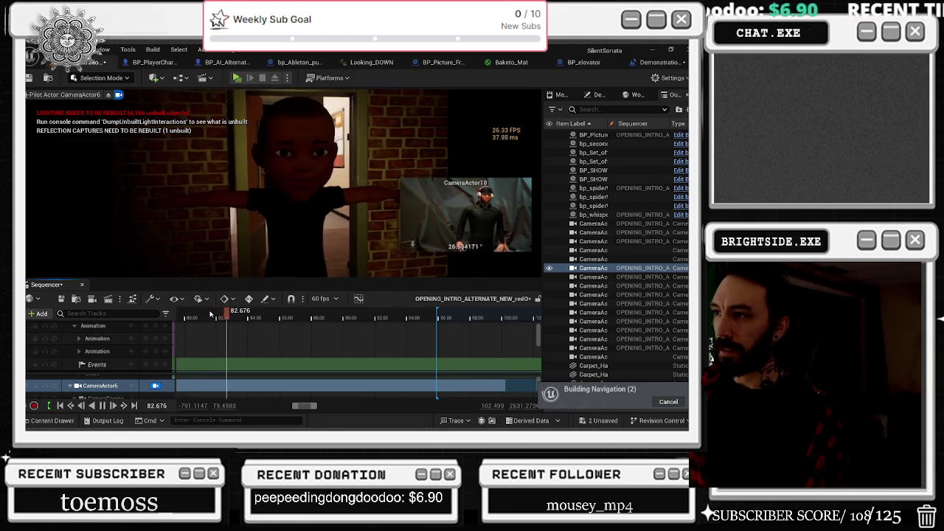
pyautogui.press('g')
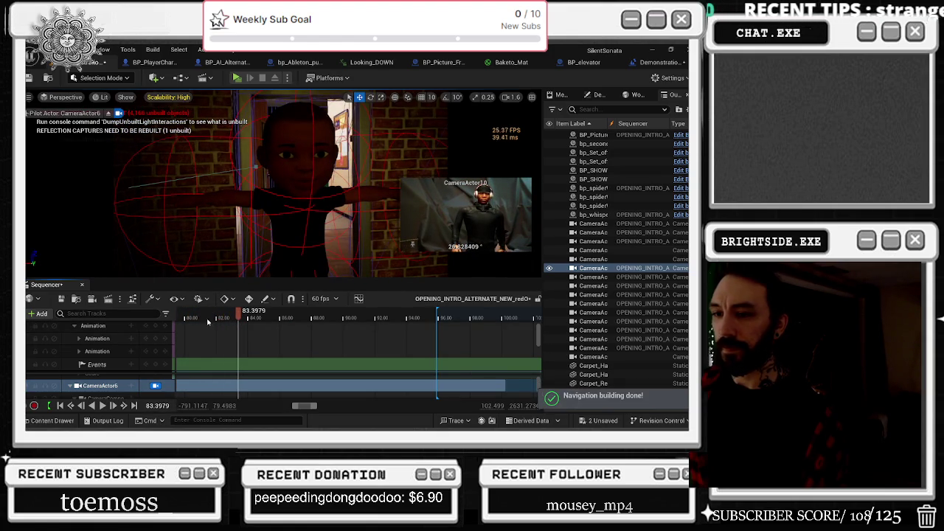
pyautogui.scroll(-5, 207, 343)
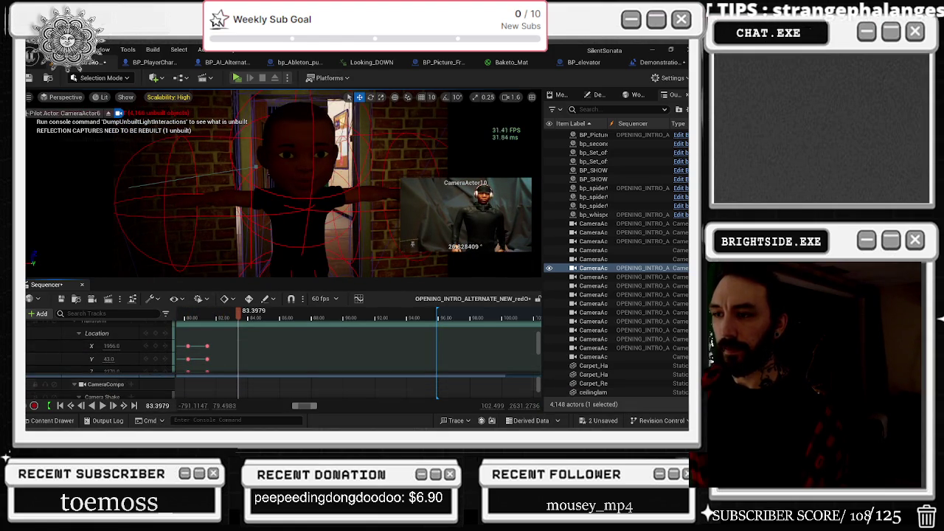
# Add the Walking animation to the child's second Animation sub-track at the playhead.
pyautogui.click(295, 184)
pyautogui.scroll(5, 83, 350)
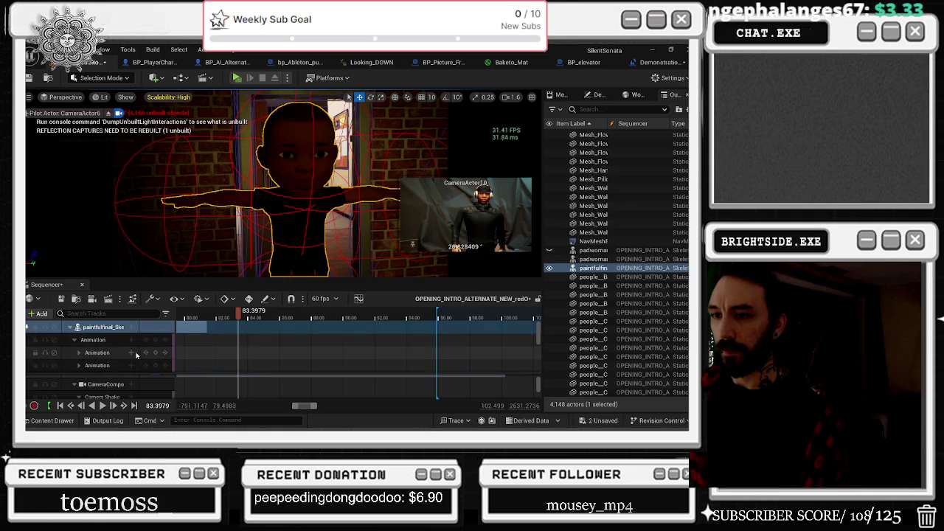
pyautogui.scroll(-1, 107, 358)
pyautogui.scroll(1, 111, 360)
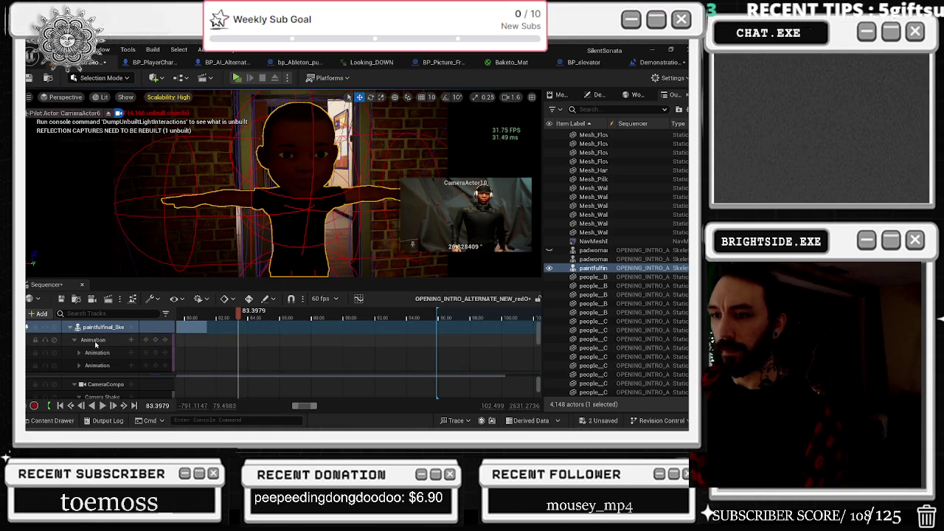
pyautogui.click(79, 353)
pyautogui.scroll(-1, 103, 351)
pyautogui.click(131, 340)
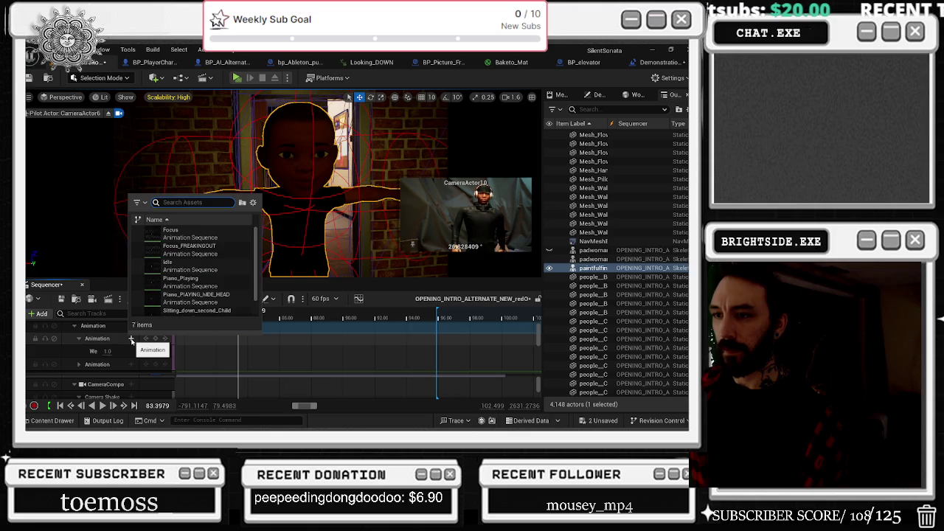
pyautogui.click(181, 230)
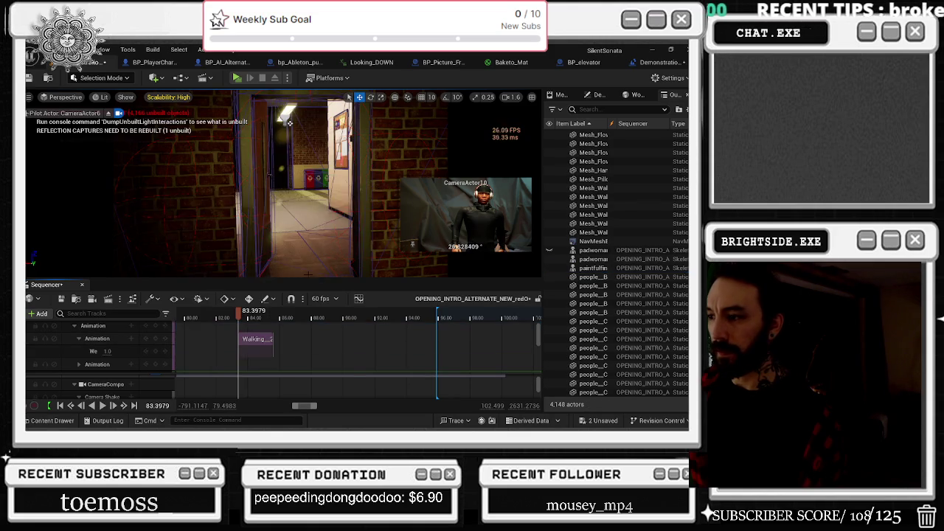
# Stretch the Walking section's right edge out toward about 94.
pyautogui.moveTo(238, 318); pyautogui.dragTo(258, 317)
pyautogui.click(255, 343)
pyautogui.moveTo(387, 337); pyautogui.dragTo(408, 340)
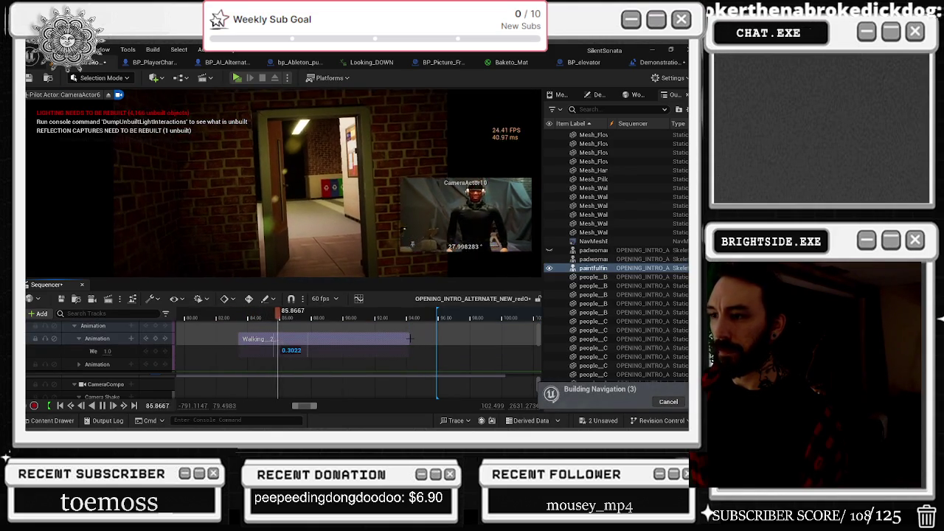
pyautogui.rightClick(343, 344)
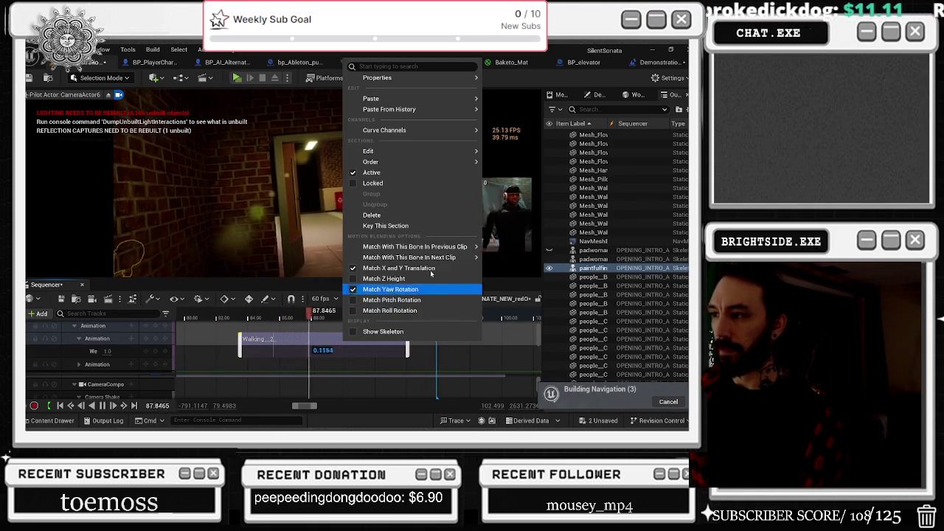
# Play the sequence from where the walk begins to watch the Walking clip.
pyautogui.moveTo(430, 246)
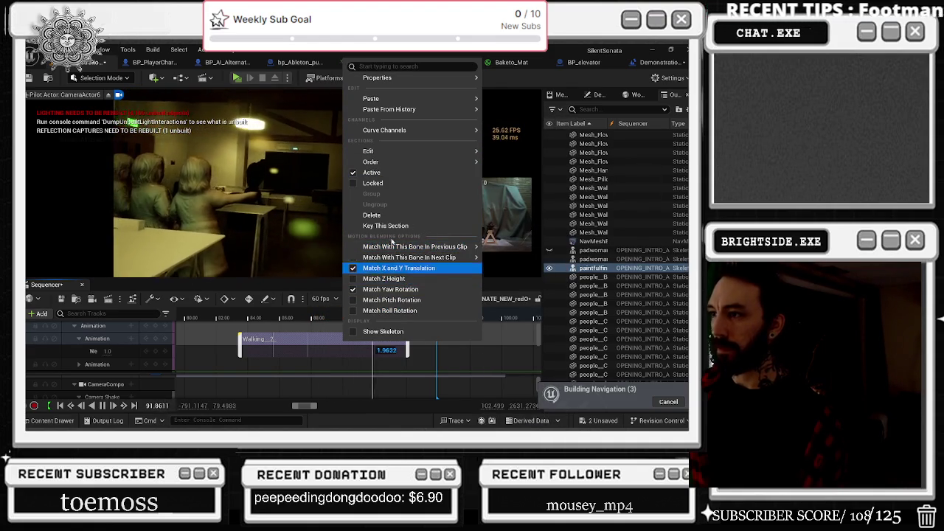
pyautogui.click(516, 247)
pyautogui.click(246, 316)
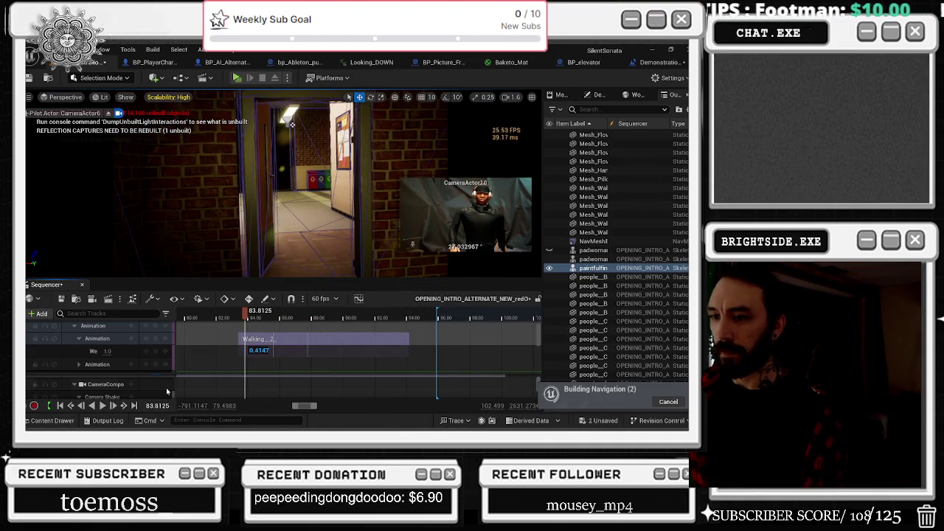
pyautogui.click(243, 316)
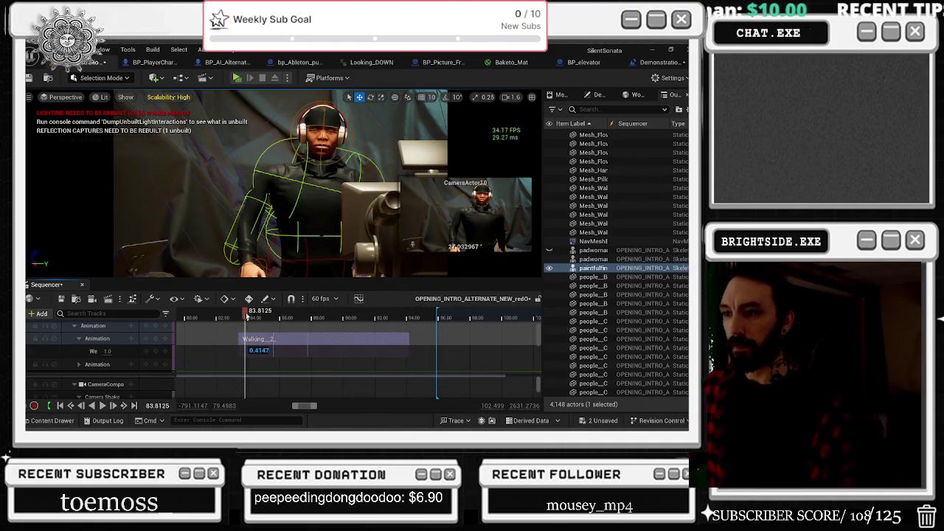
pyautogui.press('space')
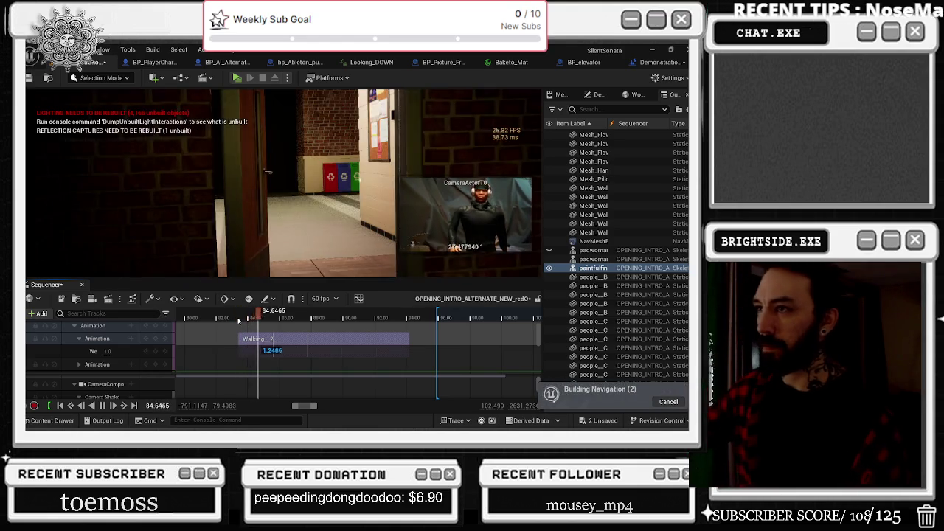
# Select the child character's track and focus the viewport on it with F.
pyautogui.scroll(1, 287, 333)
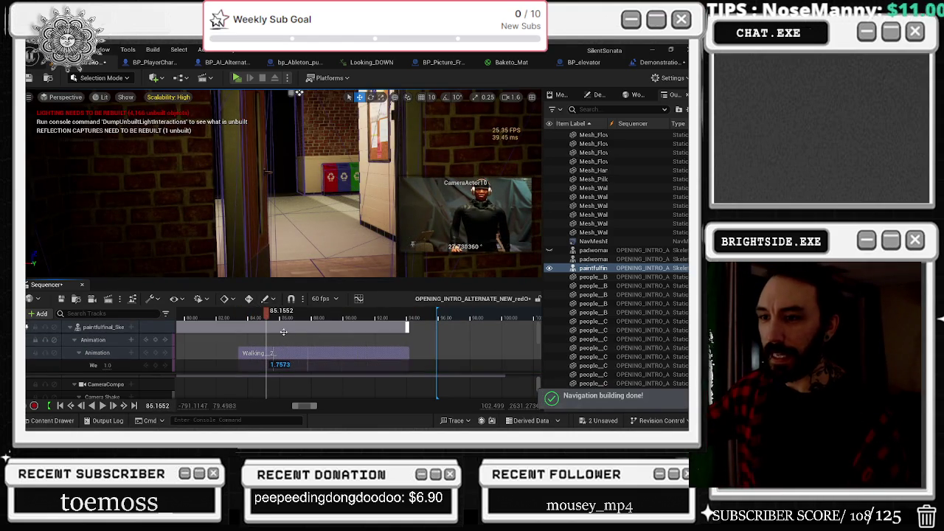
pyautogui.click(283, 333)
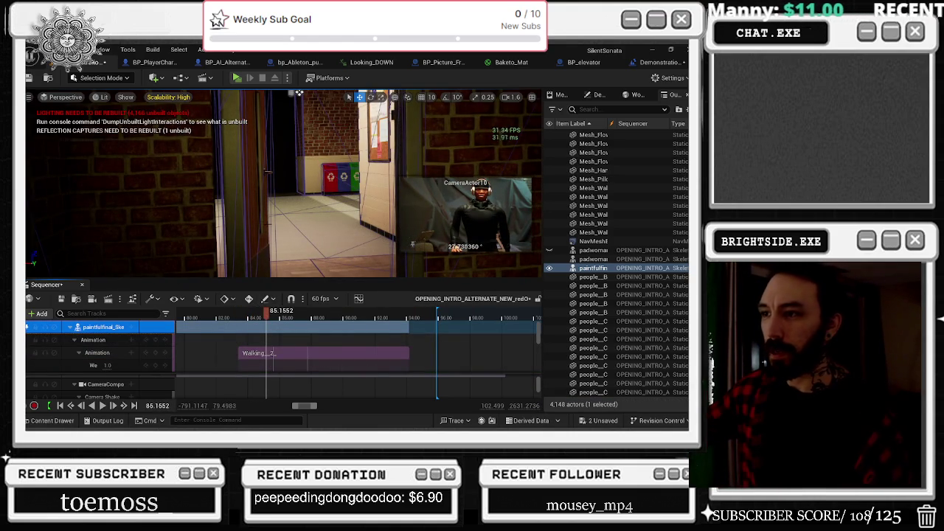
pyautogui.press('f')
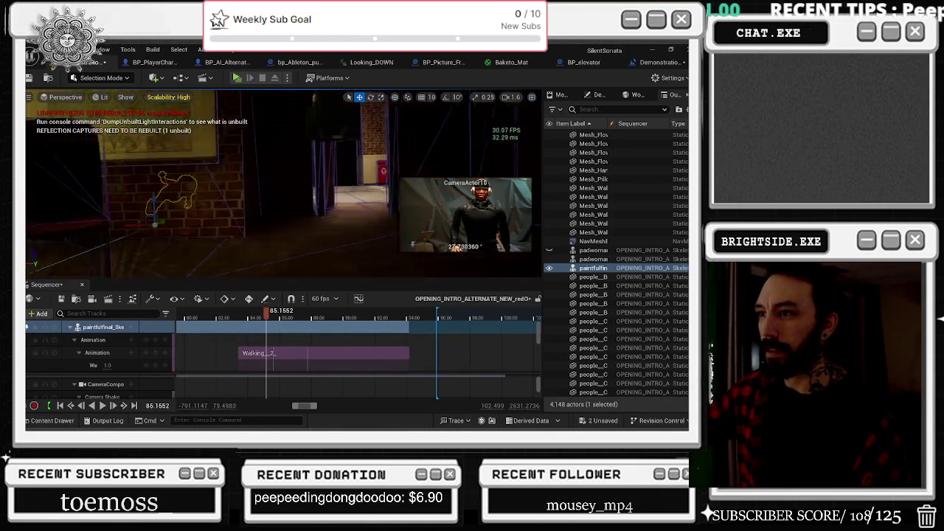
pyautogui.scroll(-5, 273, 337)
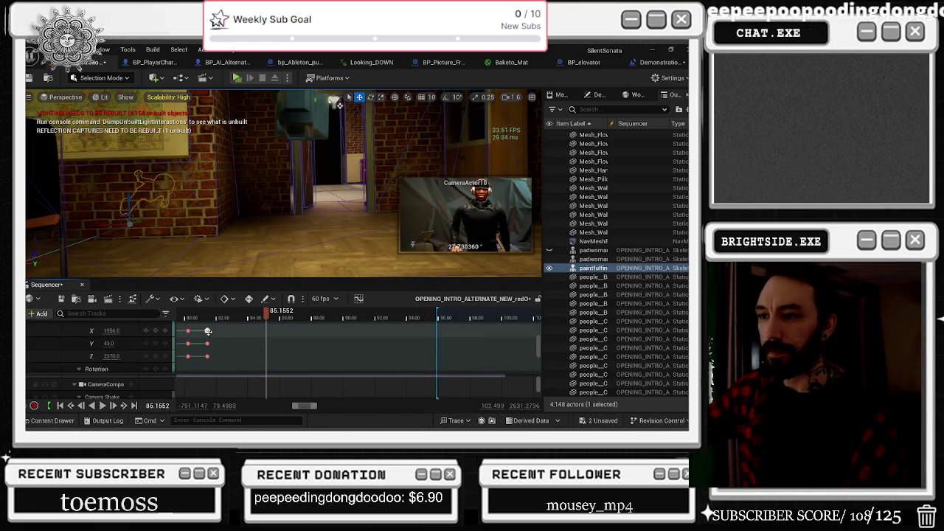
# Drag the Walking section's start back to the first location key at about 81.44.
pyautogui.click(208, 331)
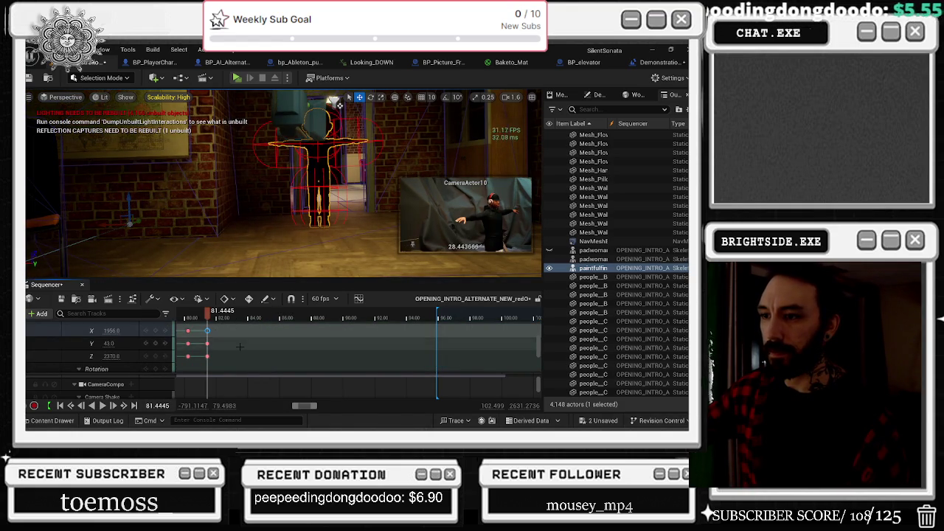
pyautogui.scroll(4, 244, 325)
pyautogui.moveTo(239, 330); pyautogui.dragTo(208, 329)
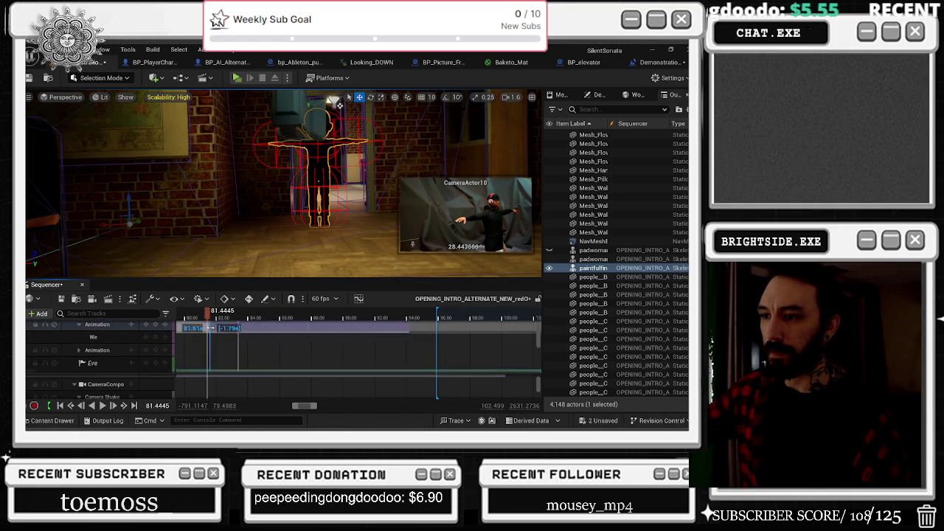
pyautogui.rightClick(211, 333)
# Rotate the child's starting key to Roll -1, Pitch 0, Yaw 208 to face the doorway.
pyautogui.scroll(-4, 140, 352)
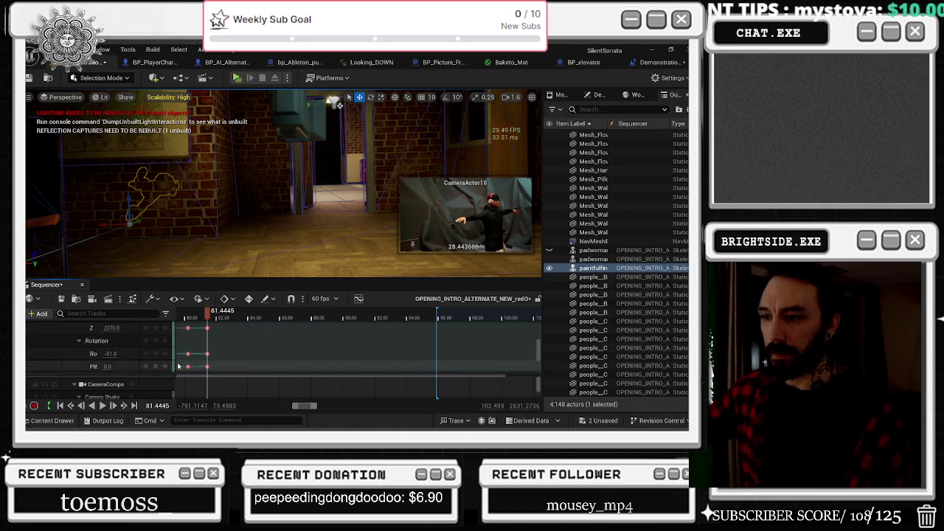
pyautogui.scroll(-1, 124, 367)
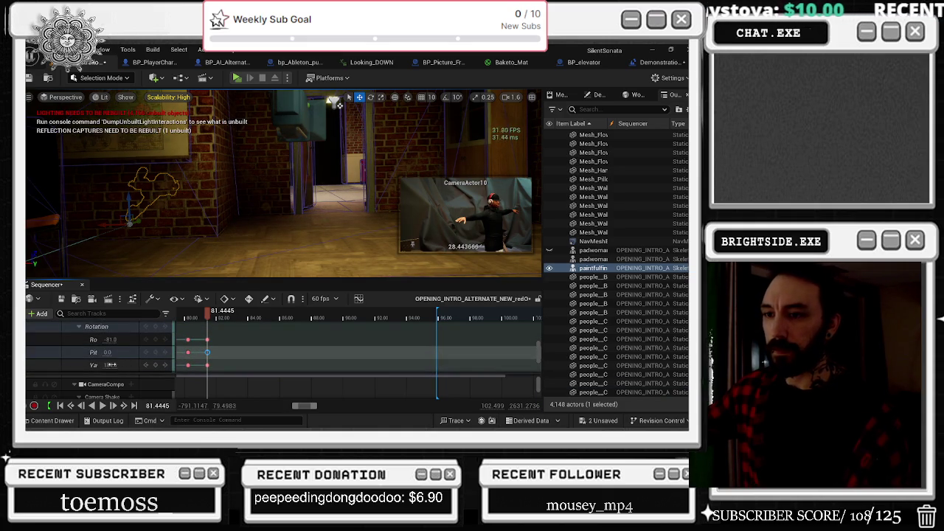
pyautogui.write('178')
pyautogui.press('Return')
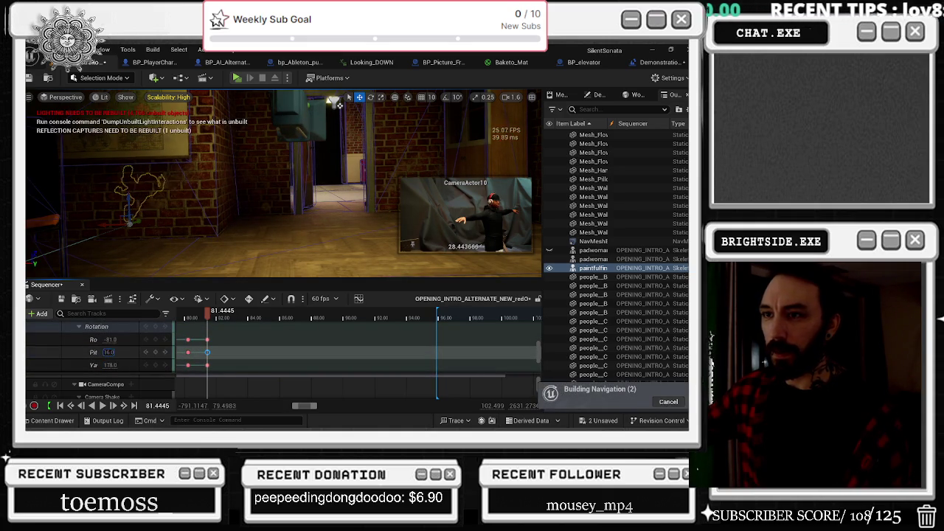
pyautogui.moveTo(109, 339); pyautogui.dragTo(104, 339)
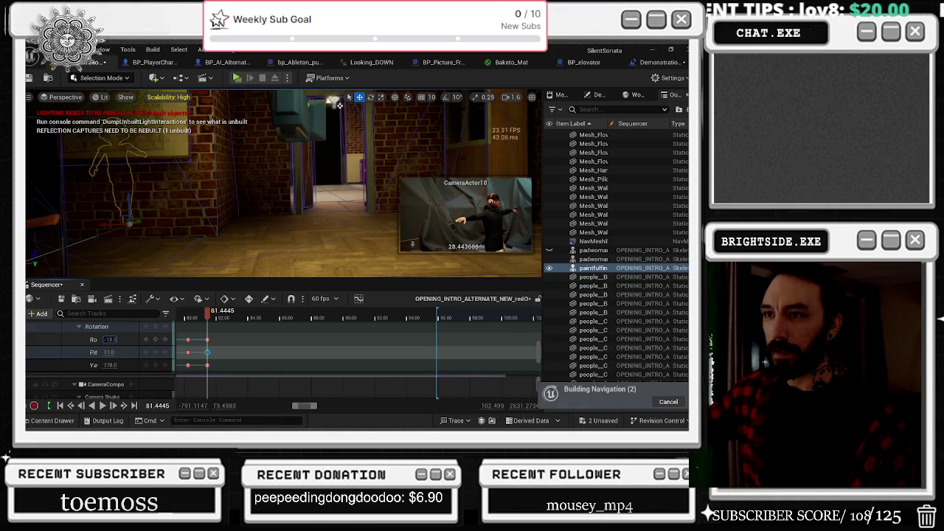
pyautogui.click(109, 351)
pyautogui.write('0')
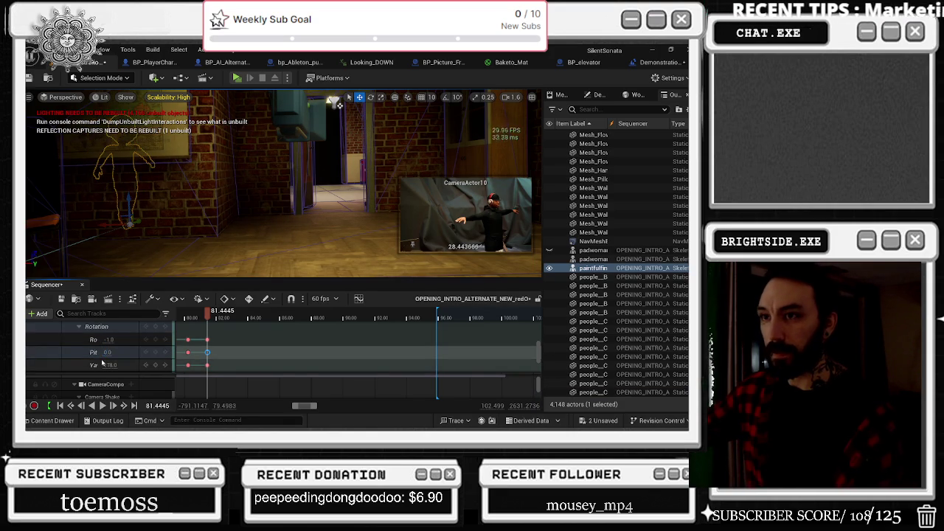
pyautogui.moveTo(109, 364); pyautogui.dragTo(90, 365)
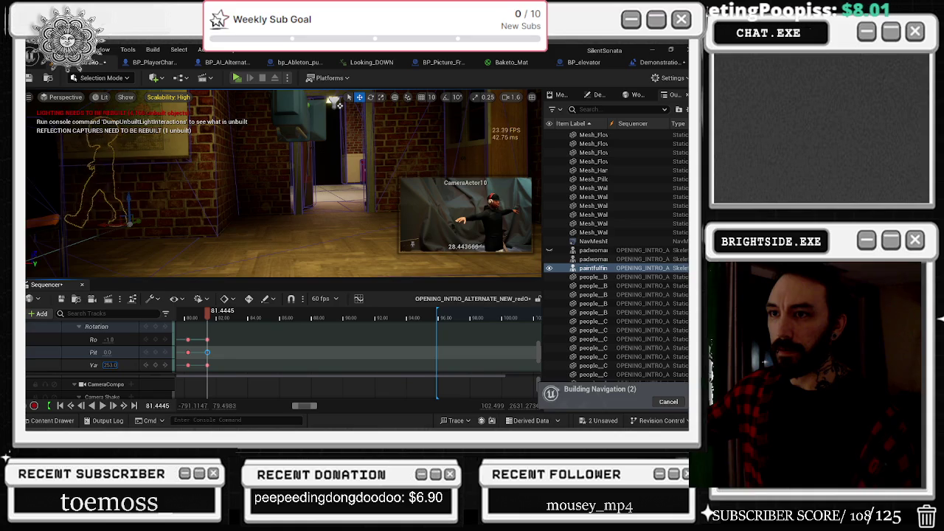
pyautogui.scroll(2, 136, 345)
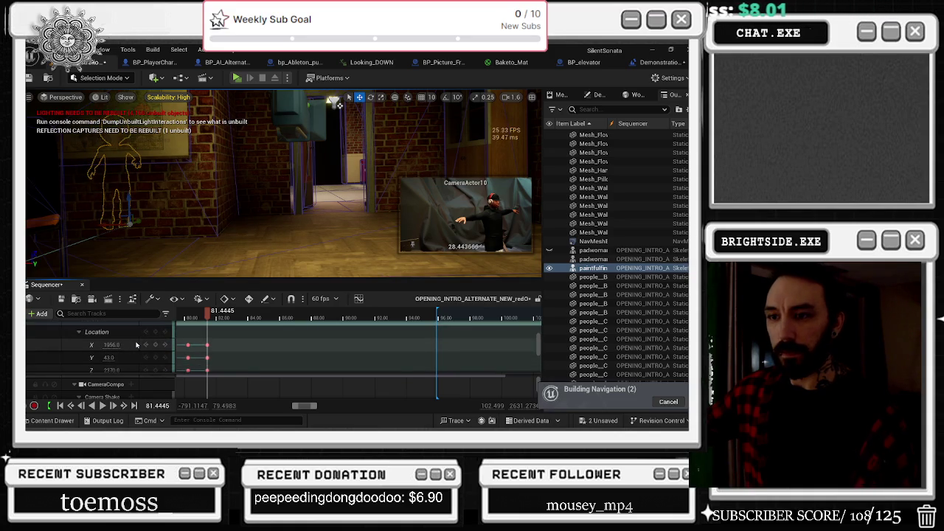
pyautogui.moveTo(109, 344)
pyautogui.mouseDown()
pyautogui.moveTo(123, 344)
pyautogui.moveTo(109, 365)
pyautogui.mouseUp()
# Select the CameraActor6 track and play the shot back to review it.
pyautogui.scroll(-2, 137, 350)
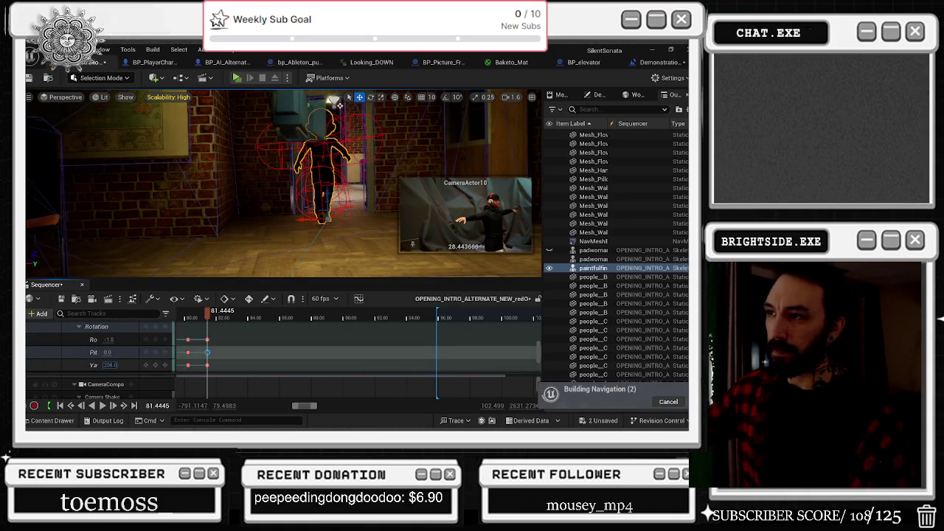
pyautogui.click(100, 392)
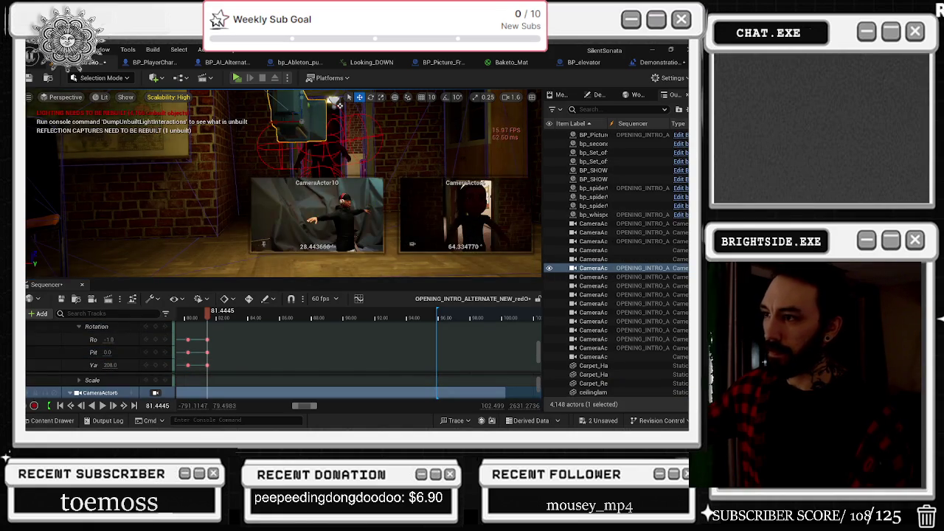
pyautogui.moveTo(412, 244)
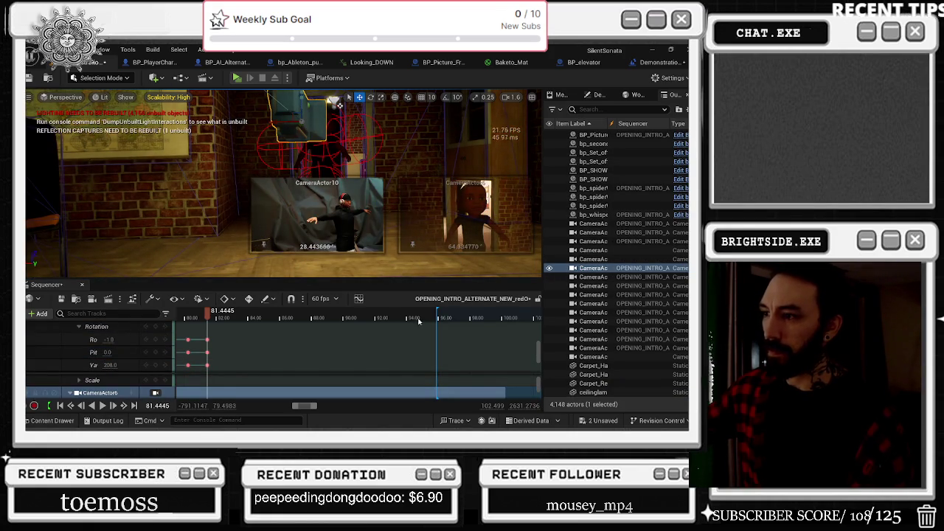
pyautogui.moveTo(211, 318)
pyautogui.mouseDown()
pyautogui.moveTo(255, 318)
pyautogui.moveTo(174, 318)
pyautogui.mouseUp()
pyautogui.press('space')
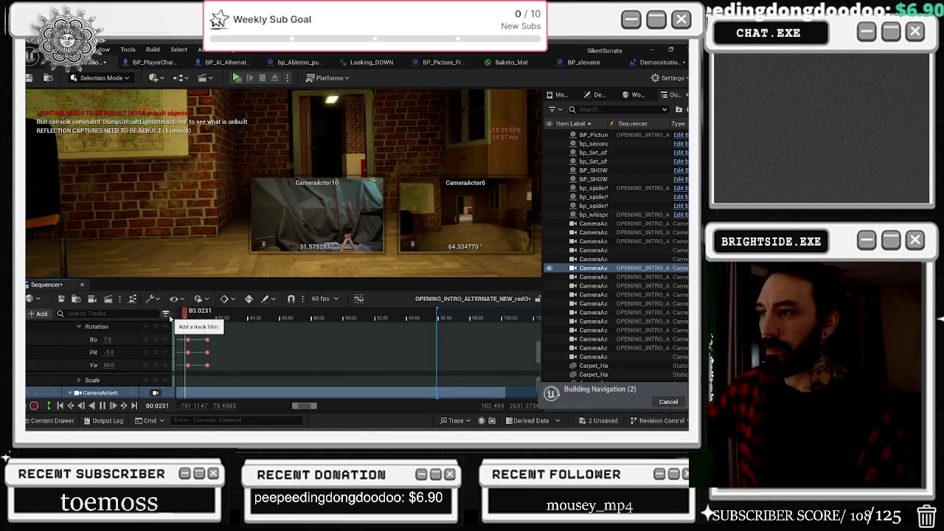
pyautogui.press('space')
pyautogui.click(206, 340)
pyautogui.press('f')
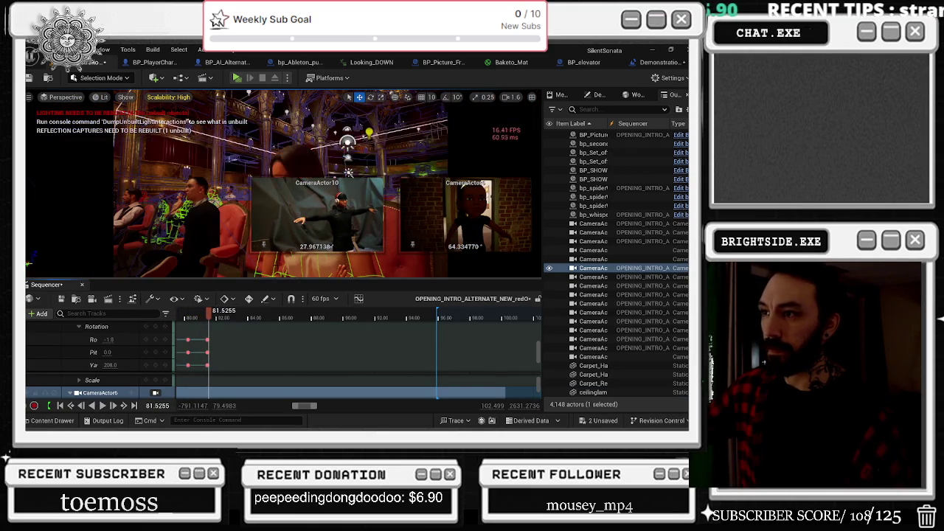
pyautogui.press('space')
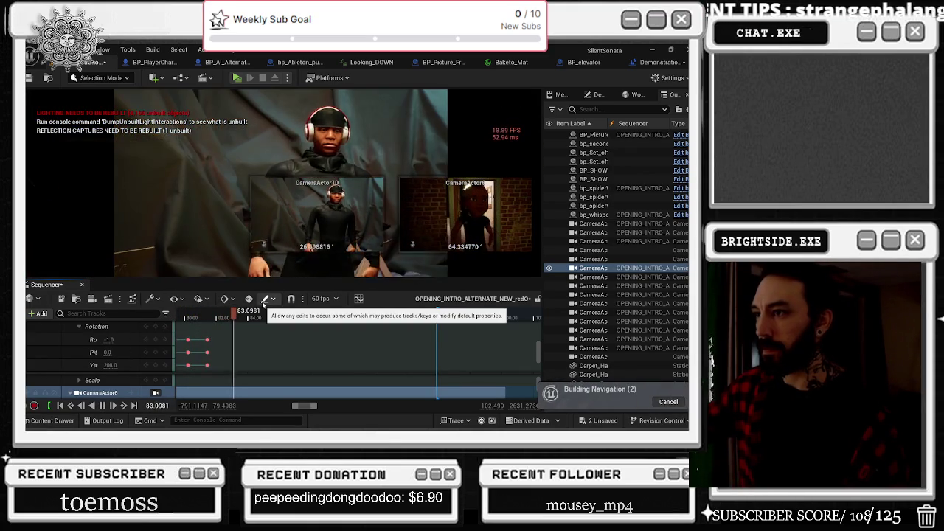
pyautogui.press('space')
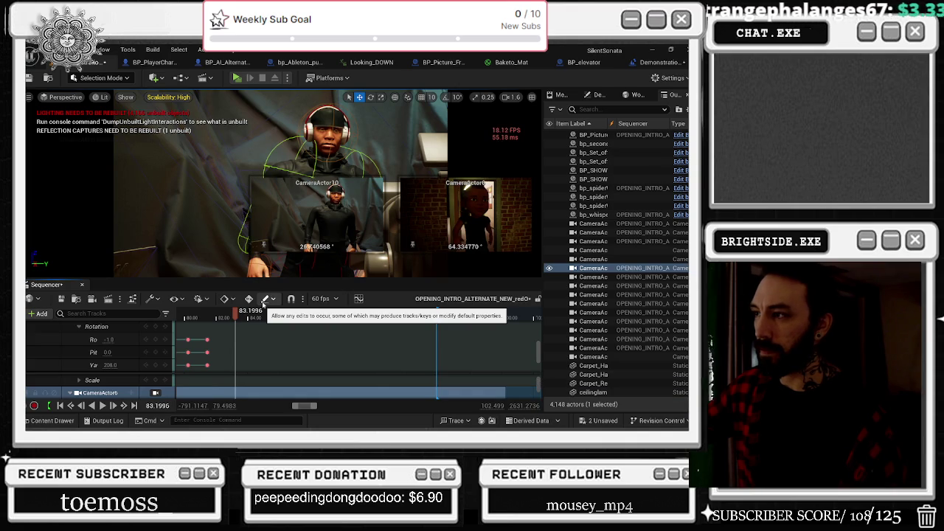
pyautogui.press('space')
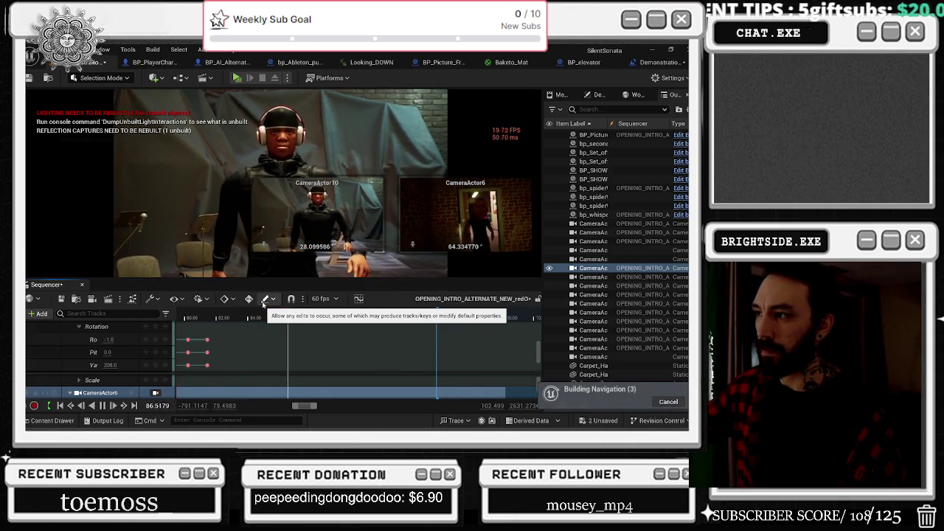
pyautogui.press('space')
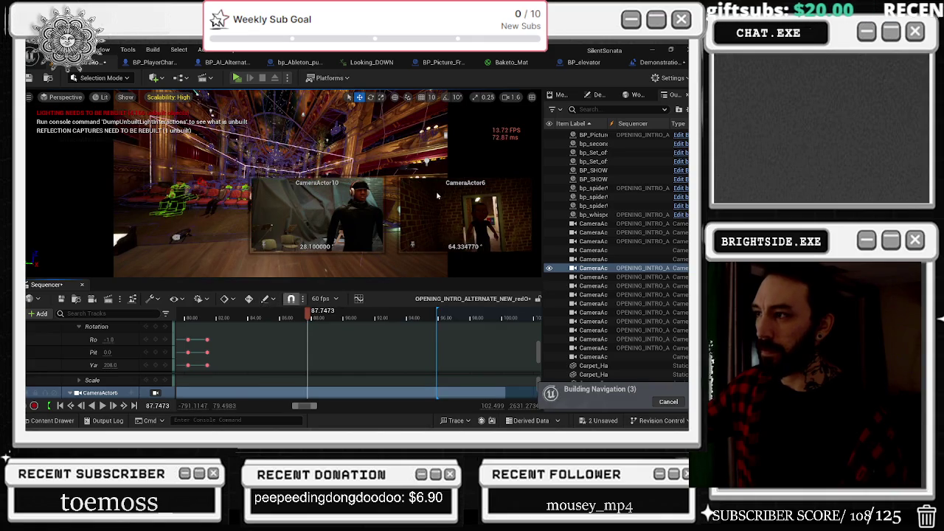
pyautogui.click(347, 270)
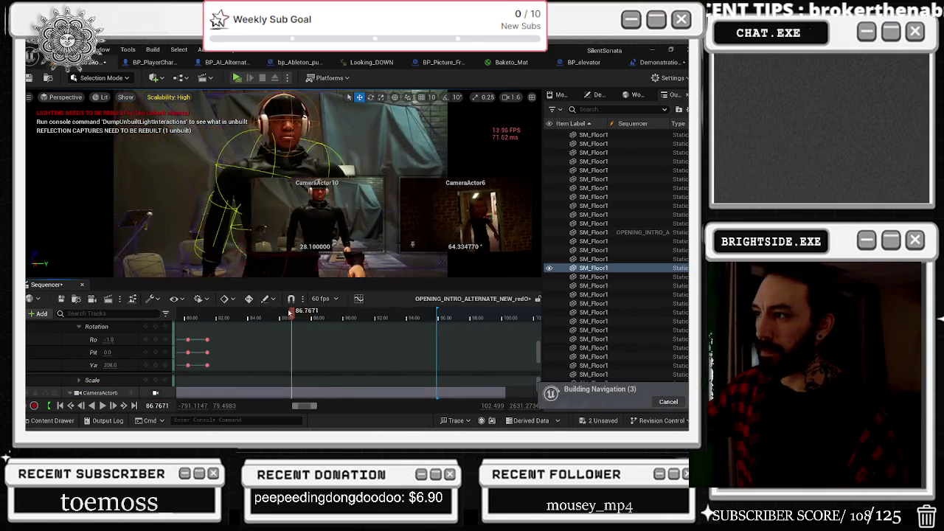
pyautogui.moveTo(307, 314); pyautogui.dragTo(207, 314)
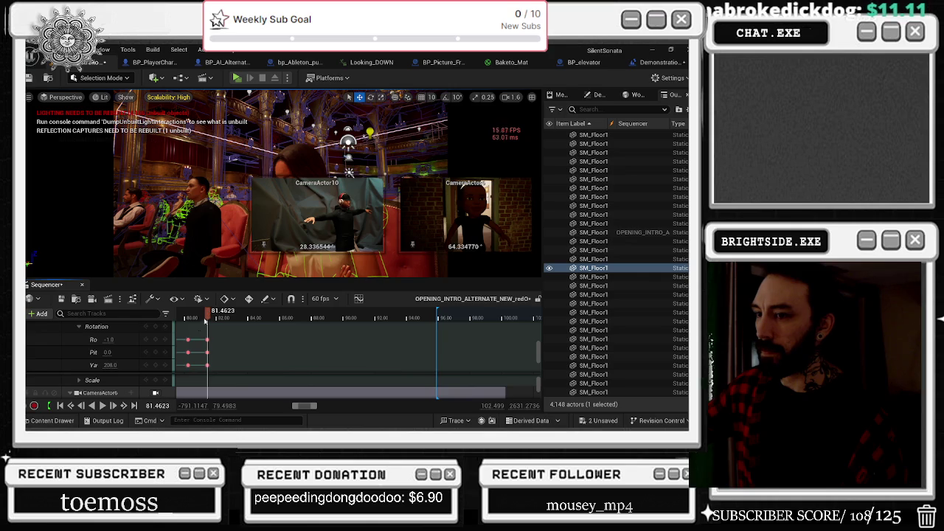
pyautogui.moveTo(215, 316); pyautogui.dragTo(237, 320)
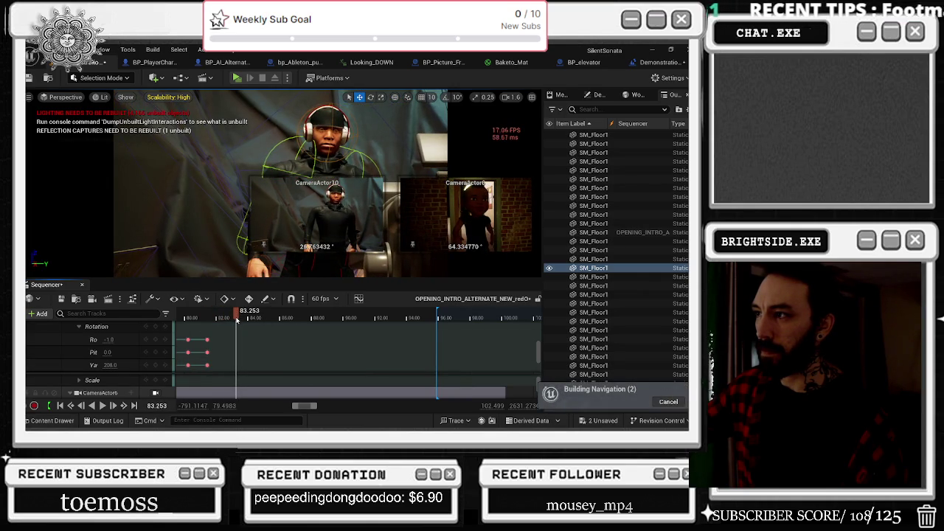
# Key a yaw of 222 and Location X of 1676 at about 83.25.
pyautogui.click(129, 366)
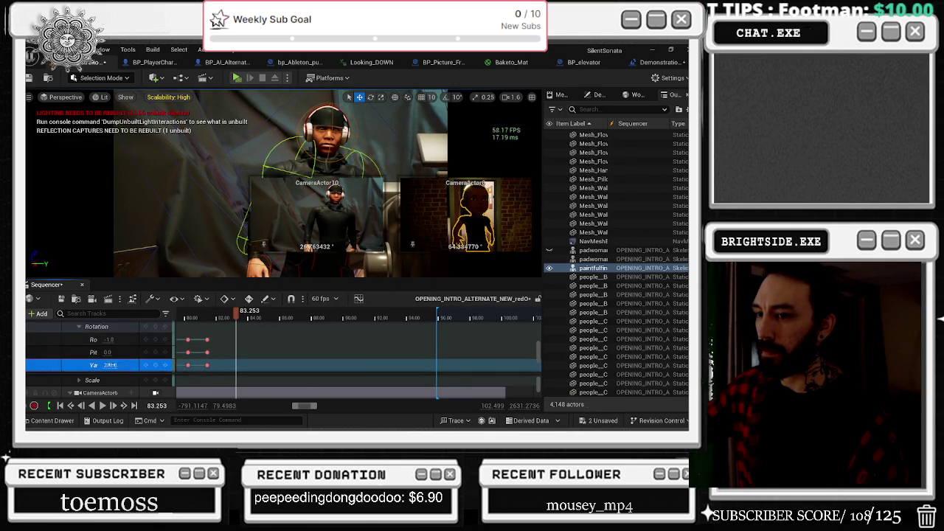
pyautogui.write('209222')
pyautogui.press('Return')
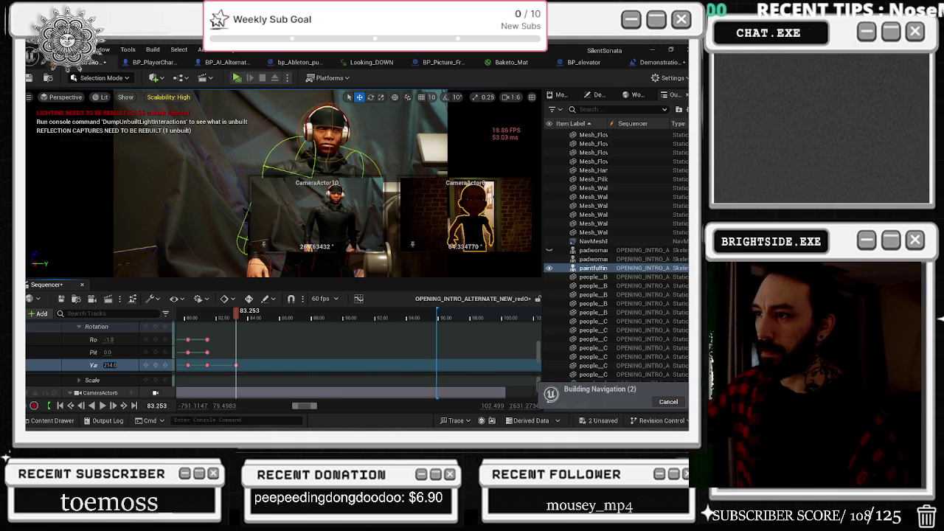
pyautogui.hotkey('shift', 'Tab')
pyautogui.hotkey('shift', 'Tab')
pyautogui.hotkey('shift', 'Tab')
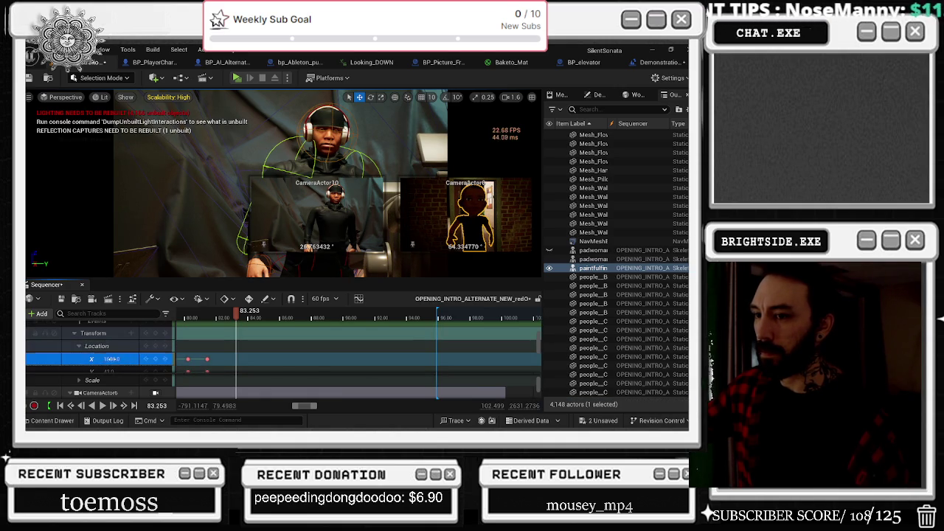
pyautogui.write('1676')
pyautogui.press('Return')
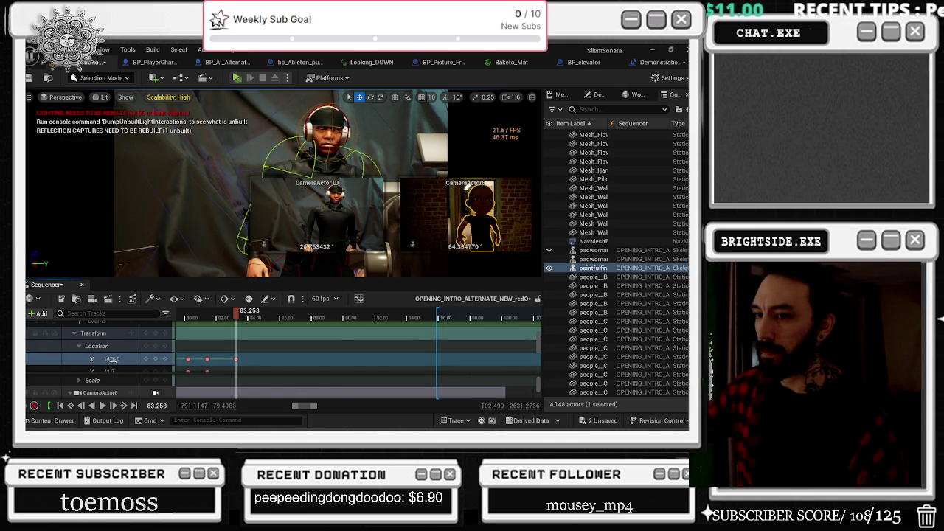
# Set Location Z to 2366, then replay the adjusted move from just before the key.
pyautogui.scroll(-2, 112, 359)
pyautogui.write('2377')
pyautogui.press('Return')
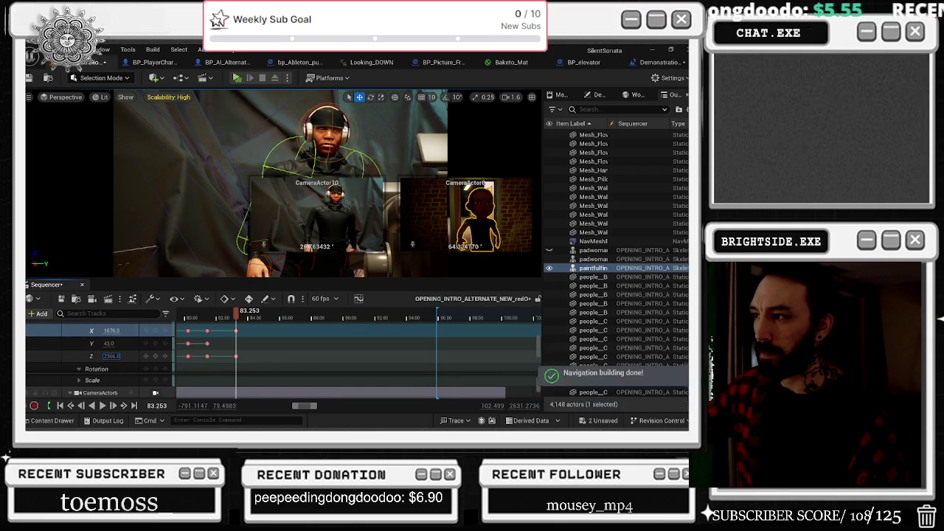
pyautogui.write('2366')
pyautogui.press('Return')
pyautogui.moveTo(234, 322); pyautogui.dragTo(218, 322)
pyautogui.press('space')
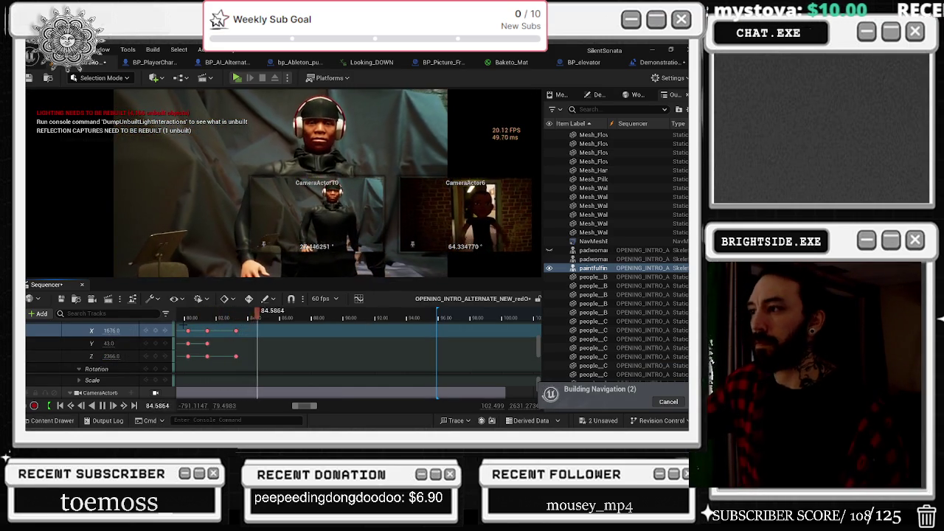
pyautogui.rightClick(289, 341)
# Try a 0.1 play rate on the Walking animation section and play it back.
pyautogui.moveTo(325, 157)
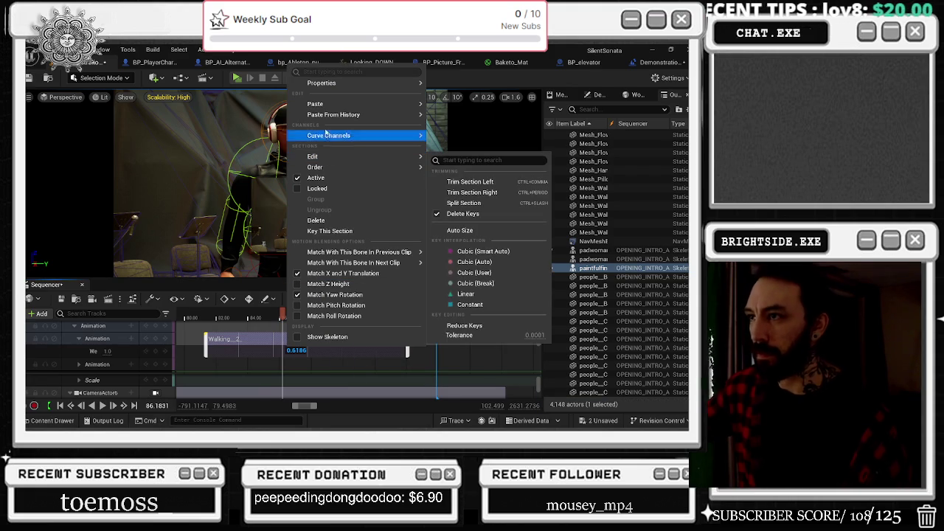
pyautogui.moveTo(321, 80)
pyautogui.write('0.1')
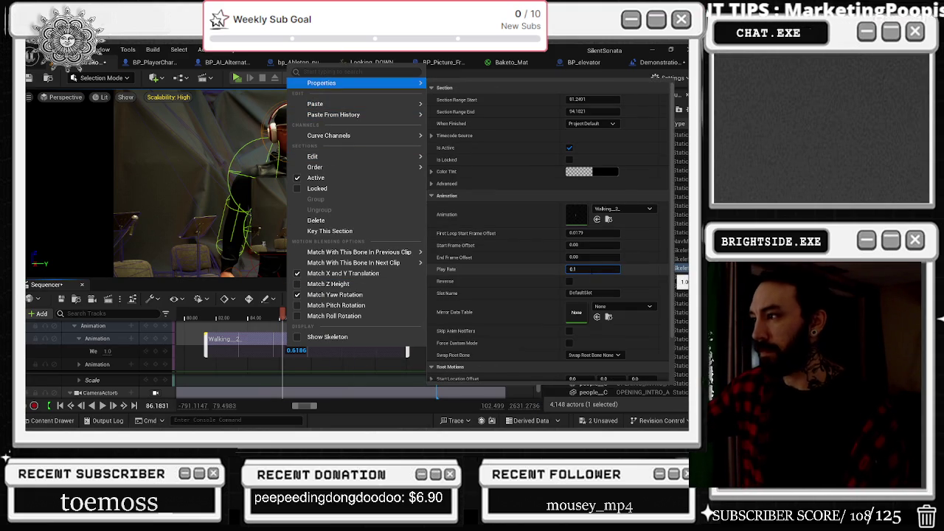
pyautogui.press('Return')
pyautogui.click(215, 313)
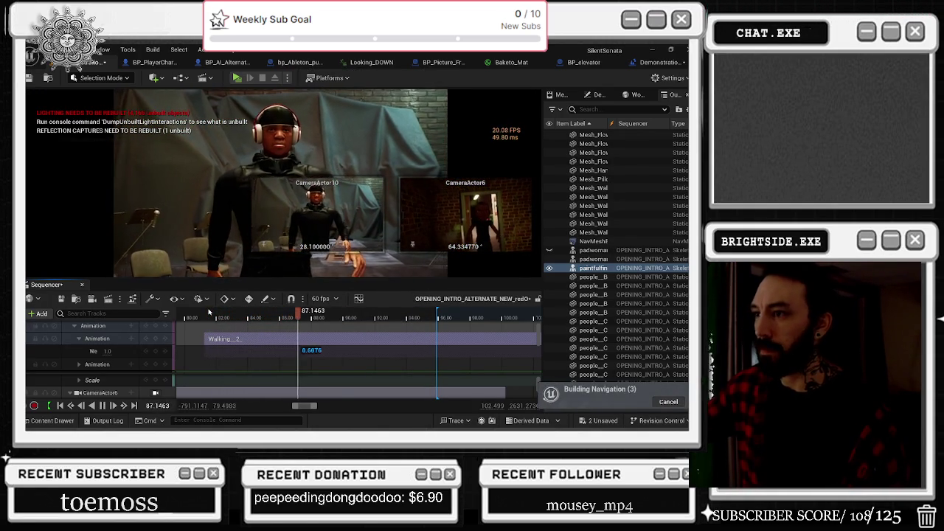
pyautogui.press('space')
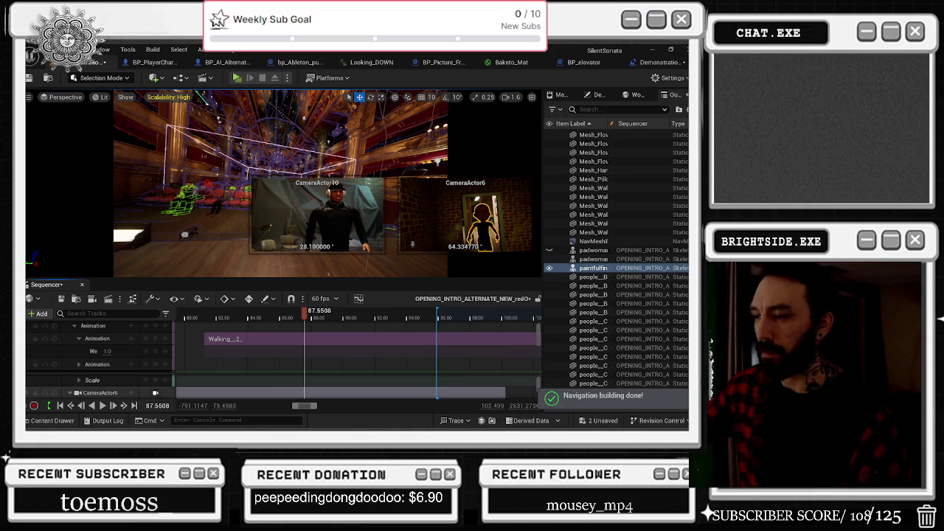
# Change the Walking section's play rate to 0.8 and replay the walk from about 83.2.
pyautogui.hotkey('ctrl', 'v')
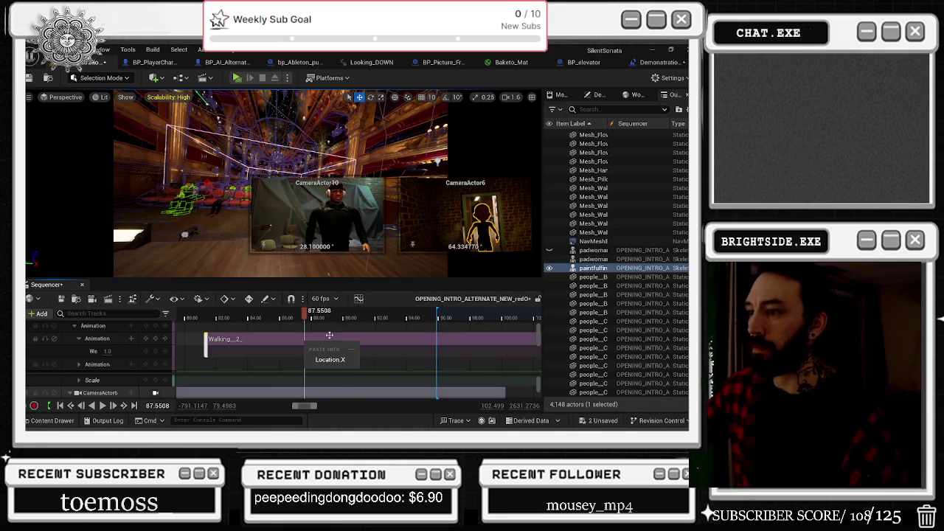
pyautogui.rightClick(325, 338)
pyautogui.moveTo(385, 71)
pyautogui.write('0.1')
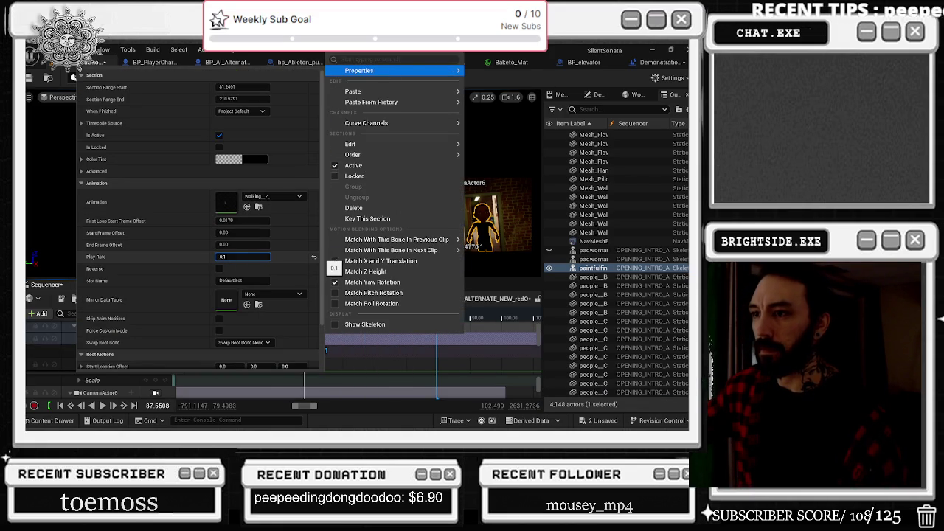
pyautogui.press('Return')
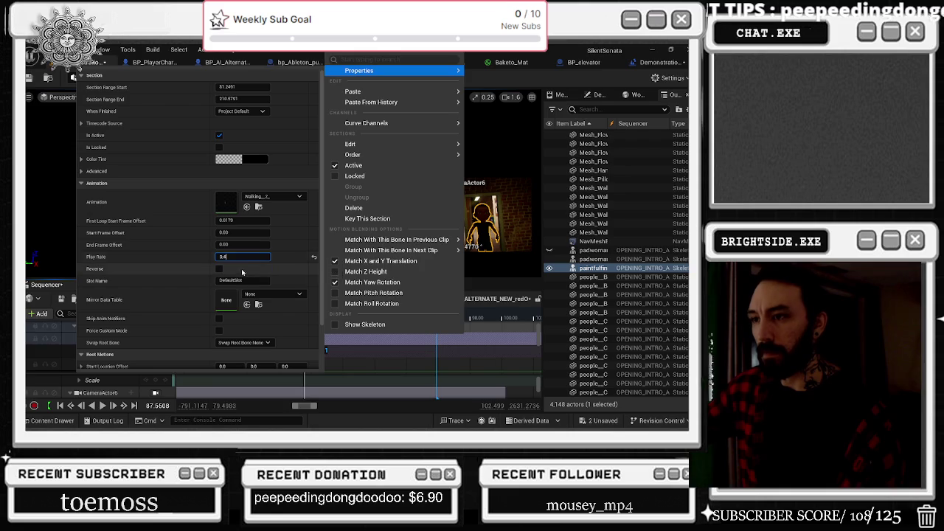
pyautogui.moveTo(253, 315); pyautogui.dragTo(211, 316)
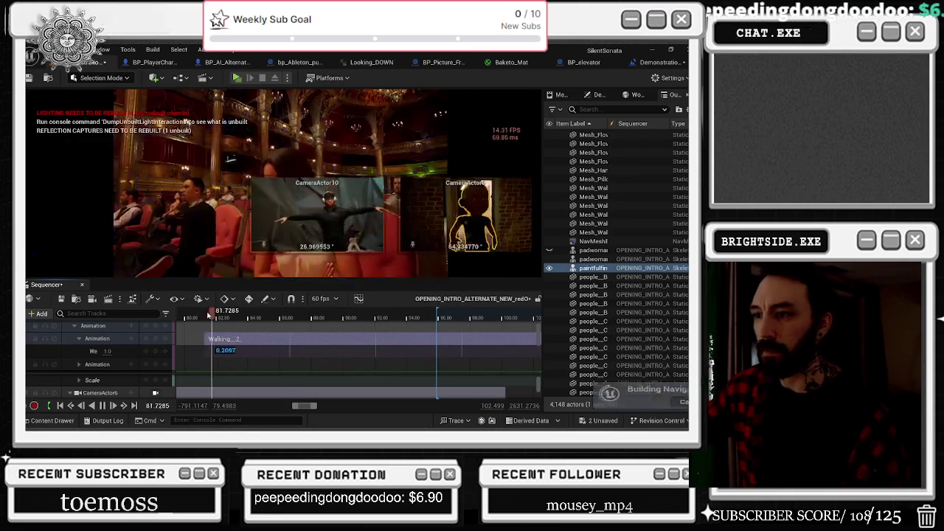
pyautogui.press('space')
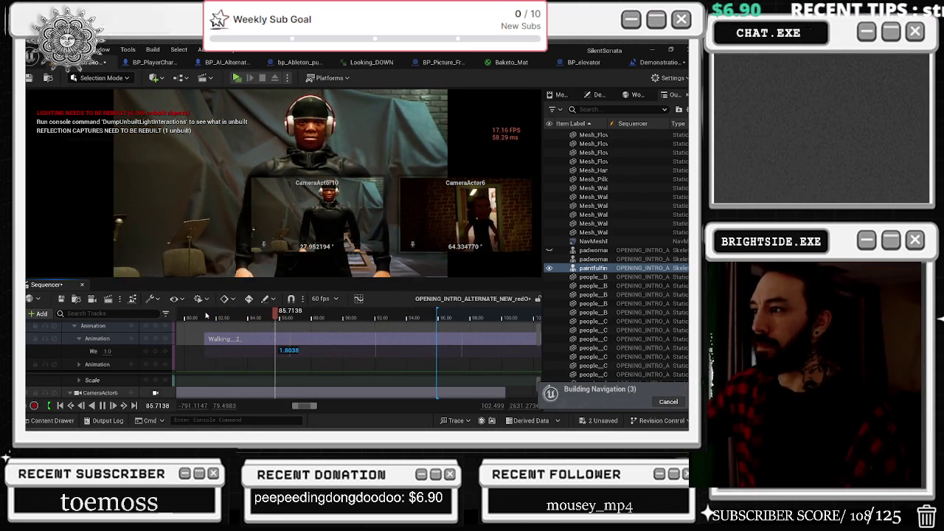
pyautogui.rightClick(236, 341)
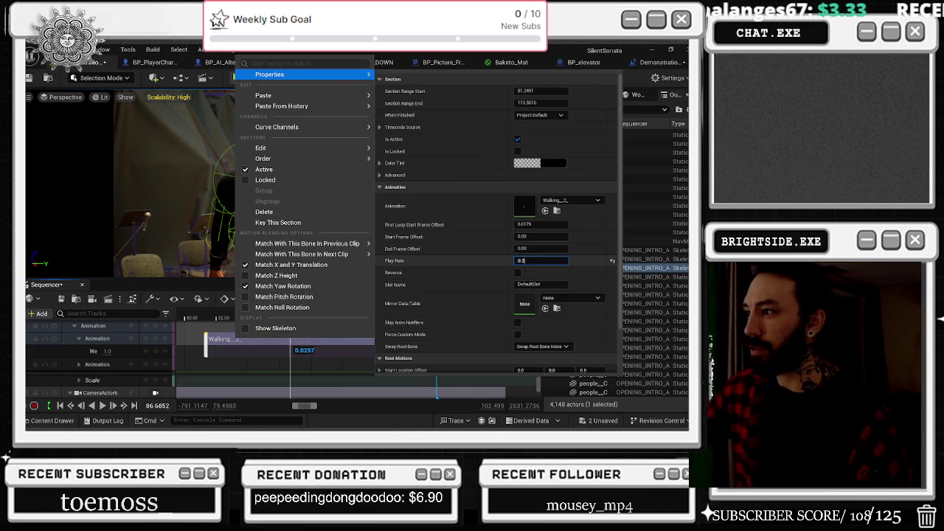
pyautogui.click(214, 318)
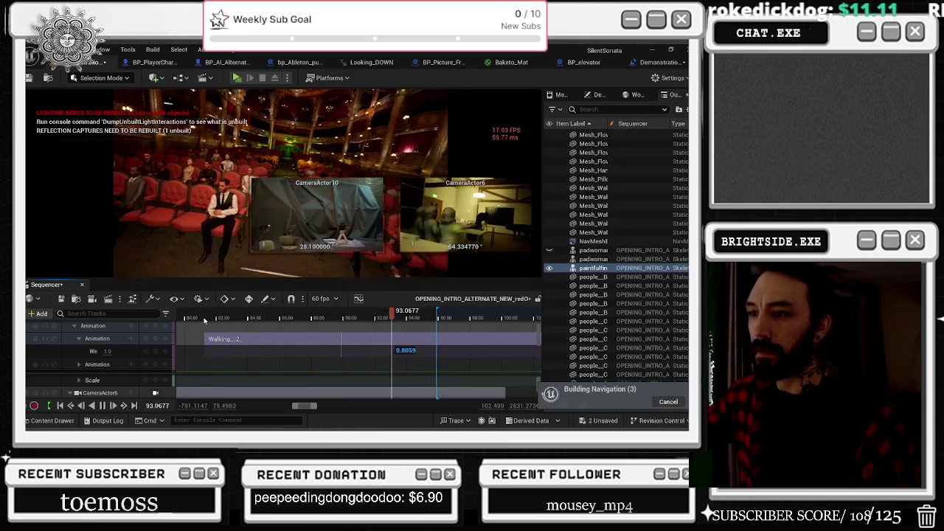
pyautogui.click(205, 320)
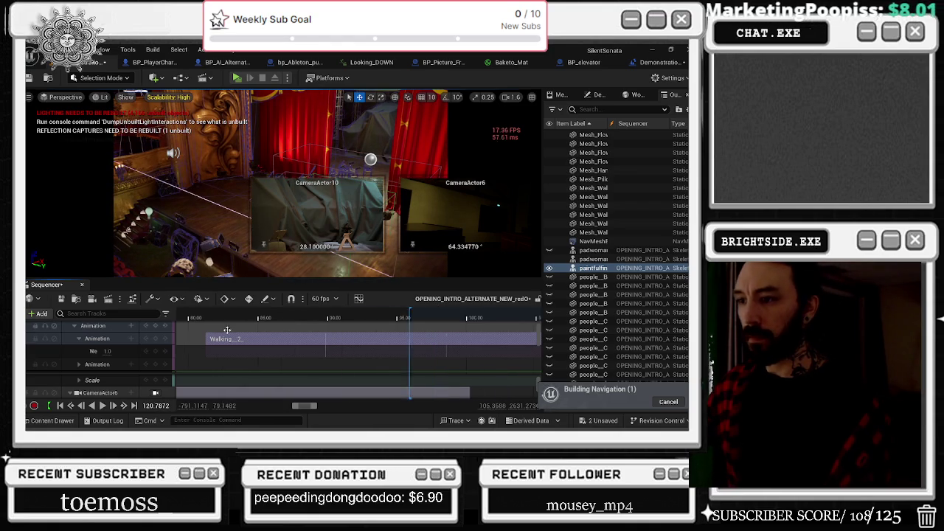
pyautogui.scroll(-5, 244, 322)
pyautogui.click(310, 324)
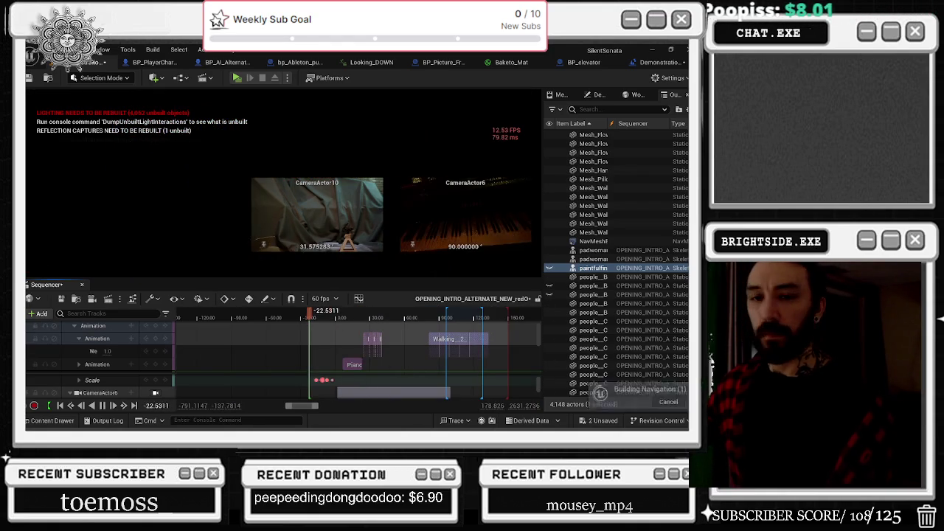
# Dismiss the process list and jump around the timeline near 82.8 to review shots.
pyautogui.hotkey('ctrl', 'shift', 'Escape')
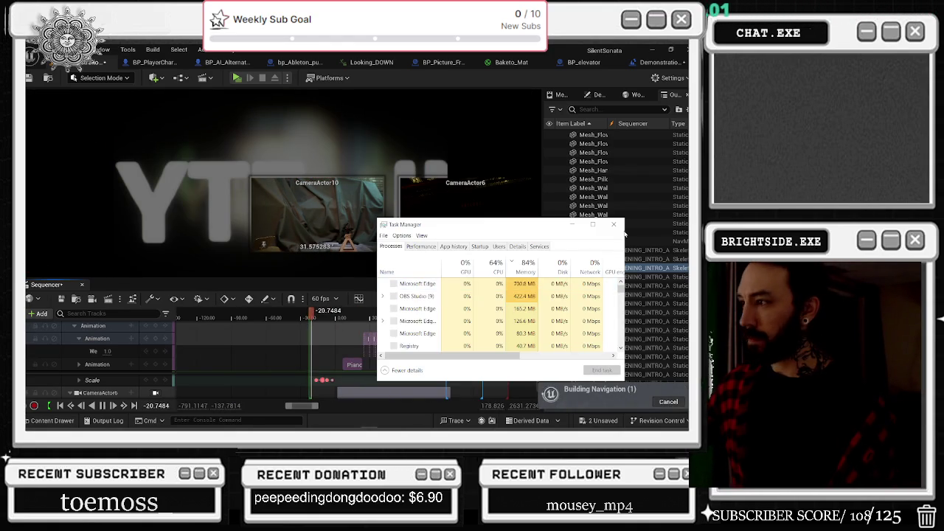
pyautogui.click(616, 225)
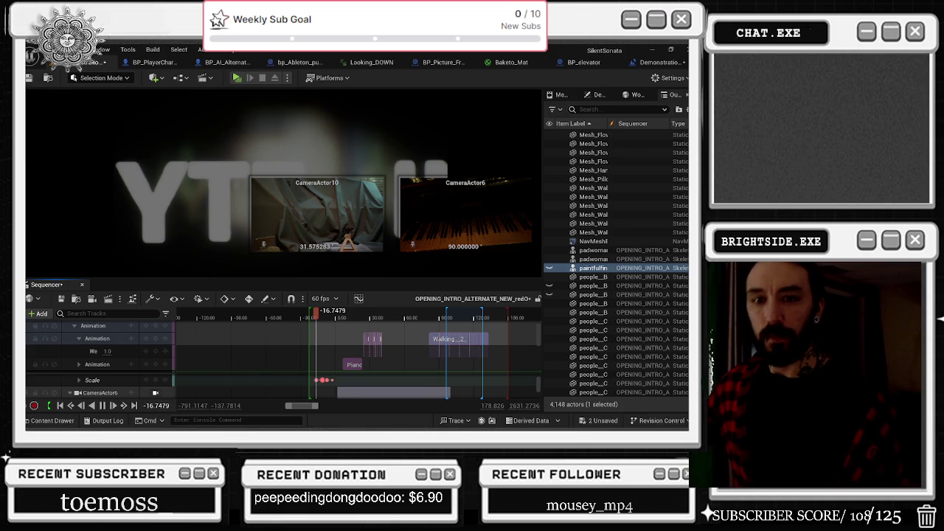
pyautogui.click(369, 319)
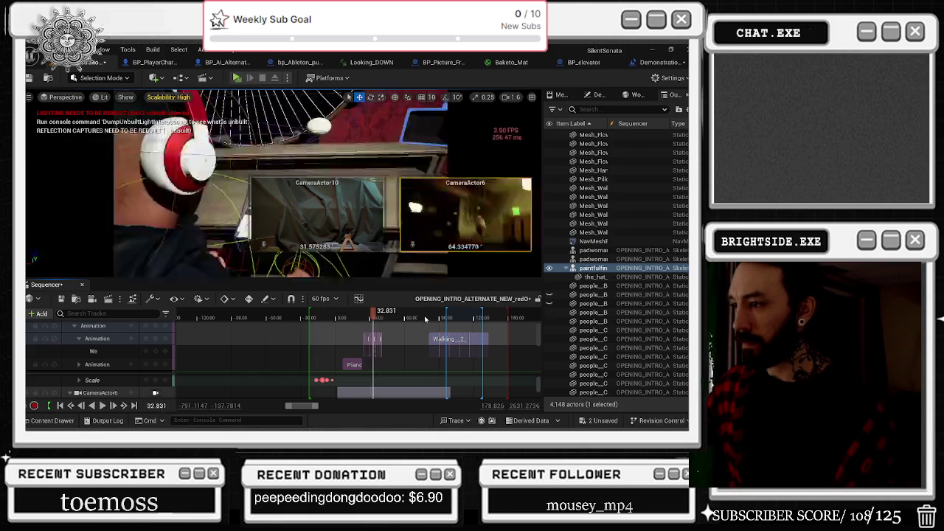
pyautogui.click(431, 318)
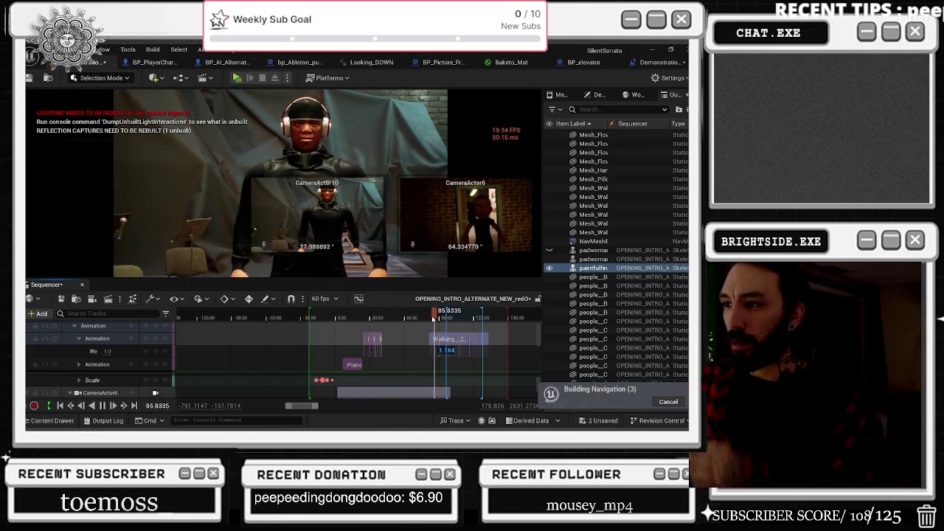
pyautogui.click(386, 319)
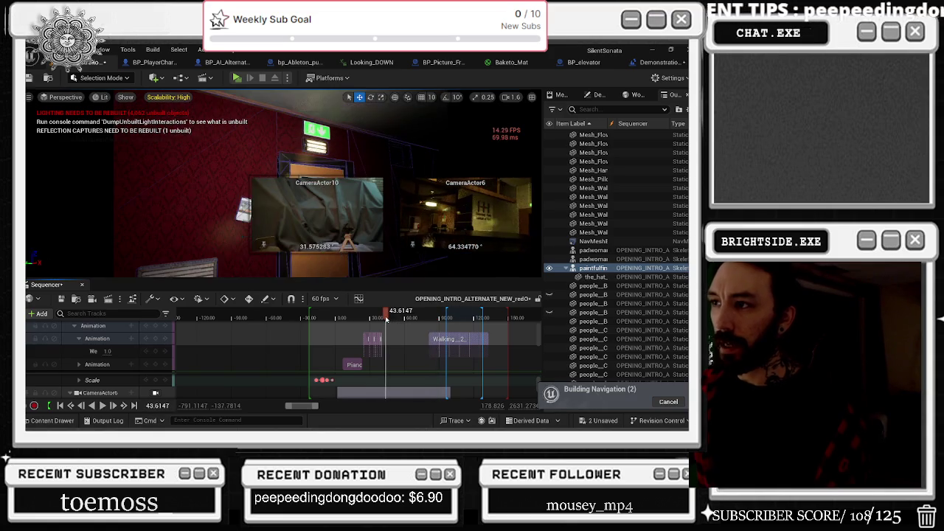
# Scrub forward through the shot and drag the splitter down twice to heighten the viewport.
pyautogui.moveTo(389, 319); pyautogui.dragTo(404, 323)
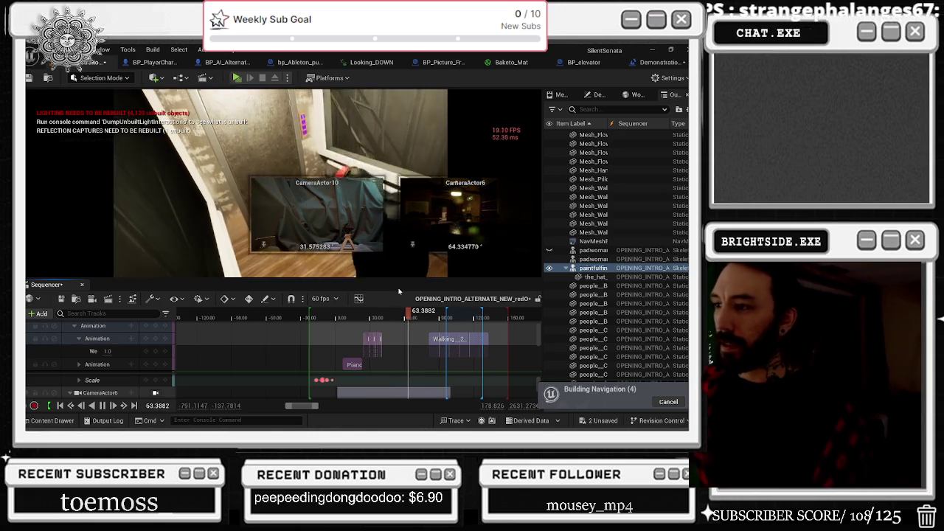
pyautogui.moveTo(386, 282)
pyautogui.mouseDown()
pyautogui.moveTo(405, 313)
pyautogui.moveTo(402, 257)
pyautogui.mouseUp()
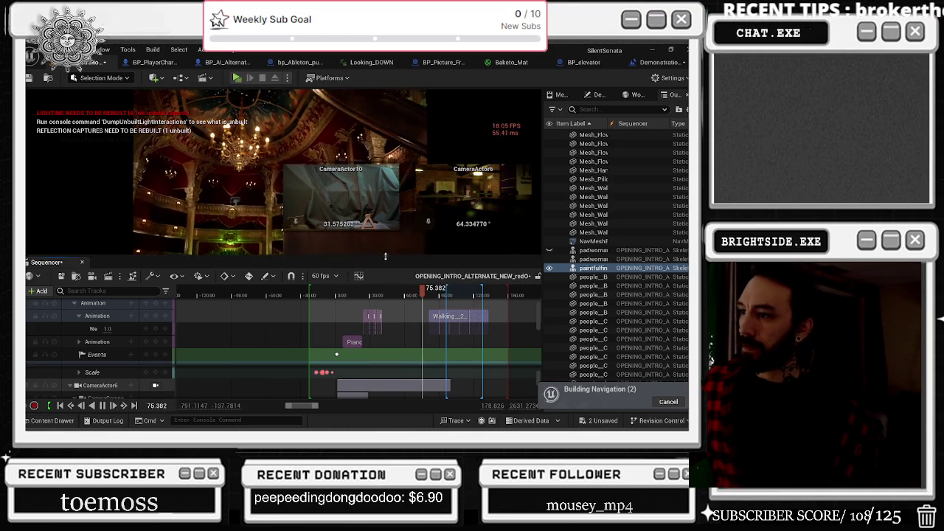
pyautogui.moveTo(386, 261); pyautogui.dragTo(380, 294)
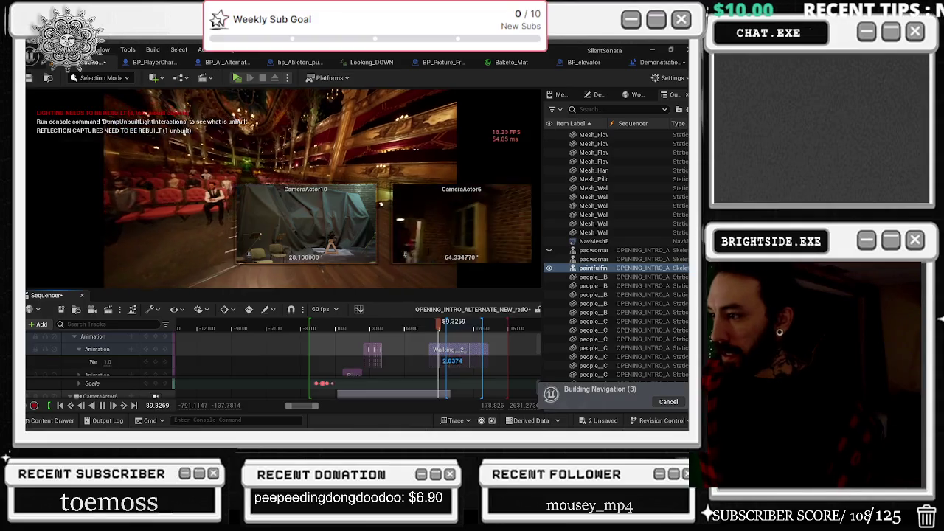
# Set the playhead to 83.36 on the headphone character shot and enlarge the Sequencer area.
pyautogui.click(439, 323)
pyautogui.click(433, 325)
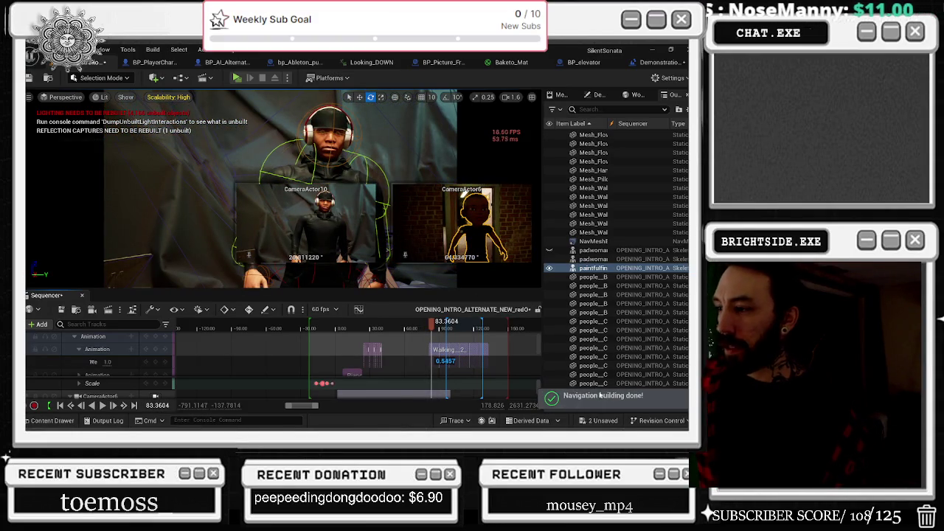
pyautogui.scroll(1, 443, 346)
pyautogui.scroll(5, 444, 345)
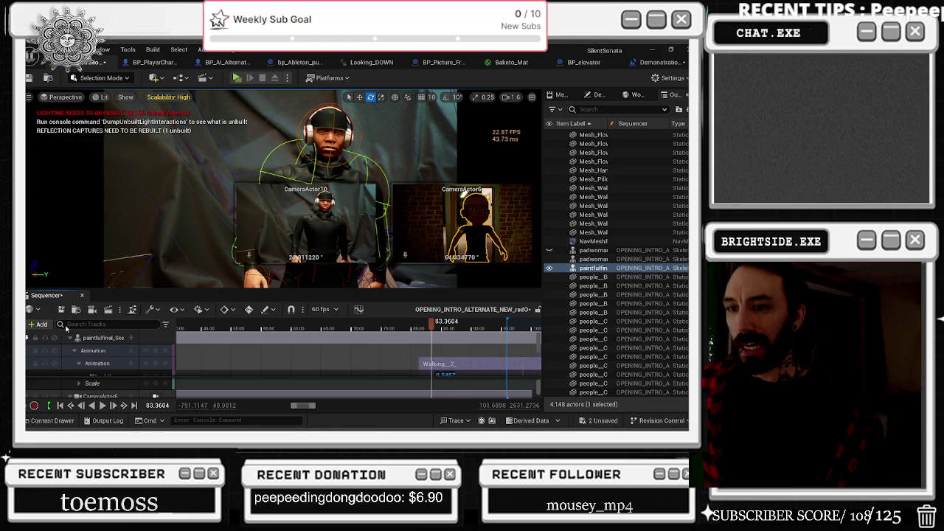
pyautogui.moveTo(111, 294); pyautogui.dragTo(112, 254)
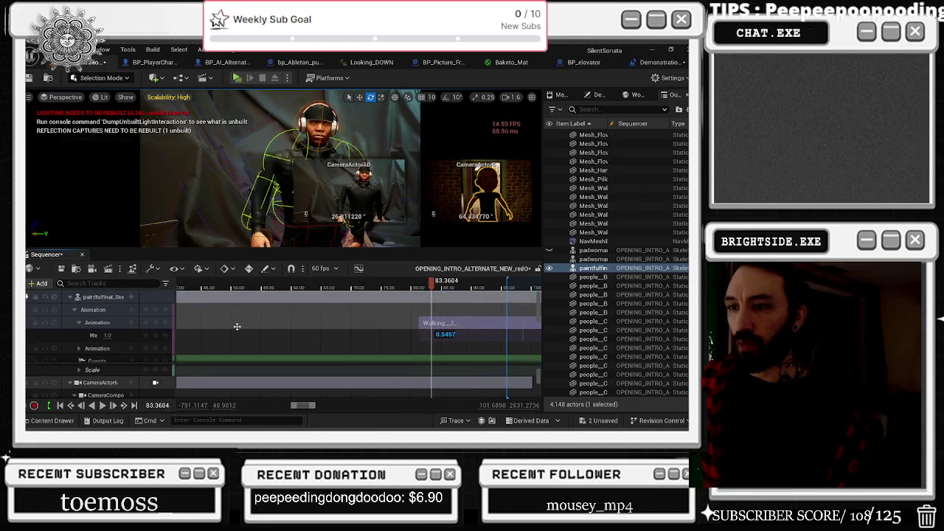
pyautogui.scroll(-1, 352, 362)
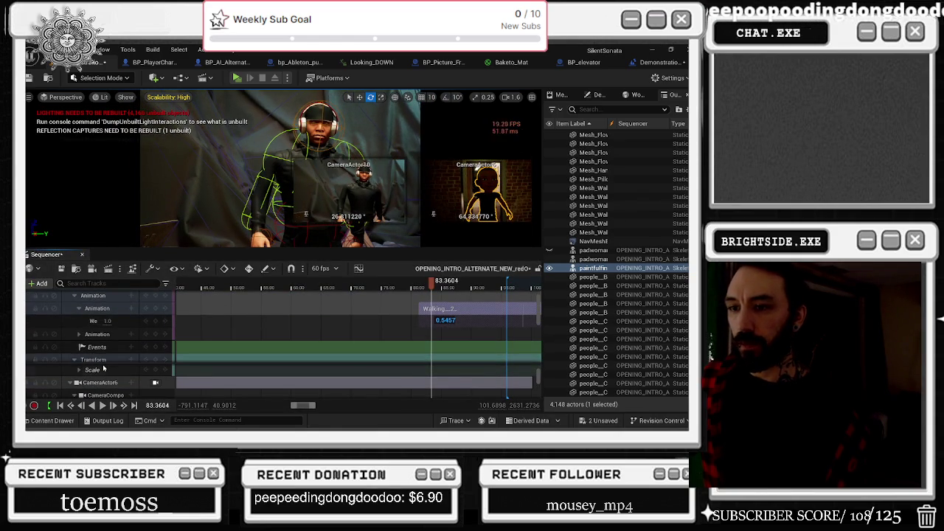
# Collapse the character's Animation weight row and Transform track.
pyautogui.click(76, 309)
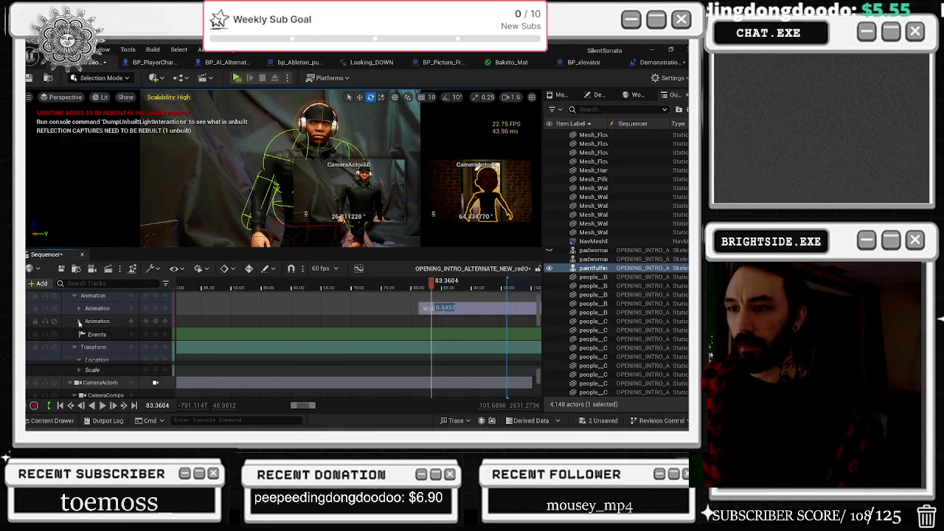
pyautogui.click(74, 347)
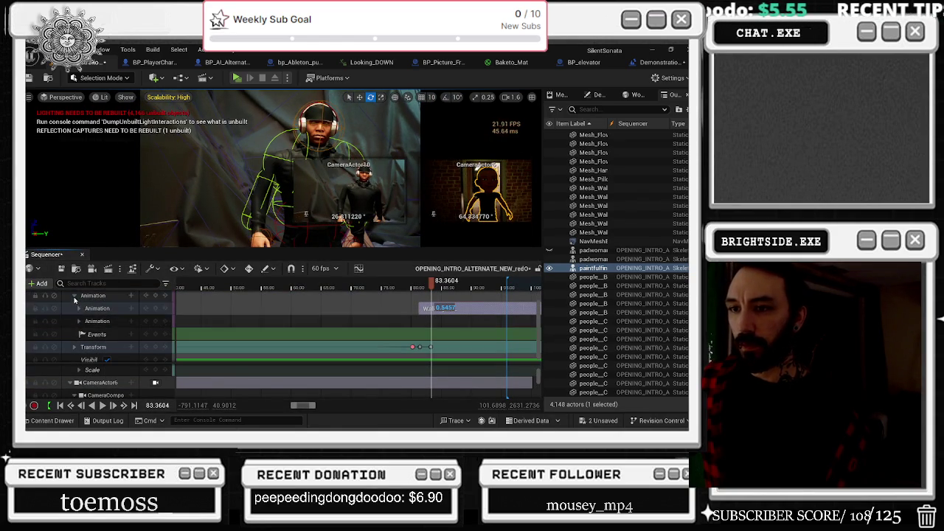
pyautogui.scroll(-1, 76, 319)
pyautogui.scroll(-4, 79, 325)
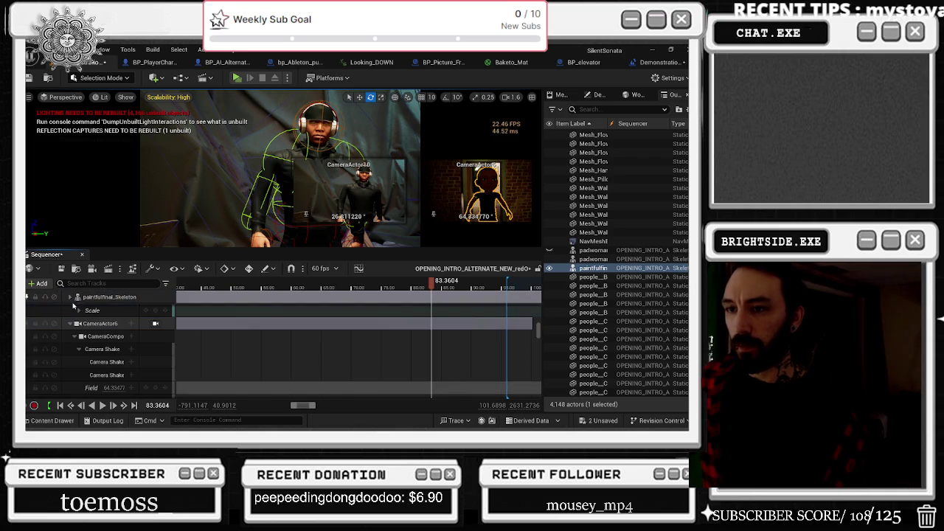
pyautogui.scroll(5, 93, 343)
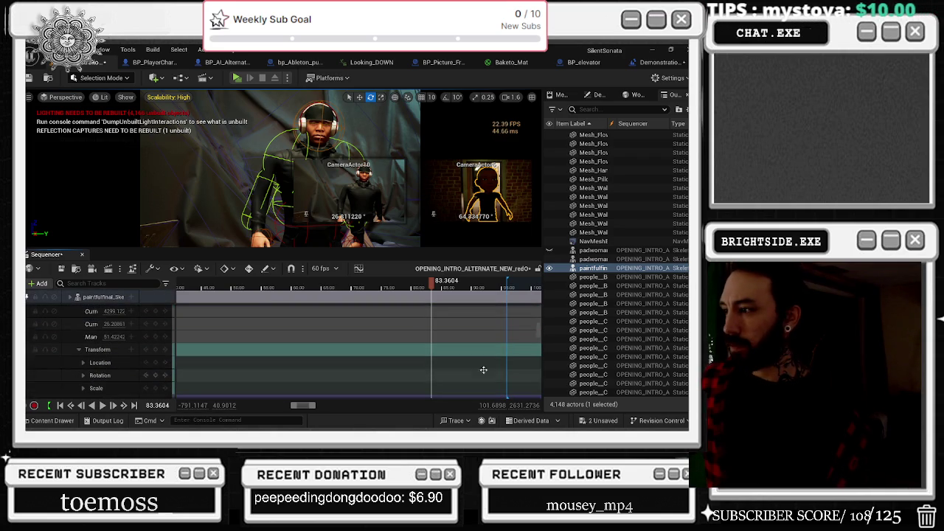
# Bring up CameraActor10's track from its camera cut and move the playhead to about 80.6.
pyautogui.scroll(3, 531, 330)
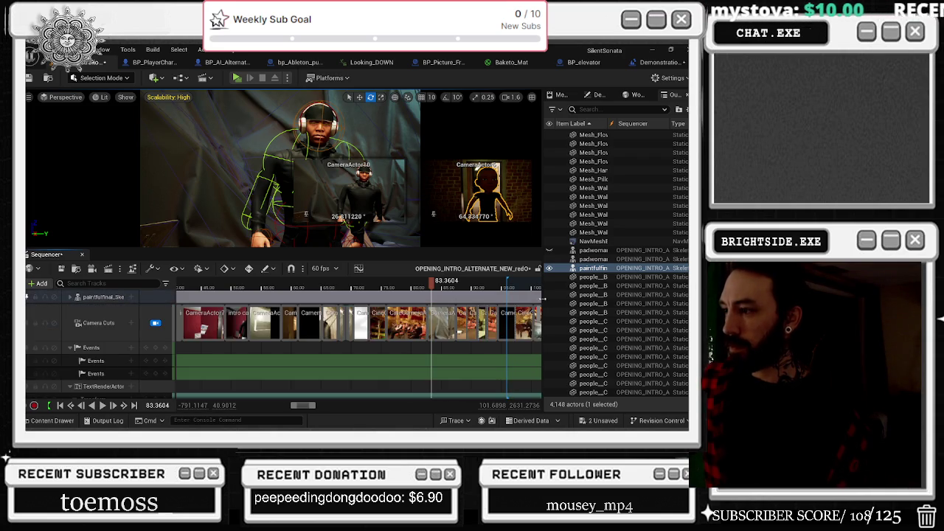
pyautogui.rightClick(438, 322)
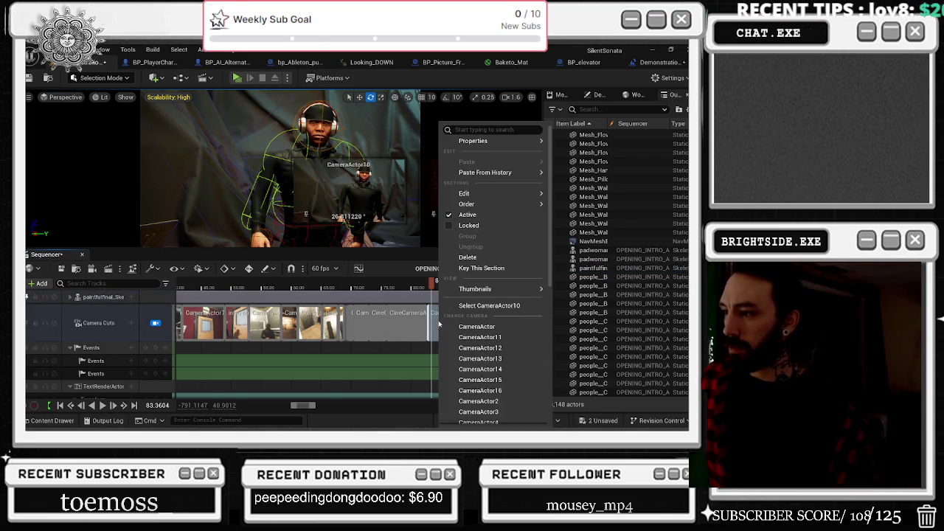
pyautogui.click(461, 305)
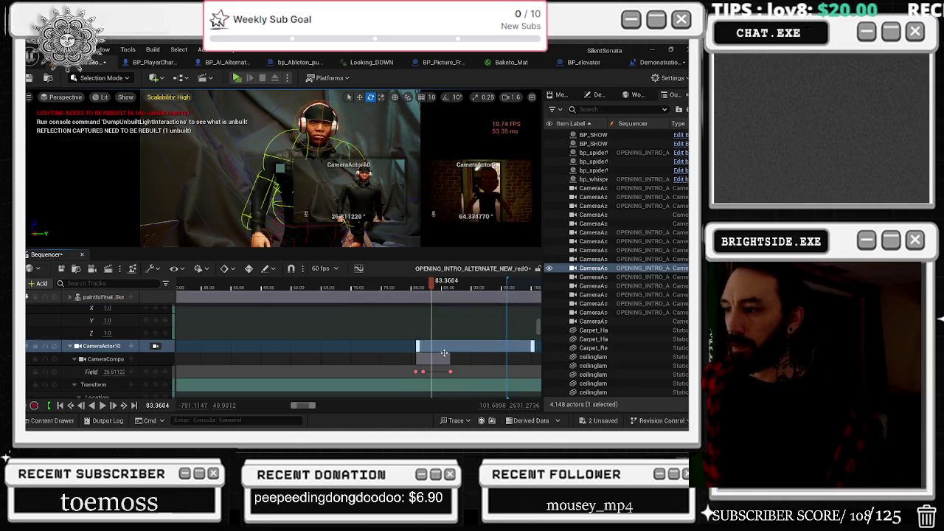
pyautogui.scroll(3, 436, 378)
pyautogui.click(365, 290)
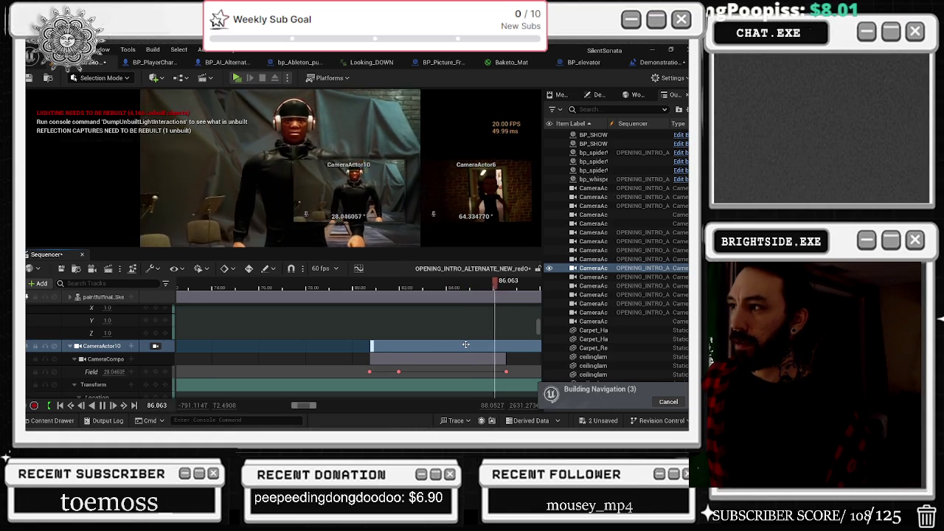
# Bring the earlier camera keyframes into view and play from there, stopping near 85.
pyautogui.scroll(-2, 467, 346)
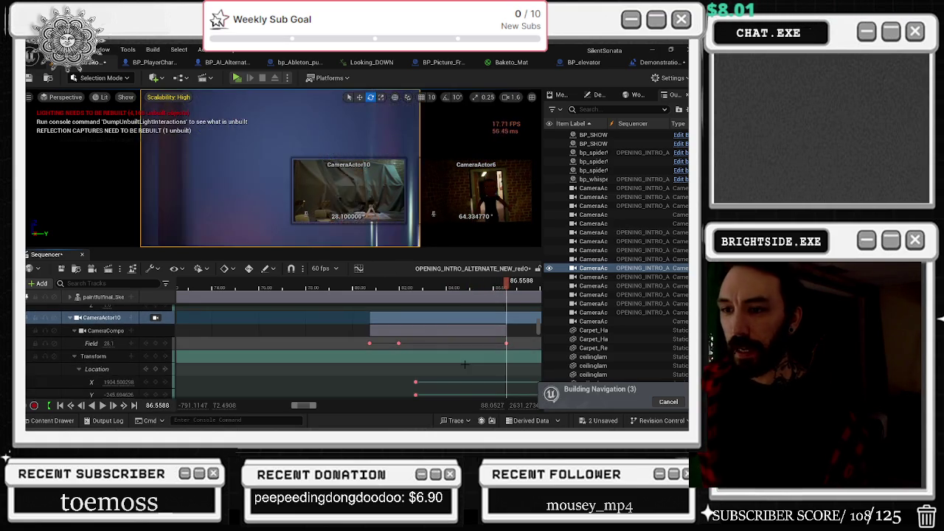
pyautogui.scroll(-2, 464, 364)
pyautogui.scroll(-1, 471, 361)
pyautogui.scroll(-3, 479, 358)
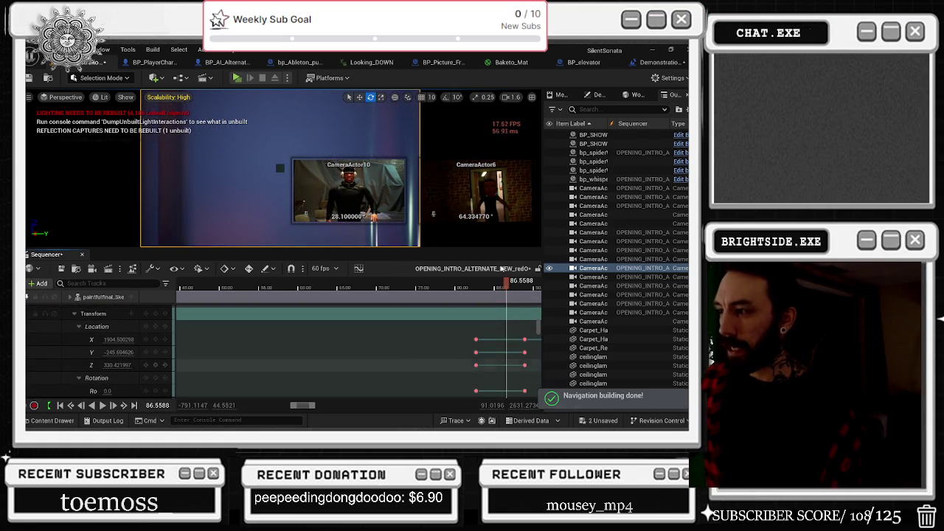
pyautogui.hscroll(3, 506, 338)
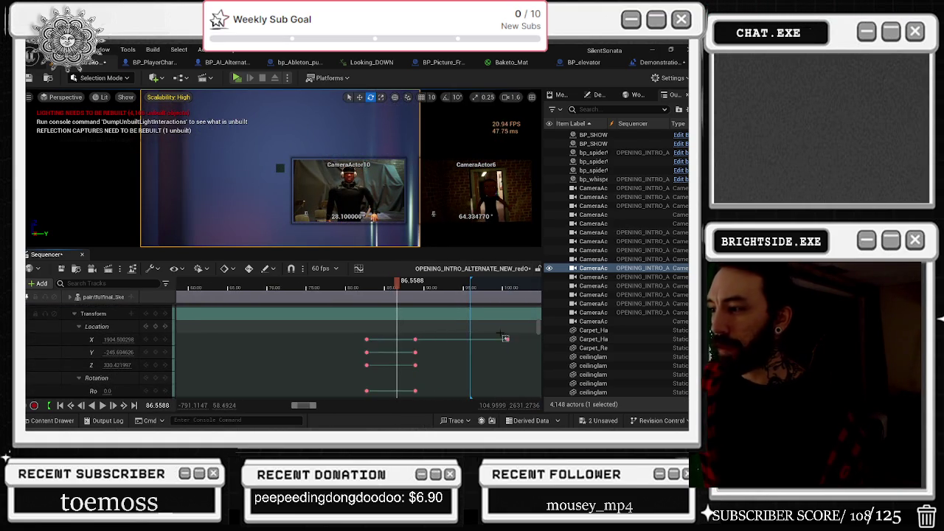
pyautogui.moveTo(374, 285); pyautogui.dragTo(314, 290)
pyautogui.press('space')
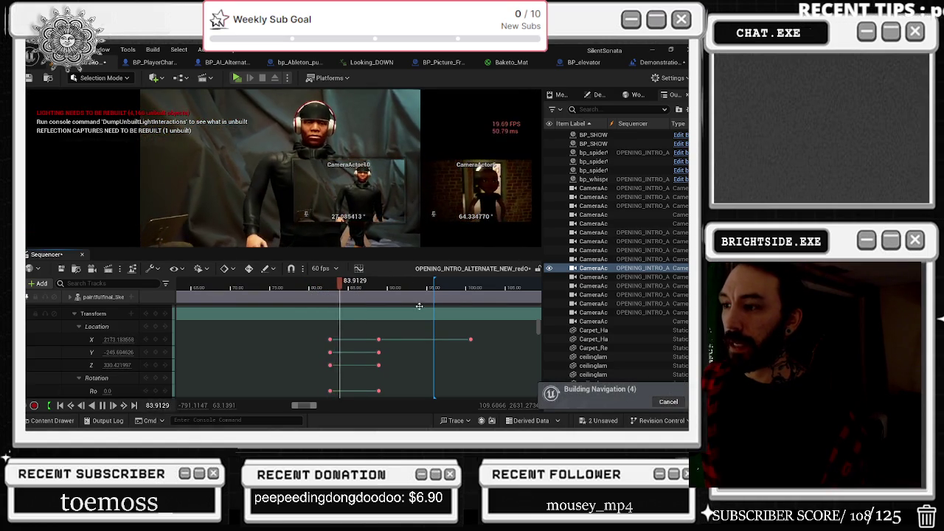
pyautogui.click(330, 340)
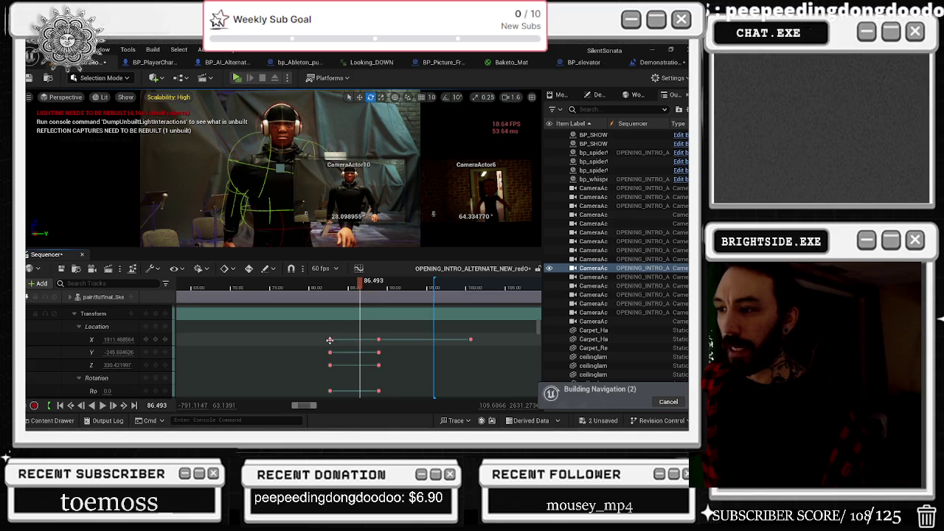
# Compare the shots at the first X keyframe and the 88.9 X keyframe, settling on the first.
pyautogui.click(330, 340)
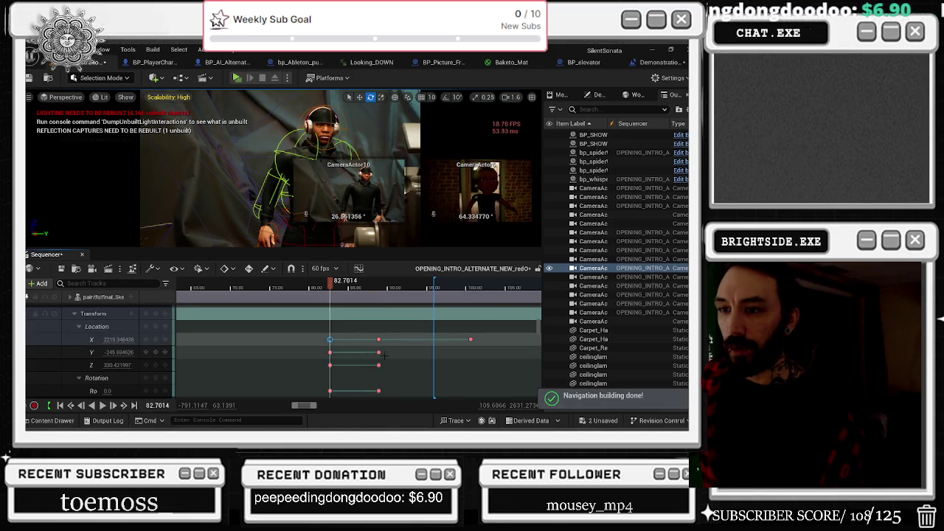
pyautogui.click(379, 339)
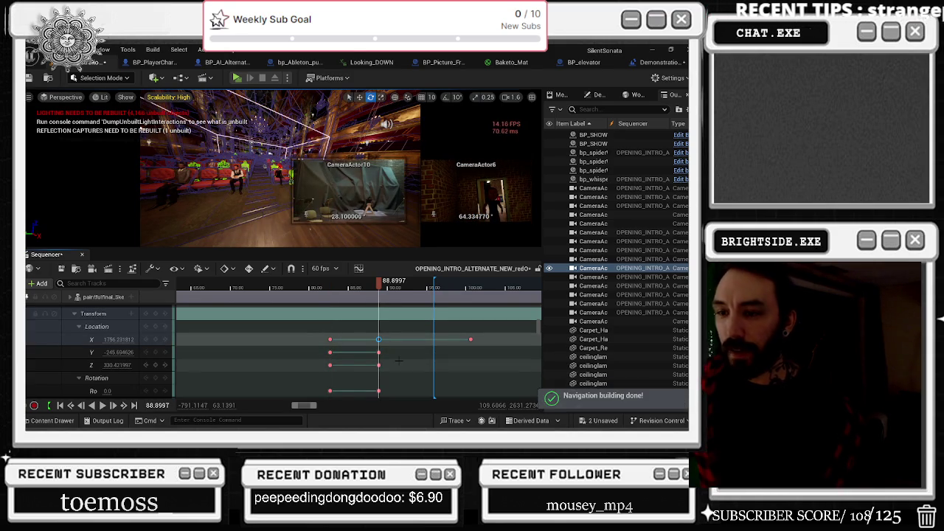
pyautogui.click(330, 340)
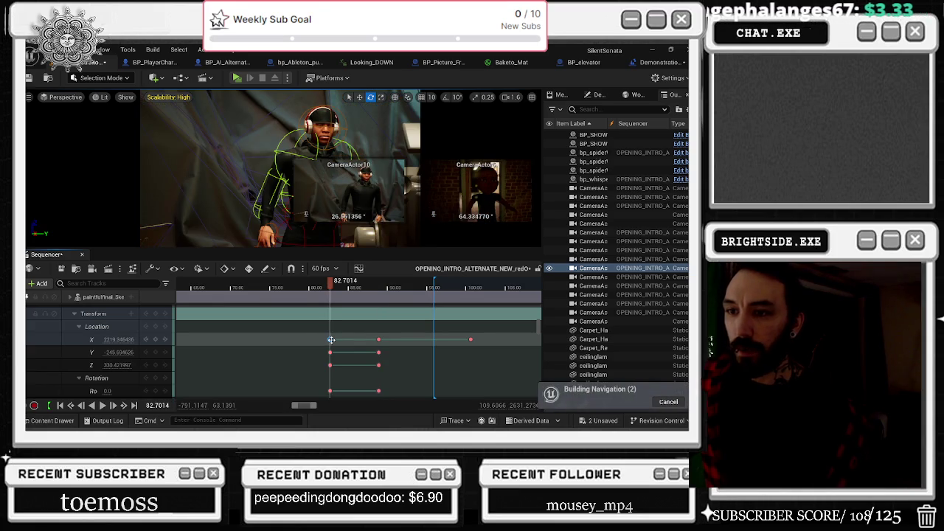
pyautogui.click(379, 340)
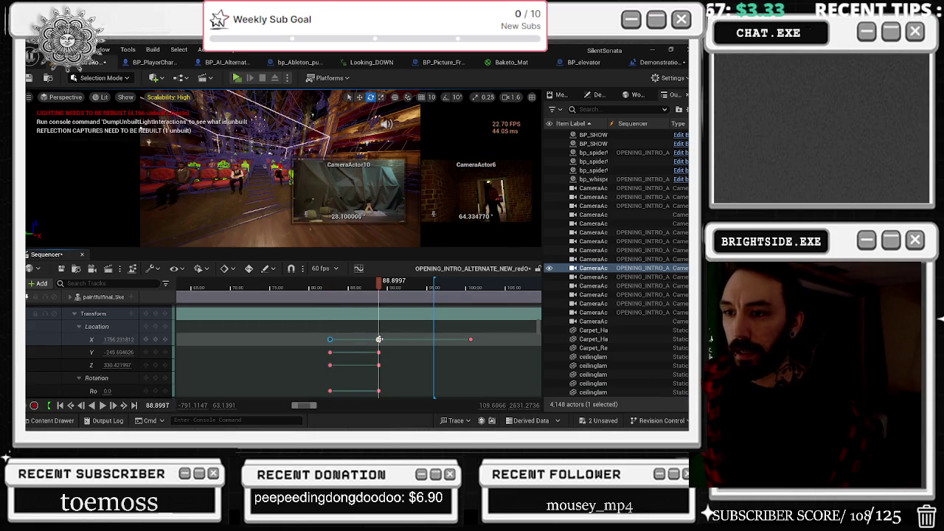
pyautogui.click(330, 338)
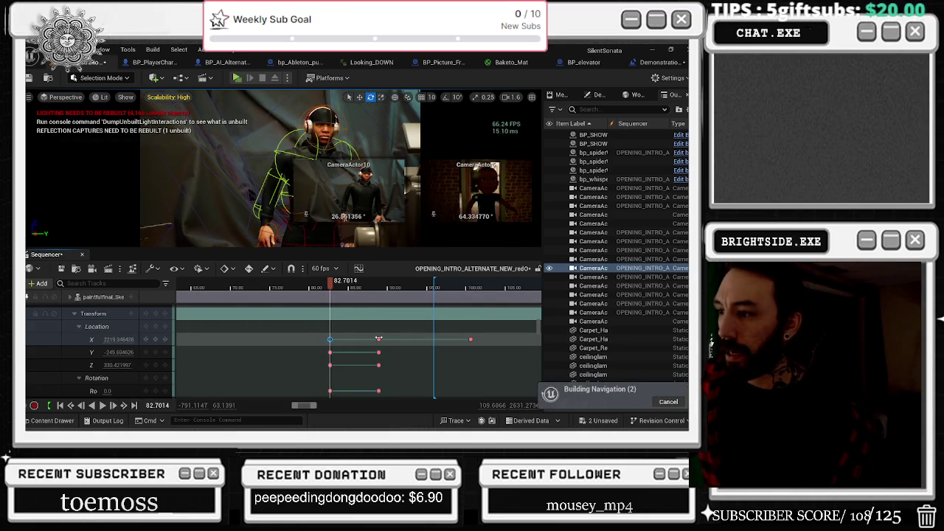
pyautogui.click(378, 339)
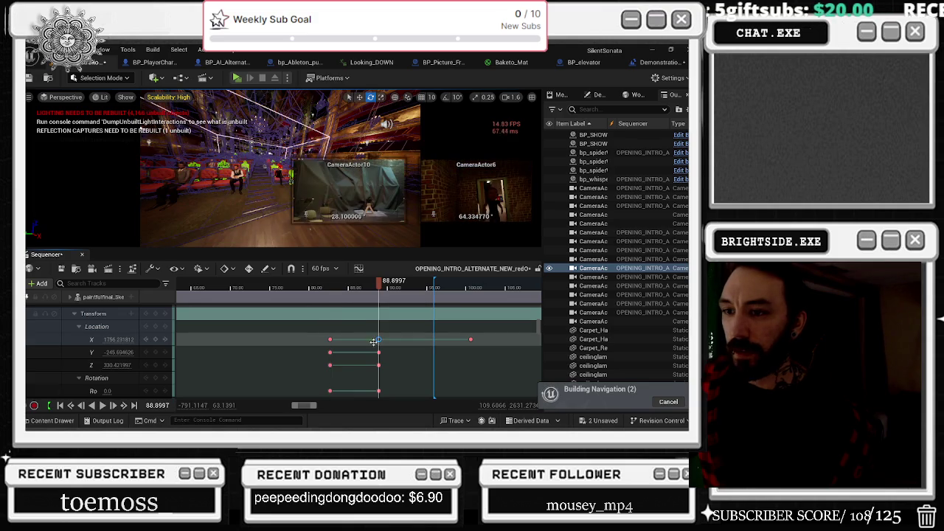
pyautogui.click(330, 338)
pyautogui.click(378, 339)
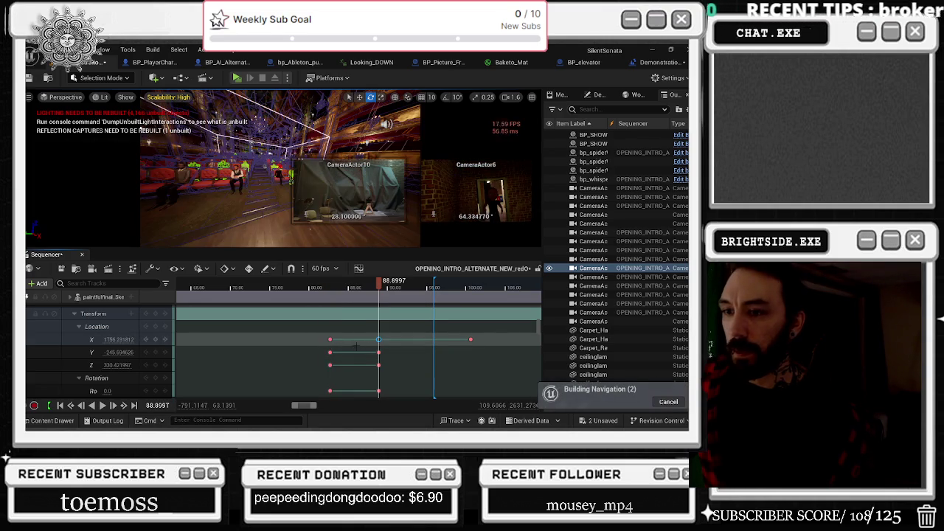
pyautogui.click(330, 339)
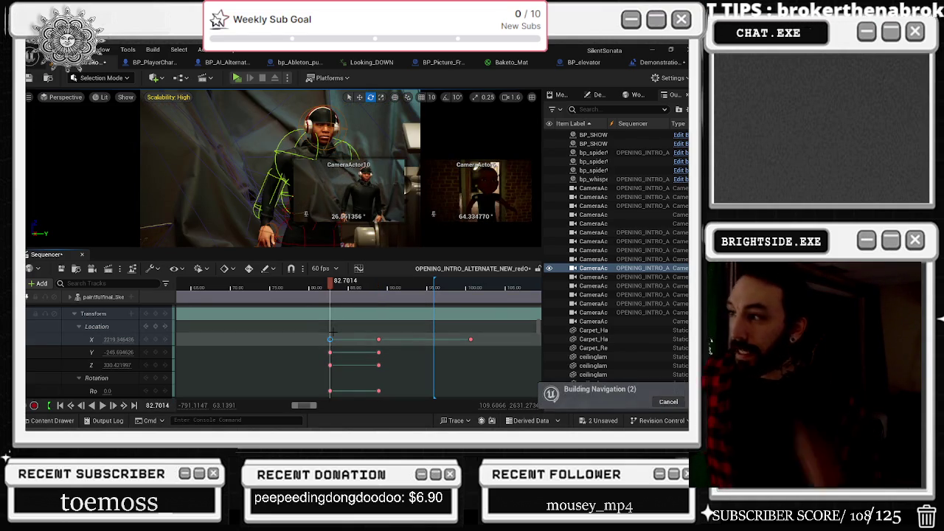
# Select the 28.1° field-of-view key at 86.56, then scroll back up to Camera Cuts.
pyautogui.scroll(-5, 334, 347)
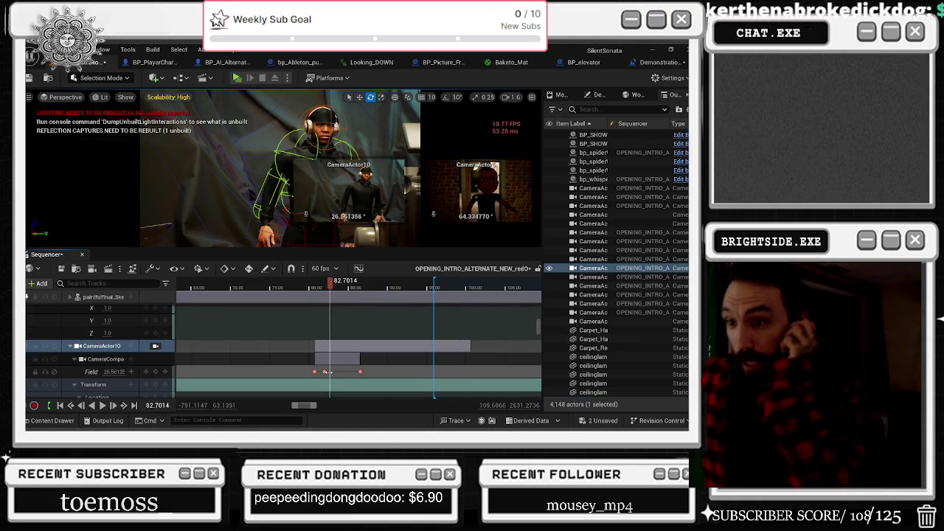
pyautogui.scroll(-1, 329, 372)
pyautogui.scroll(3, 331, 371)
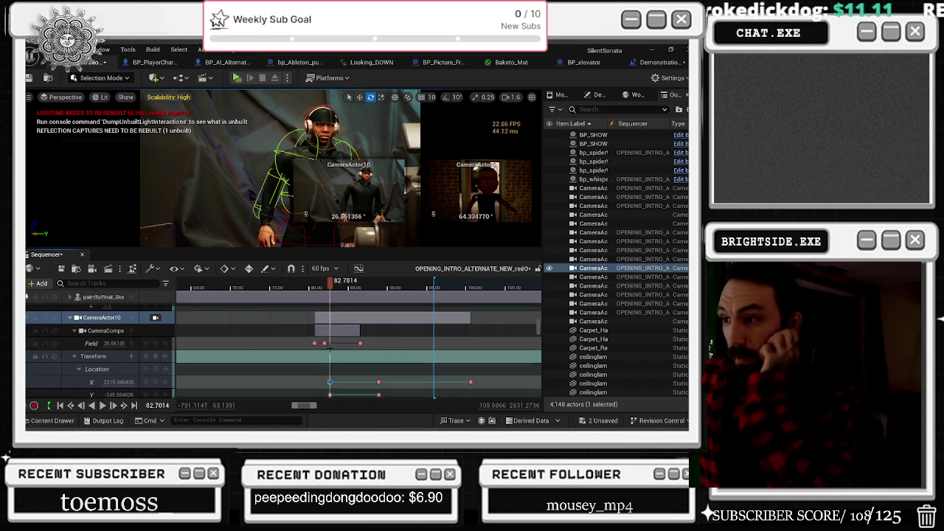
pyautogui.click(359, 343)
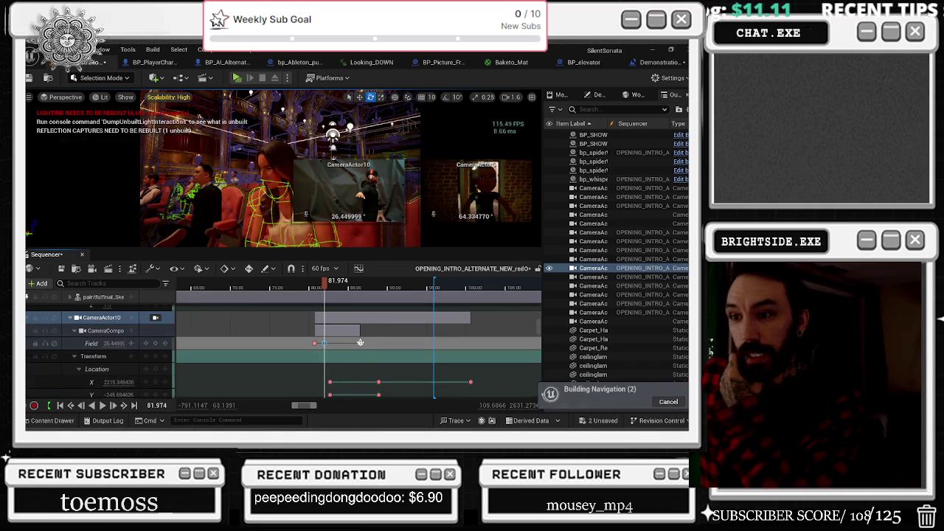
pyautogui.scroll(-1, 378, 338)
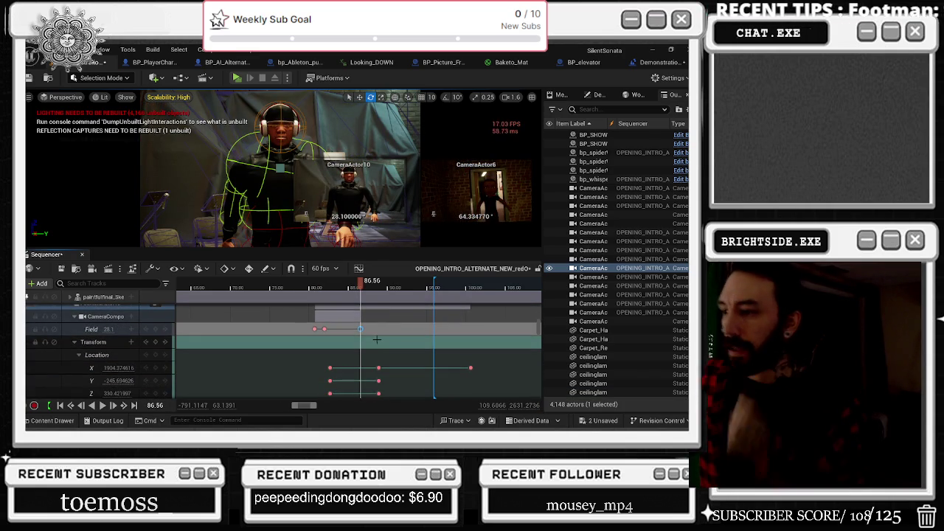
pyautogui.scroll(-1, 377, 341)
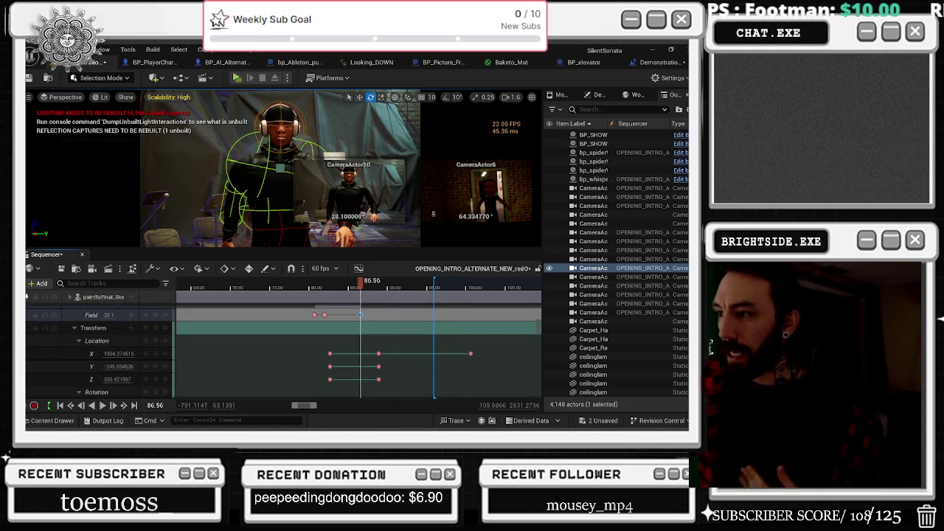
pyautogui.scroll(-5, 448, 350)
pyautogui.scroll(-3, 449, 350)
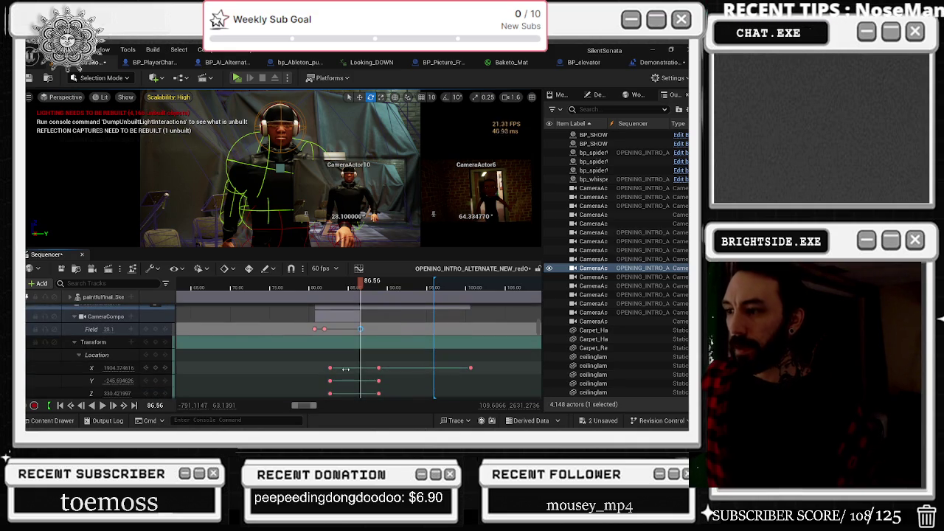
pyautogui.scroll(8, 536, 323)
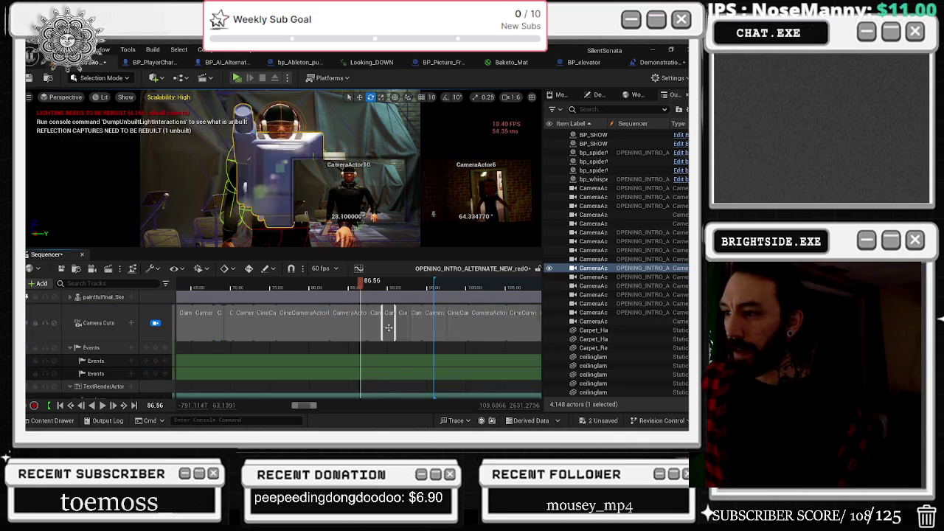
# Scrub back from about 86 to 82.4 seconds and preview the sequence forward.
pyautogui.click(355, 282)
pyautogui.moveTo(354, 282); pyautogui.dragTo(340, 282)
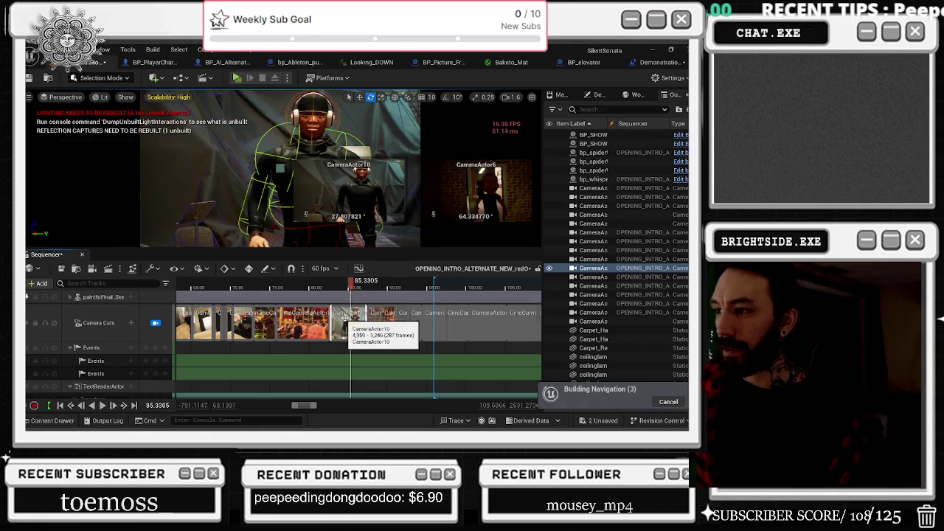
pyautogui.scroll(2, 359, 324)
pyautogui.moveTo(358, 284); pyautogui.dragTo(279, 284)
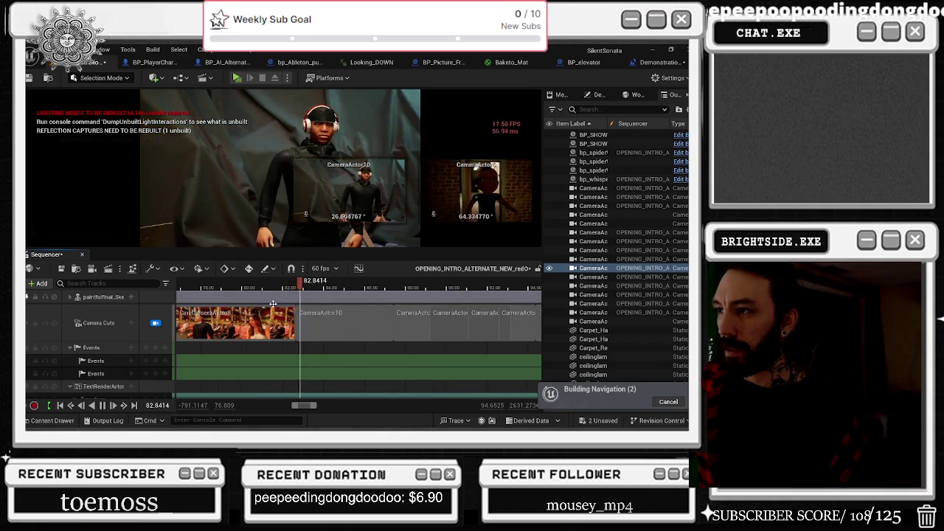
pyautogui.click(291, 288)
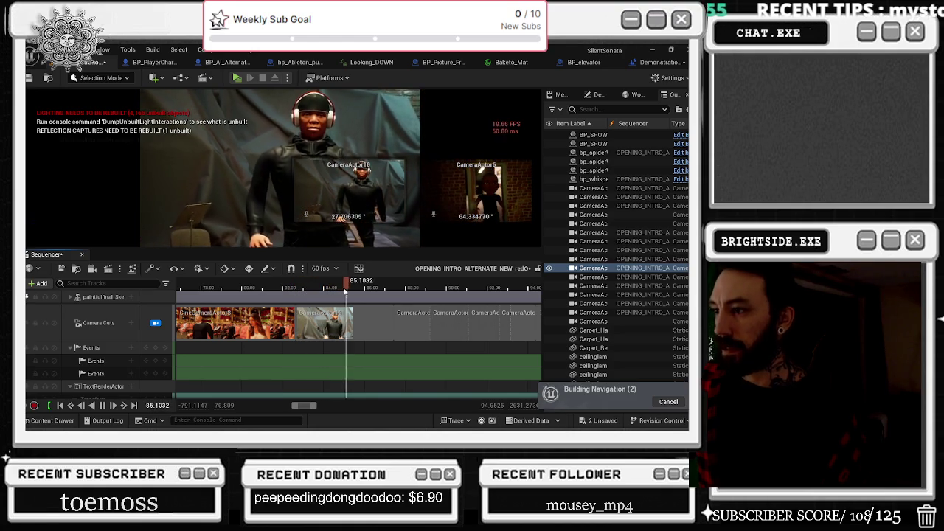
pyautogui.press('space')
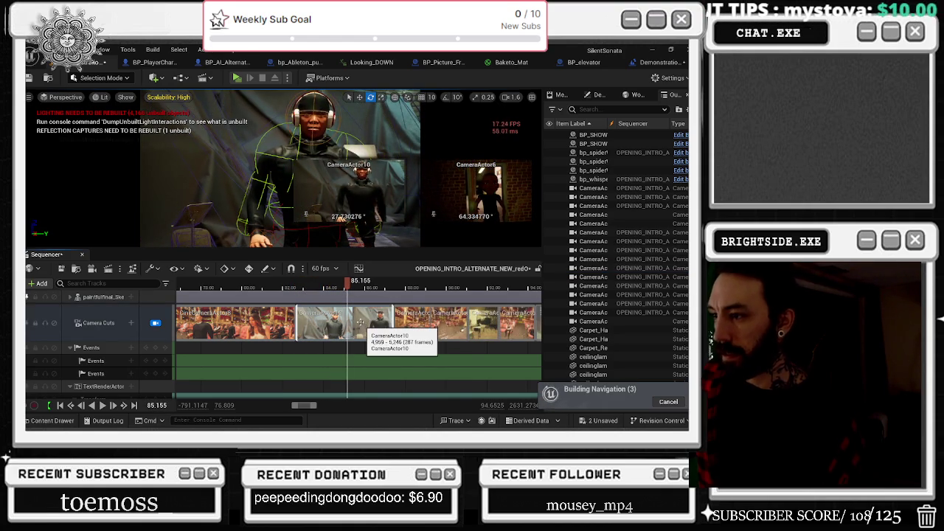
# Split the CameraActor10 camera cut at 85.155 seconds.
pyautogui.rightClick(360, 322)
pyautogui.moveTo(443, 193)
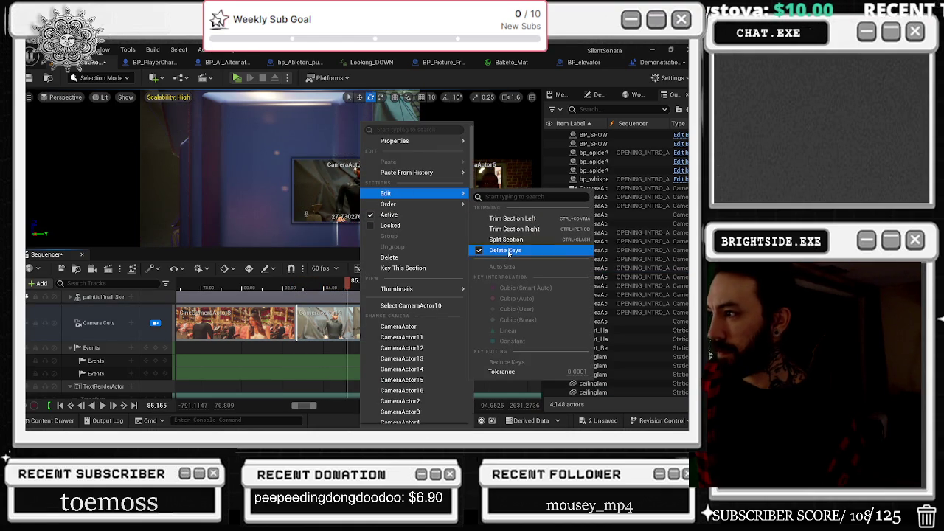
pyautogui.click(508, 251)
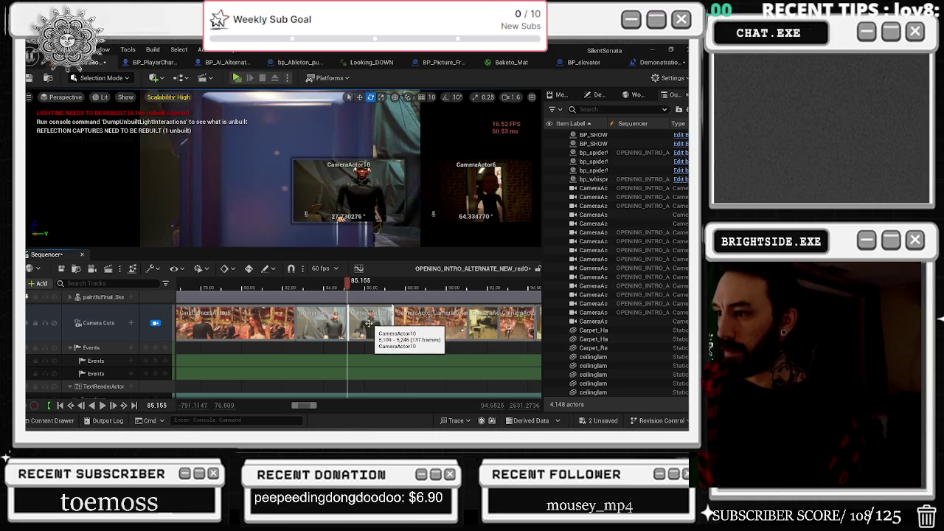
# Split the second CameraActor10 piece again at 85.57 seconds.
pyautogui.click(351, 286)
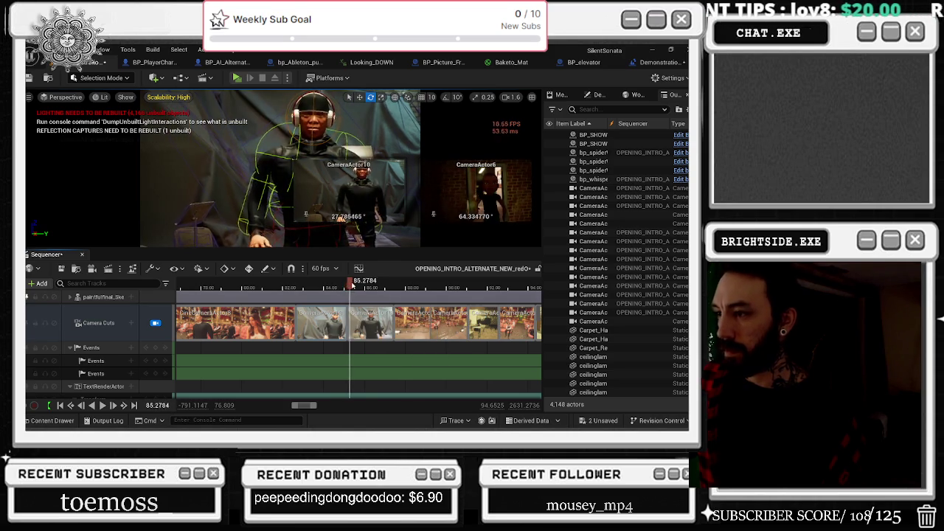
pyautogui.click(356, 285)
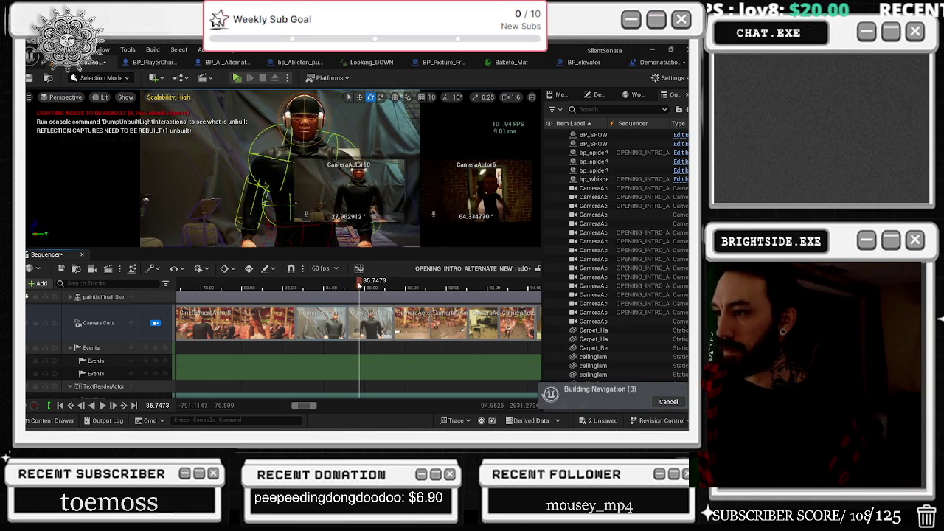
pyautogui.rightClick(352, 328)
pyautogui.moveTo(382, 204)
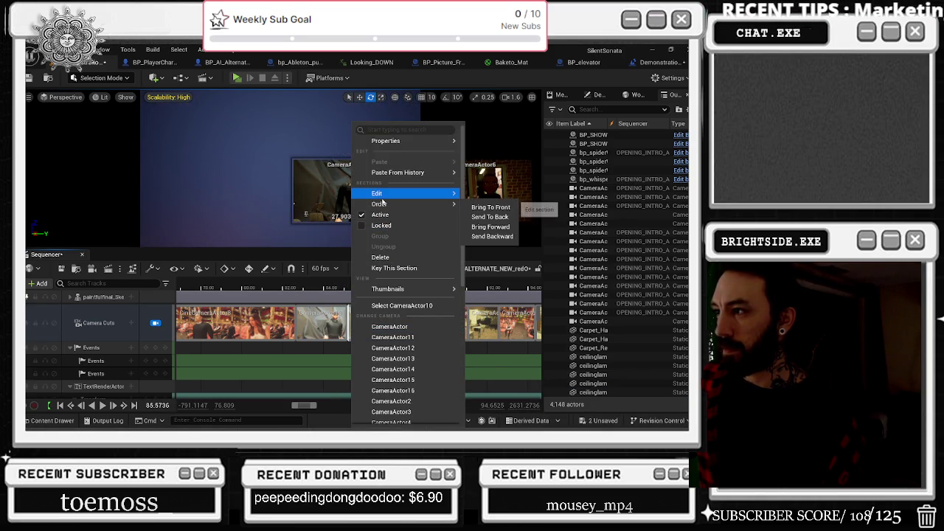
pyautogui.click(493, 237)
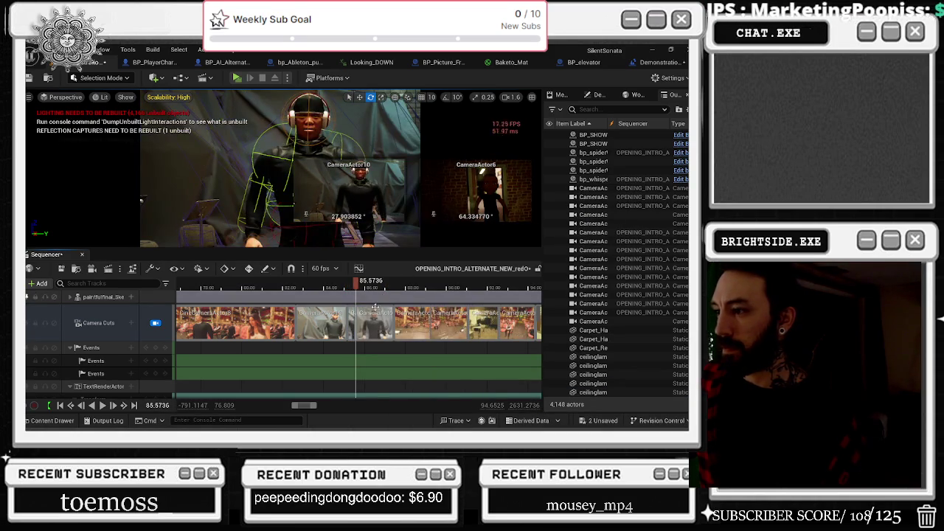
# Assign a different camera to the short 25-frame piece and preview the new cuts from 82.3.
pyautogui.rightClick(353, 315)
pyautogui.moveTo(383, 196)
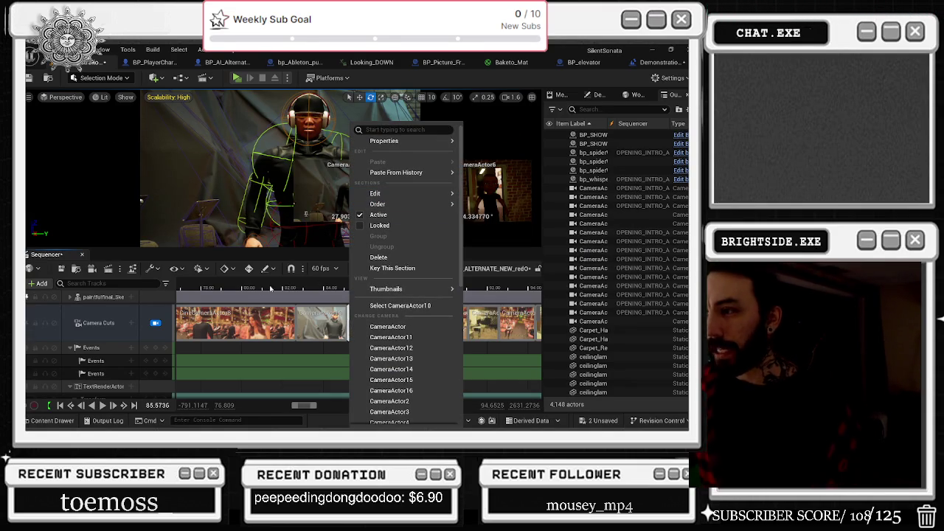
pyautogui.click(326, 330)
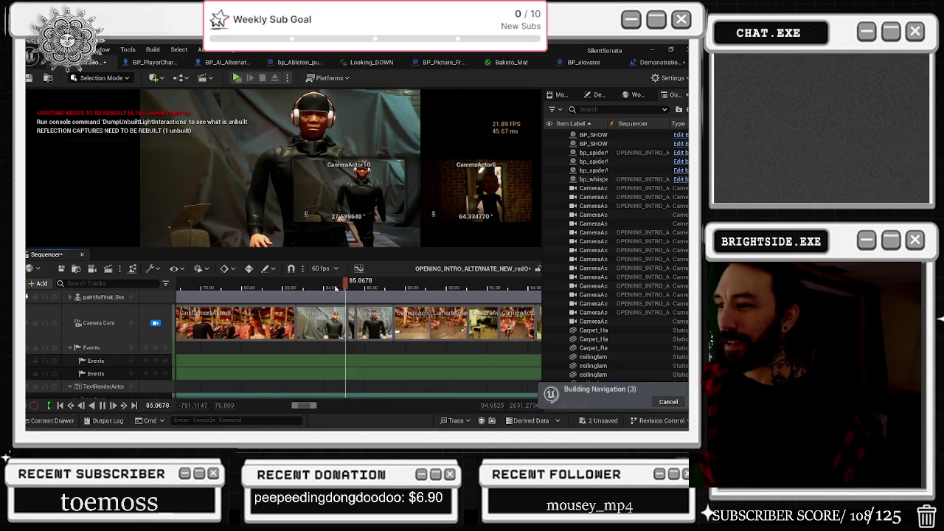
pyautogui.rightClick(352, 330)
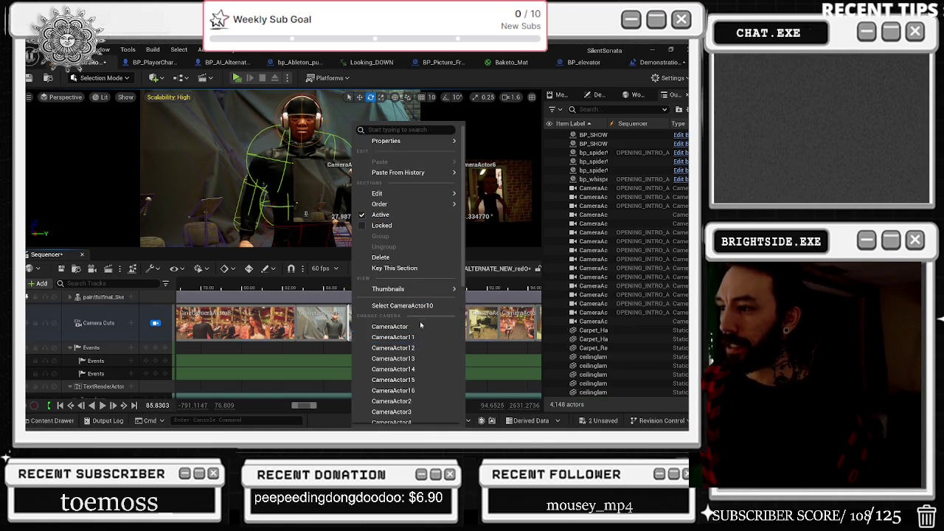
pyautogui.click(418, 391)
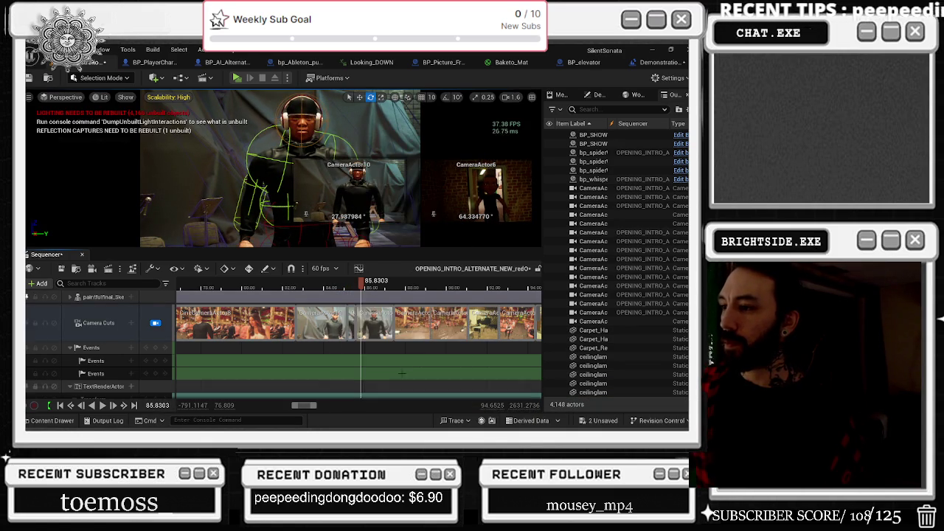
pyautogui.click(290, 285)
pyautogui.press('space')
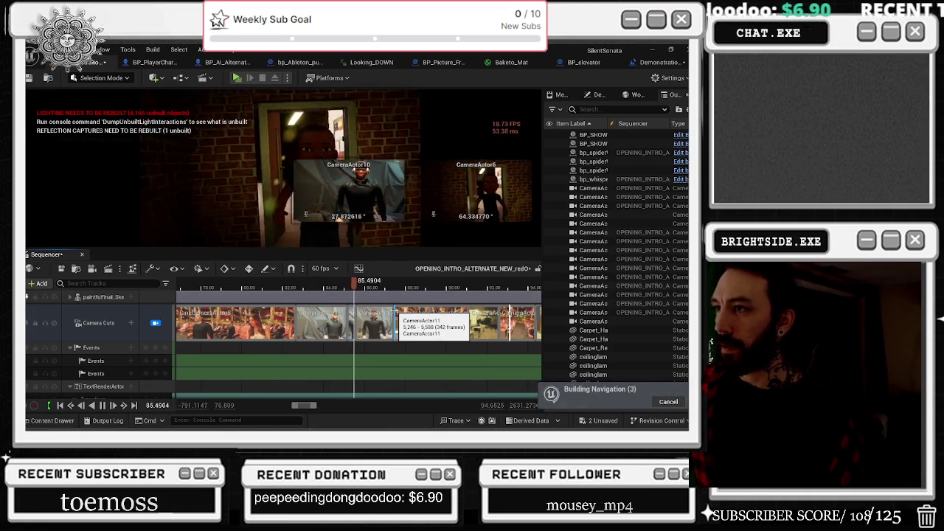
pyautogui.moveTo(315, 288)
pyautogui.mouseDown()
pyautogui.moveTo(228, 297)
pyautogui.moveTo(300, 294)
pyautogui.mouseUp()
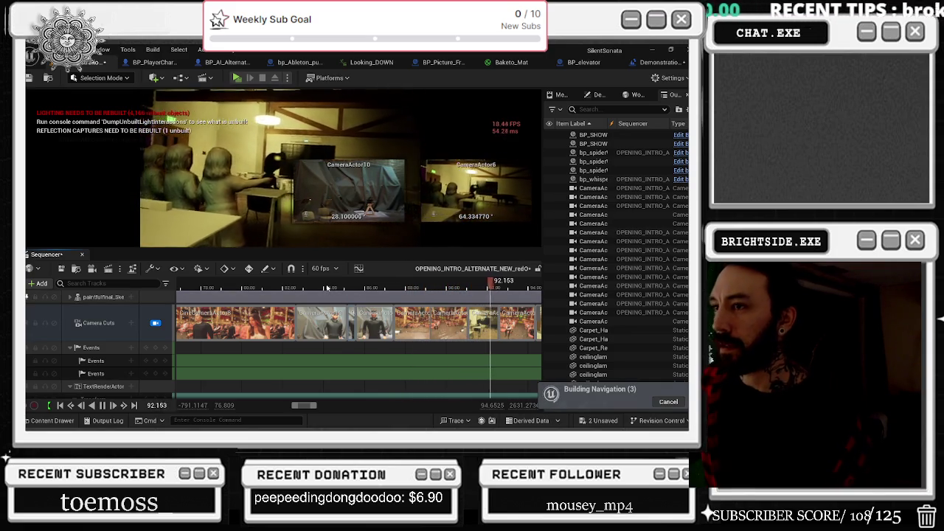
pyautogui.click(315, 288)
pyautogui.click(281, 288)
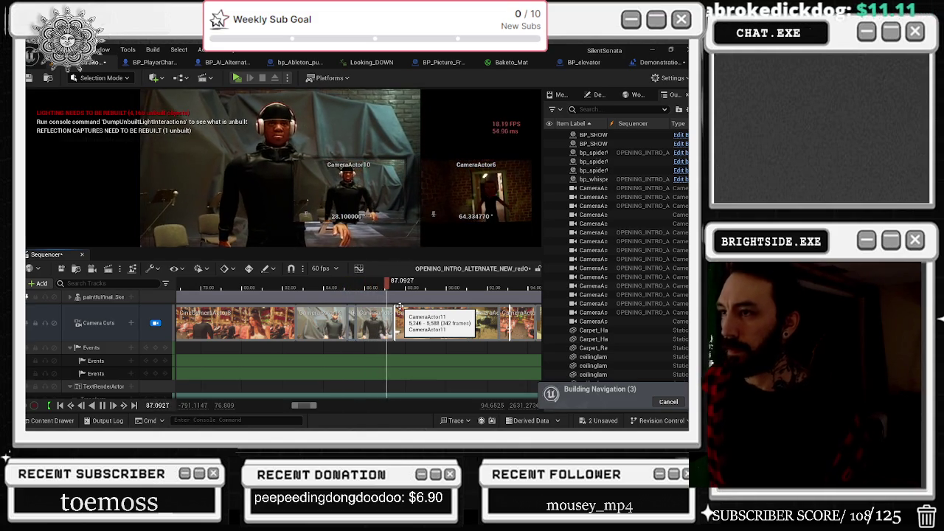
pyautogui.press('space')
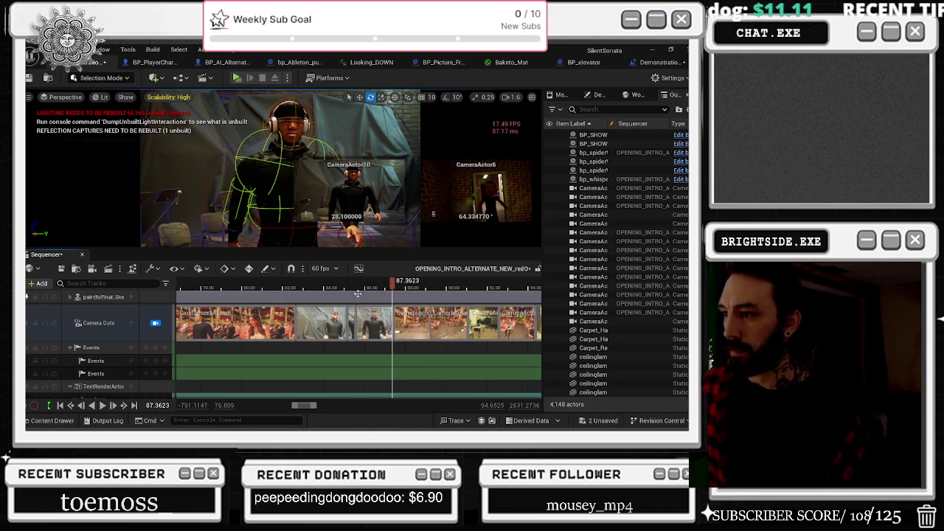
pyautogui.click(356, 288)
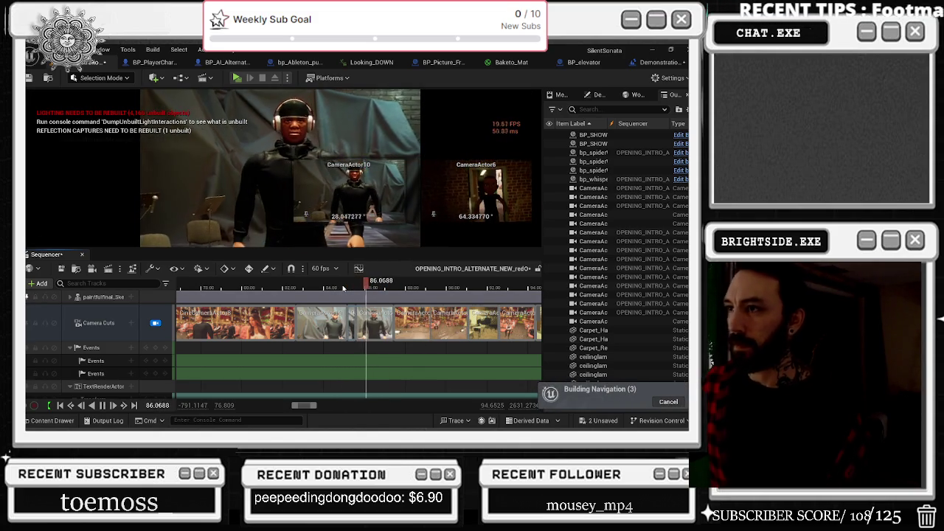
pyautogui.click(287, 288)
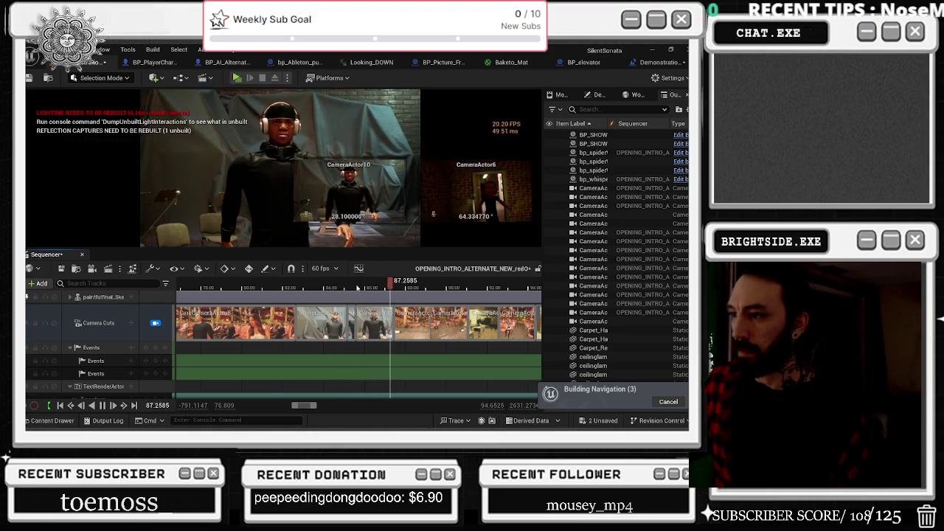
pyautogui.click(274, 287)
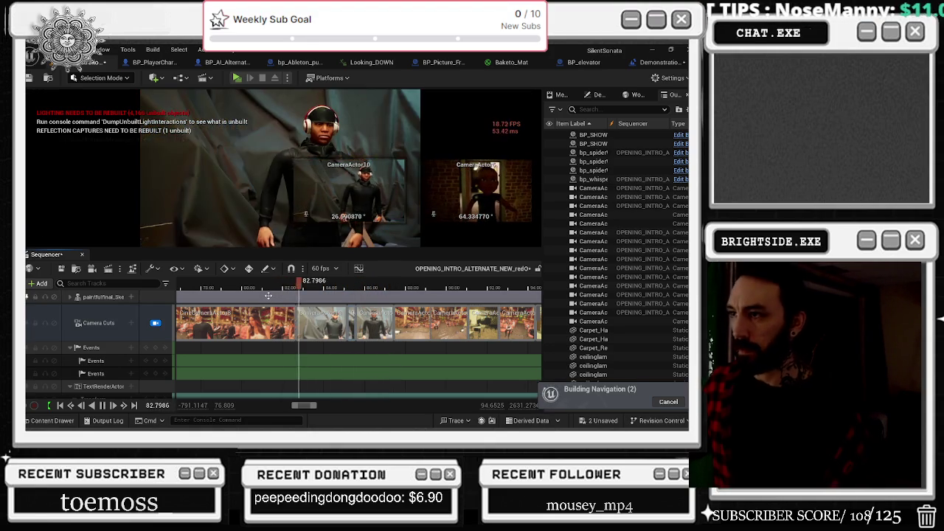
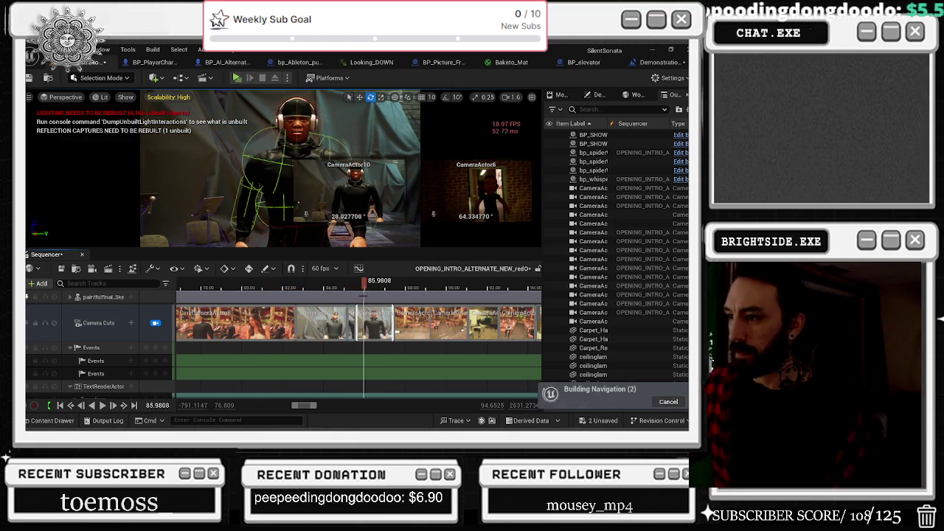
# At about 84 seconds, select CameraActor10 from the current camera cut.
pyautogui.moveTo(362, 284); pyautogui.dragTo(327, 287)
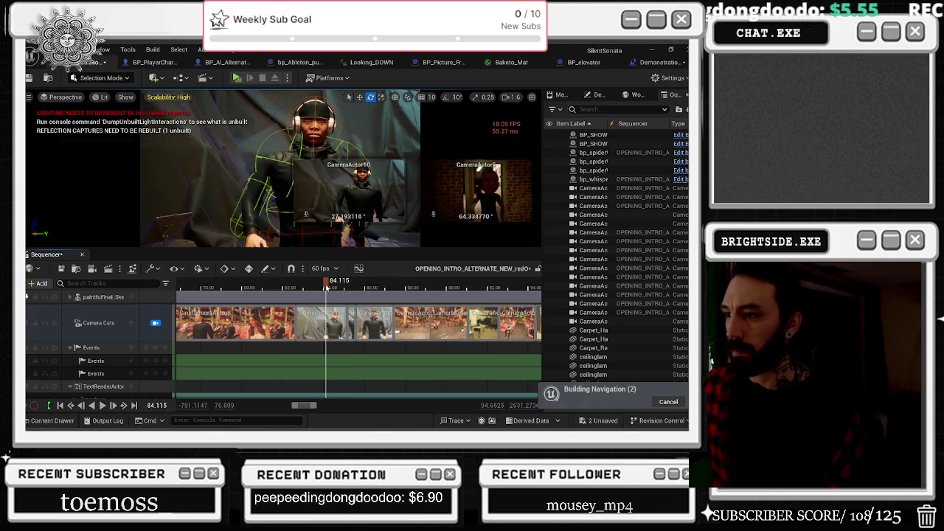
pyautogui.rightClick(317, 316)
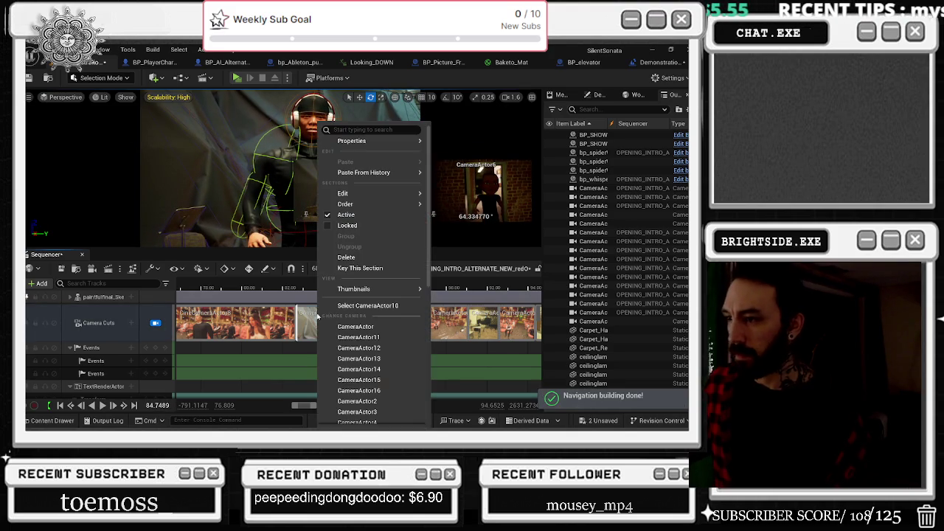
pyautogui.click(365, 306)
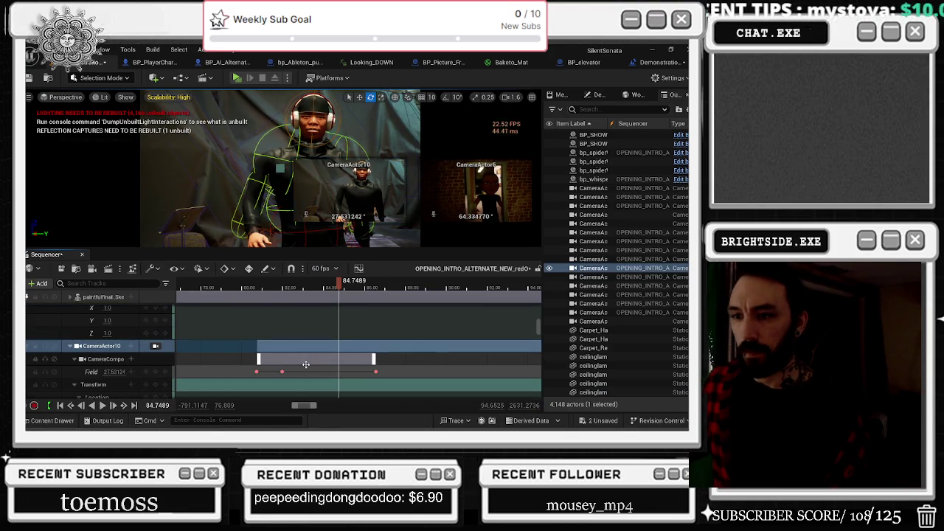
# Key CameraActor10's Z location at 339.0, shift the key to about 85.08 s, and set Z to 346.
pyautogui.scroll(-5, 317, 365)
pyautogui.scroll(-1, 333, 365)
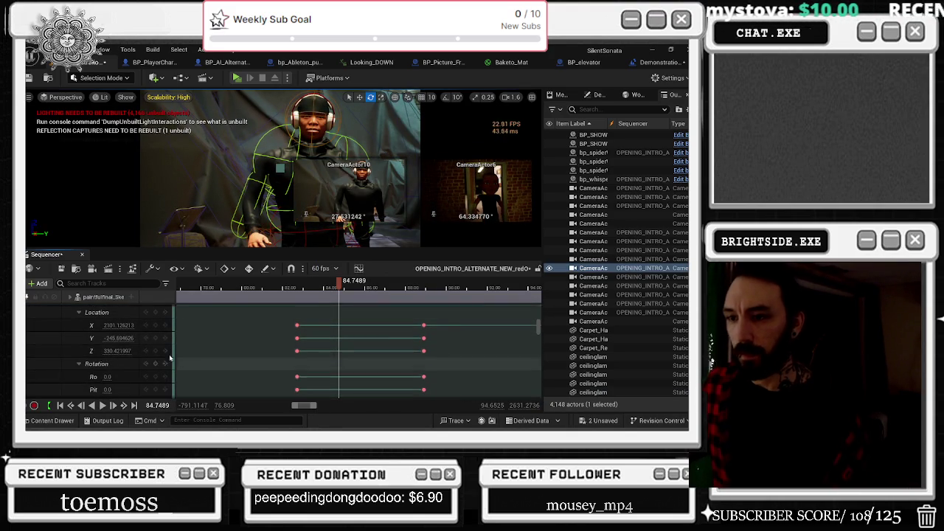
pyautogui.write('339.0')
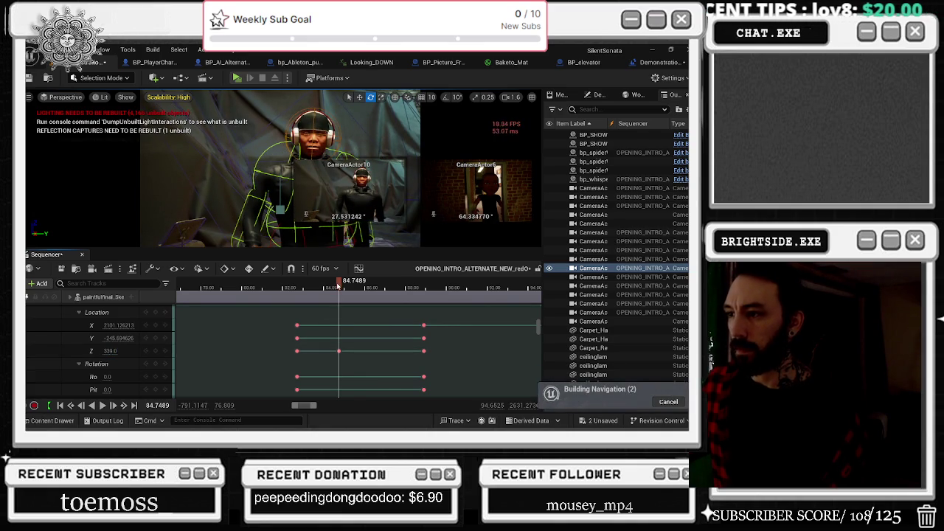
pyautogui.moveTo(339, 285); pyautogui.dragTo(346, 287)
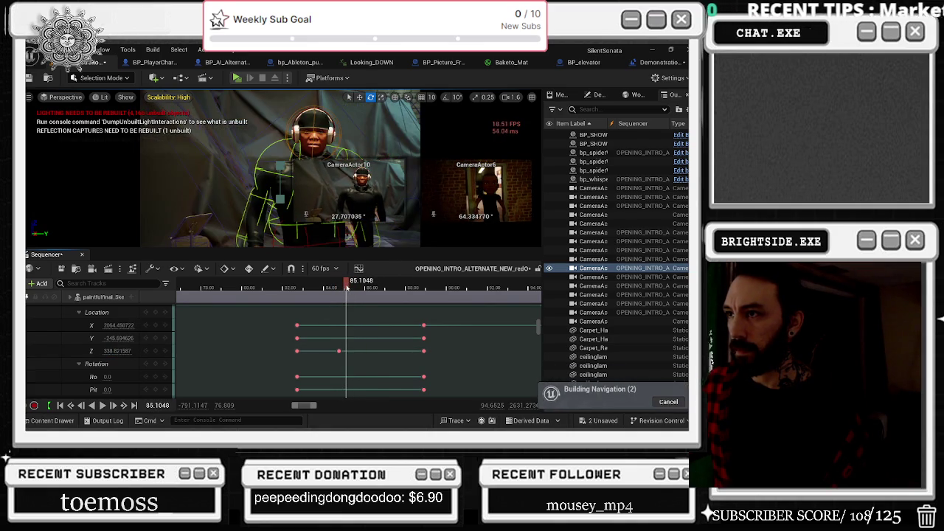
pyautogui.moveTo(338, 351); pyautogui.dragTo(348, 351)
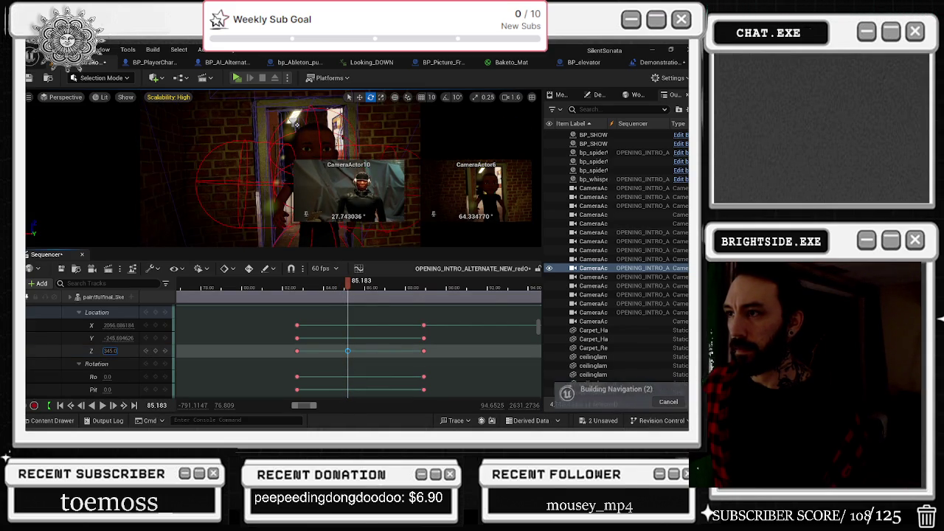
pyautogui.press('Return')
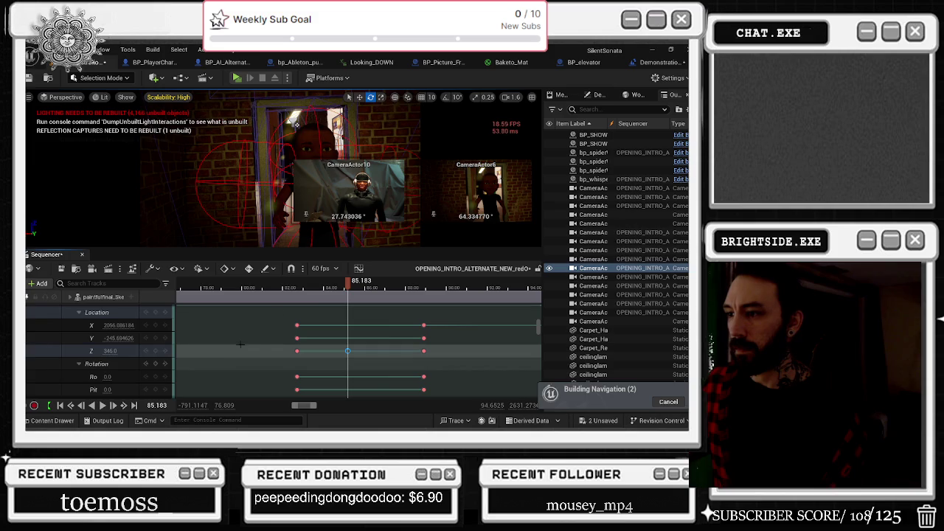
pyautogui.moveTo(274, 294); pyautogui.dragTo(269, 294)
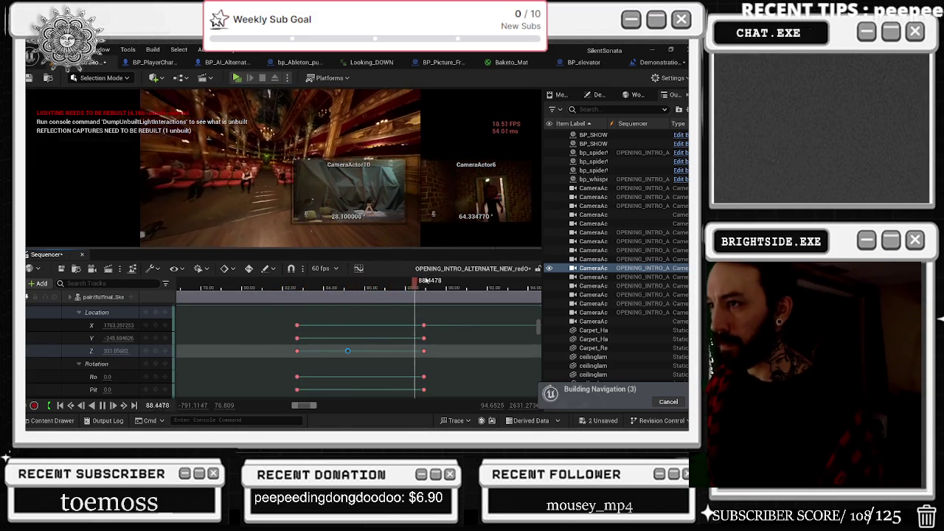
pyautogui.moveTo(427, 281); pyautogui.dragTo(305, 284)
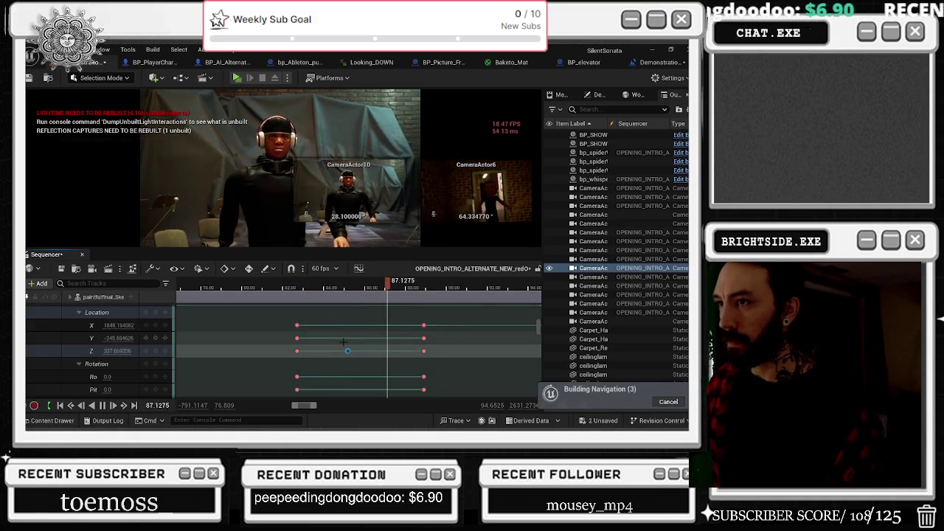
pyautogui.click(291, 286)
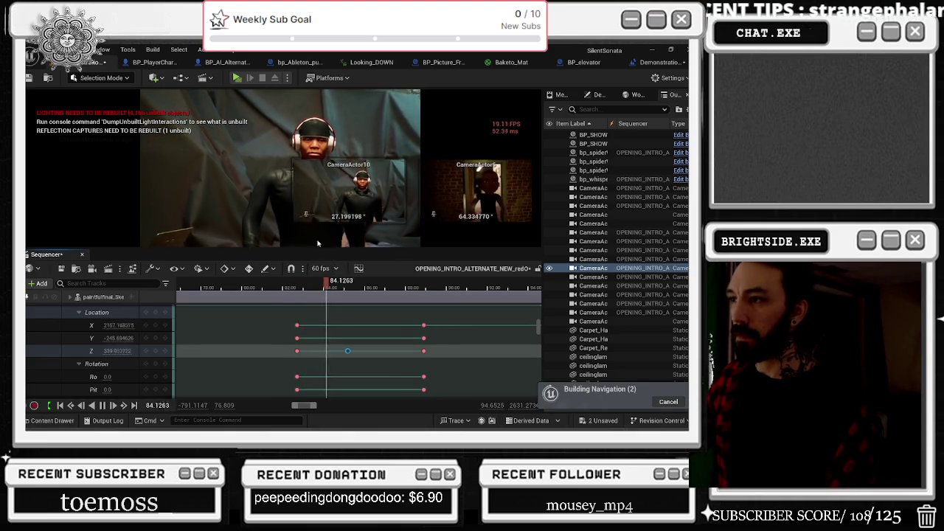
pyautogui.click(295, 286)
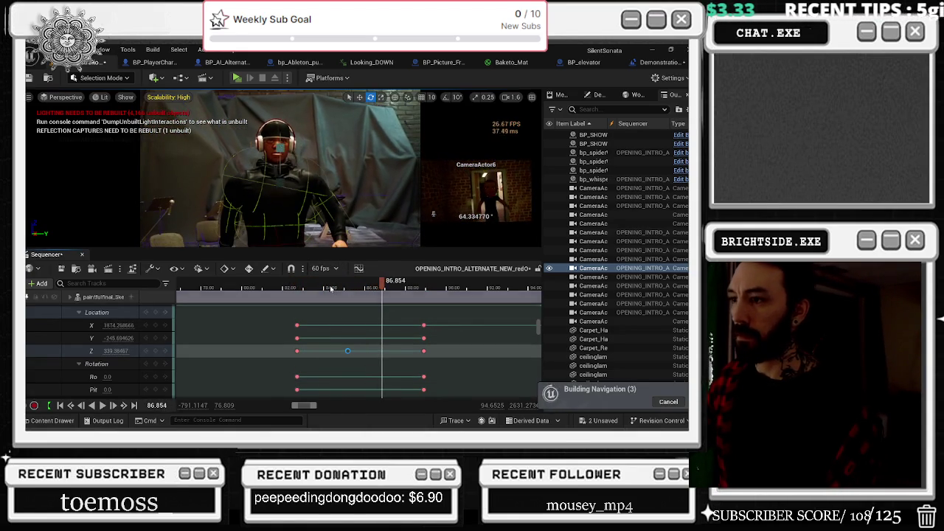
pyautogui.moveTo(348, 294); pyautogui.dragTo(349, 298)
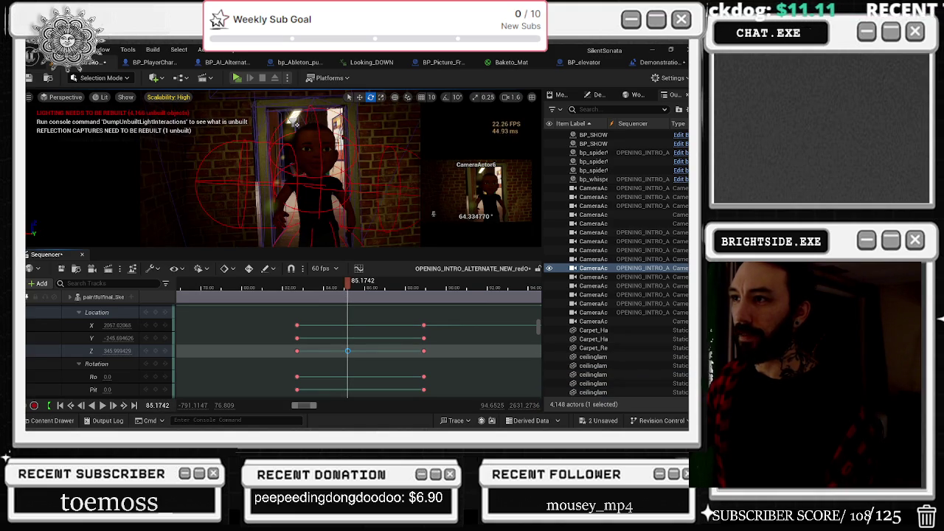
# Select the paintfulfinal track and briefly inspect its skeletal mesh before returning to the level.
pyautogui.click(349, 298)
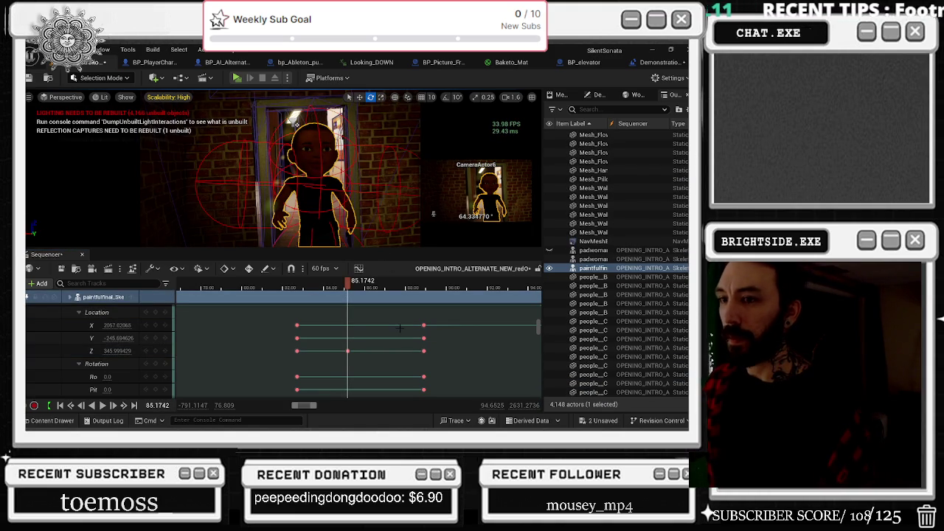
pyautogui.hotkey('ctrl', 'e')
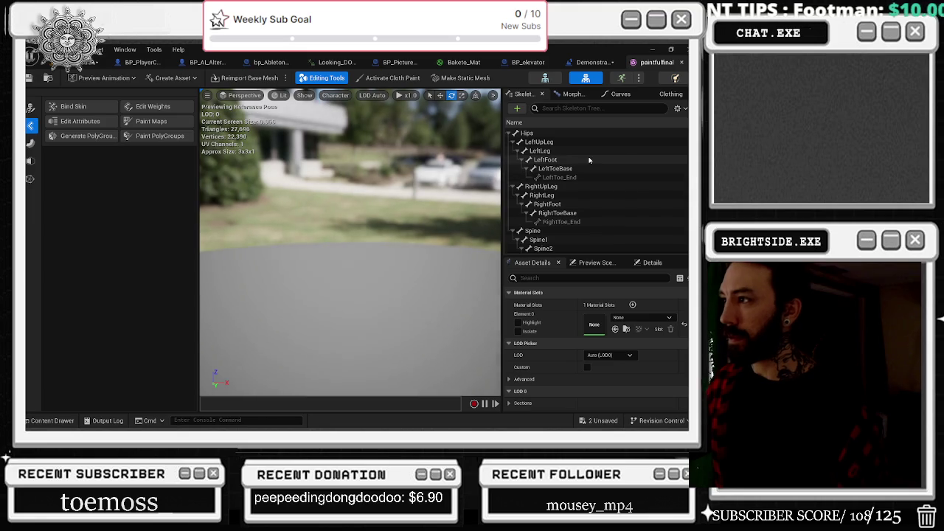
pyautogui.scroll(-3, 587, 173)
pyautogui.scroll(-5, 588, 195)
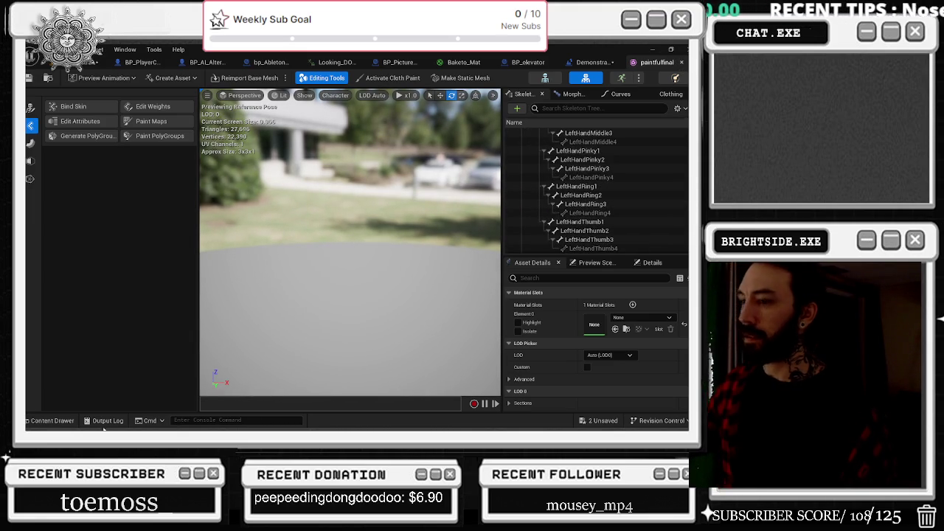
pyautogui.hotkey('ctrl', 'w')
pyautogui.click(52, 421)
pyautogui.scroll(-1, 349, 326)
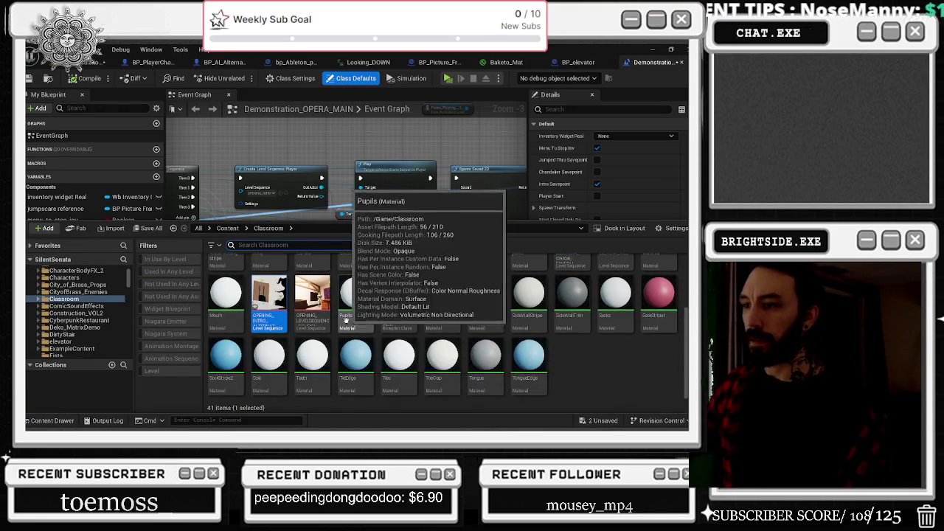
pyautogui.click(103, 62)
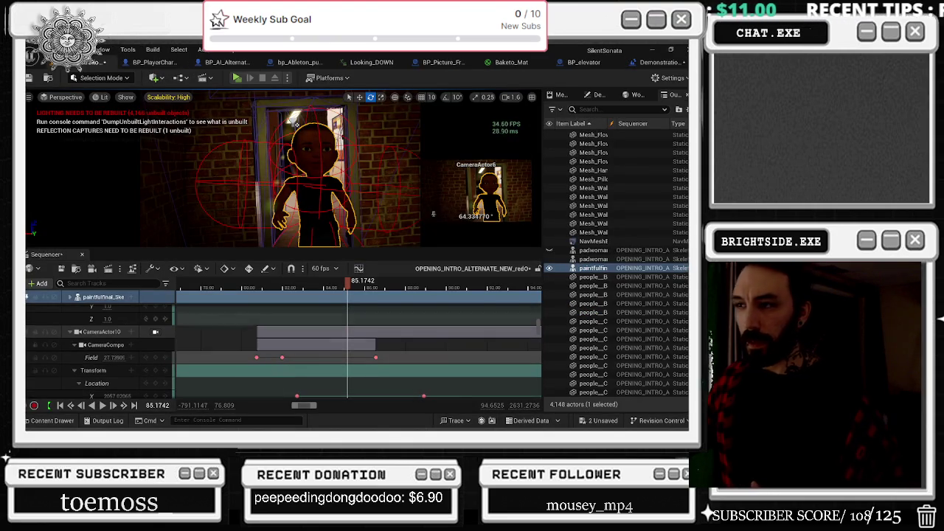
# Expand the paintfulfinal track's Animation subtrack to reveal the Walking_2 section and its weight row.
pyautogui.scroll(-5, 332, 329)
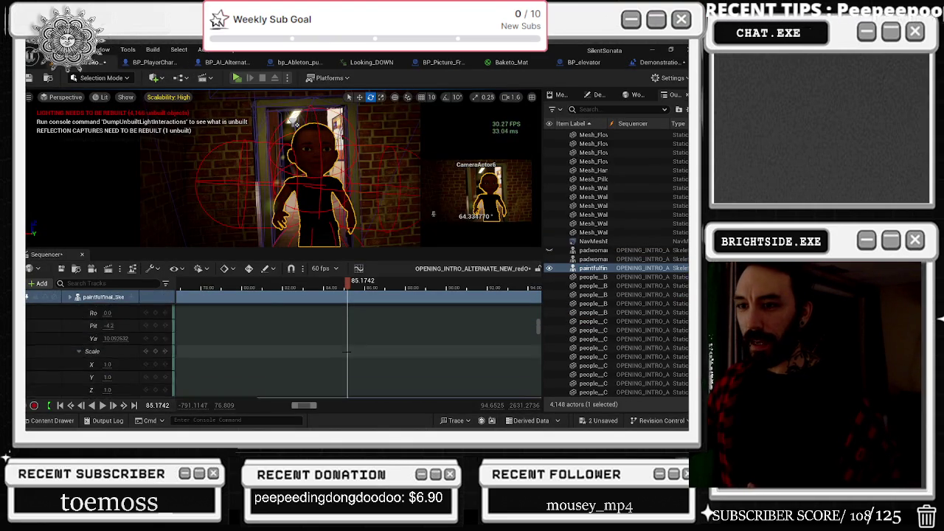
pyautogui.scroll(3, 357, 345)
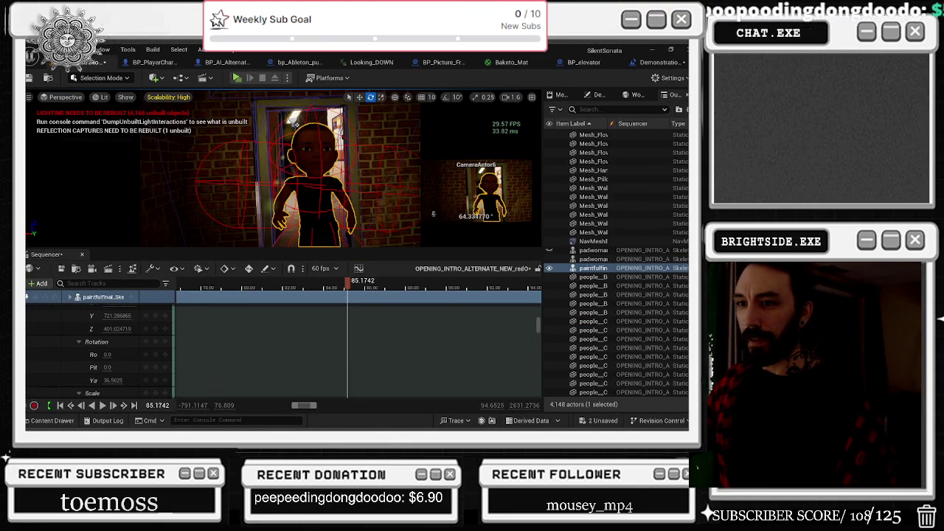
pyautogui.click(70, 298)
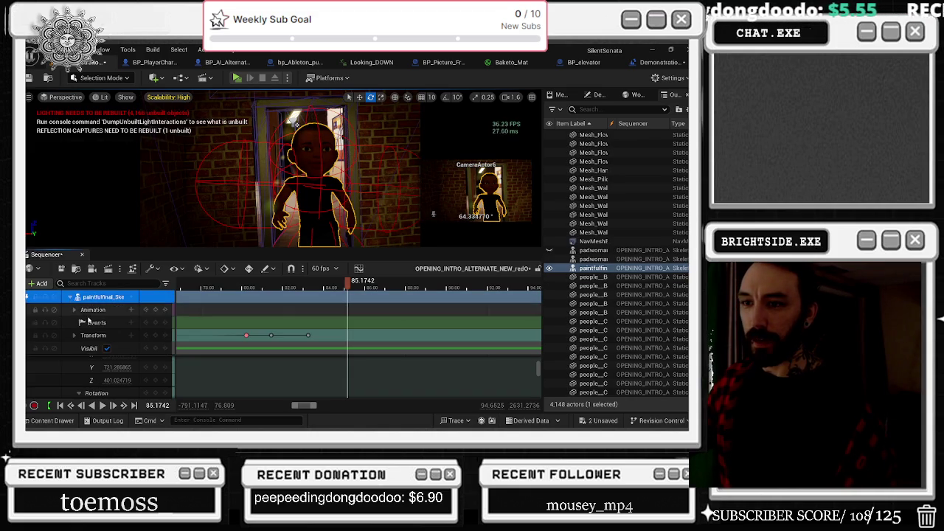
pyautogui.click(75, 310)
pyautogui.click(79, 323)
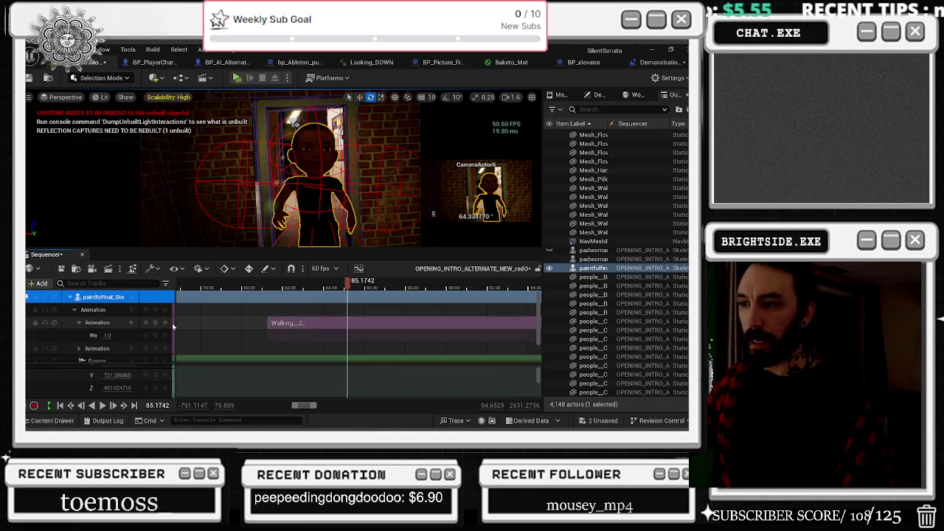
# Browse to the Walking section's Walking_2 asset, check its references, and open it in the animation editor.
pyautogui.rightClick(273, 327)
pyautogui.moveTo(315, 84)
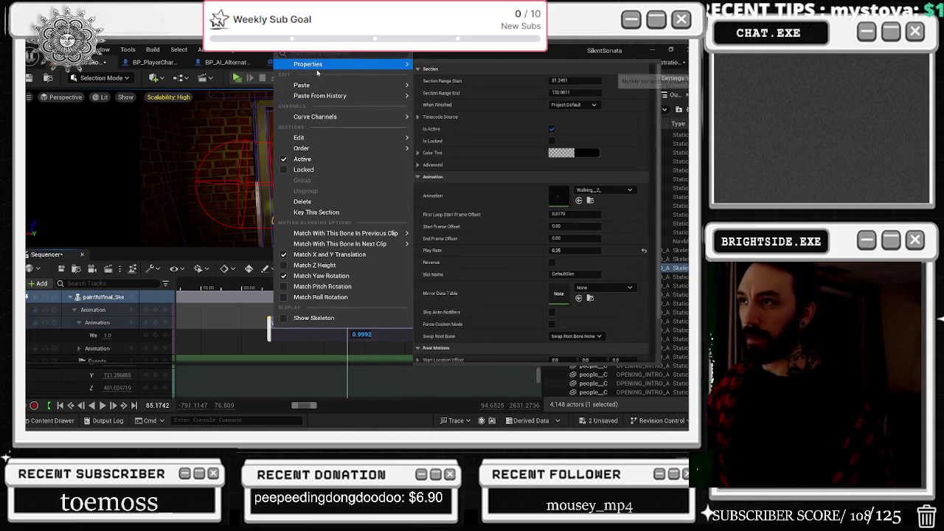
pyautogui.press('Escape')
pyautogui.hotkey('ctrl', 'b')
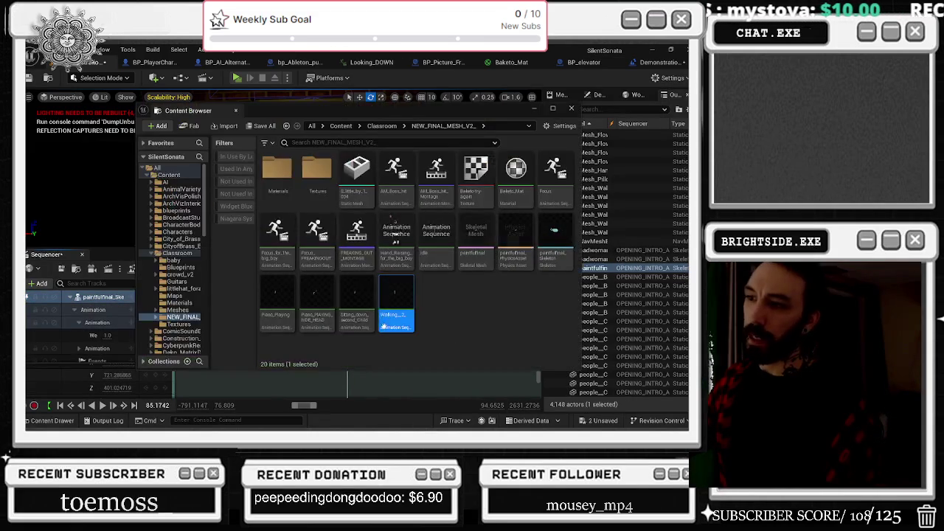
pyautogui.rightClick(367, 306)
pyautogui.rightClick(397, 301)
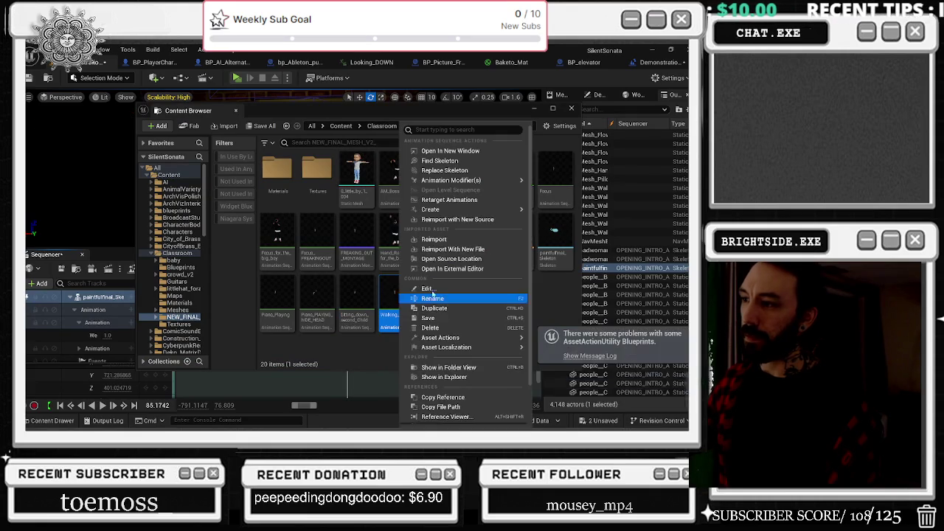
pyautogui.scroll(-1, 453, 361)
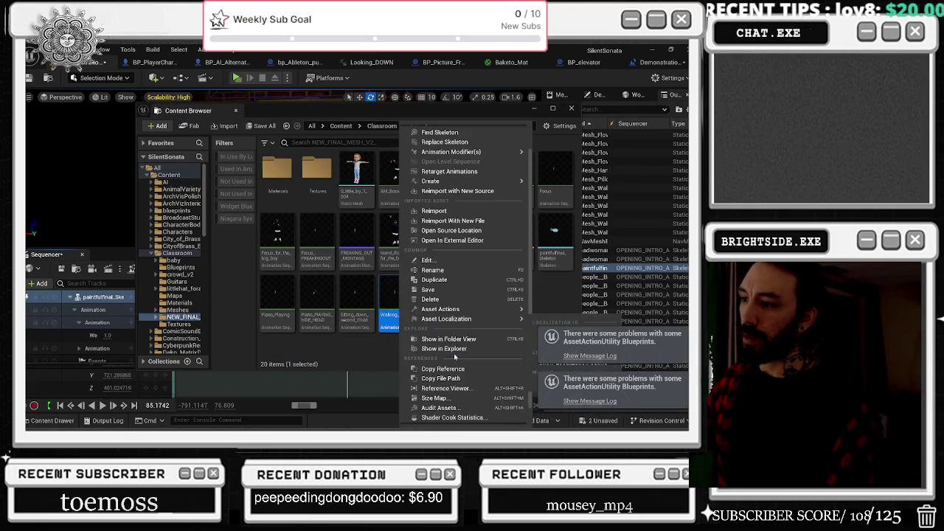
pyautogui.click(455, 388)
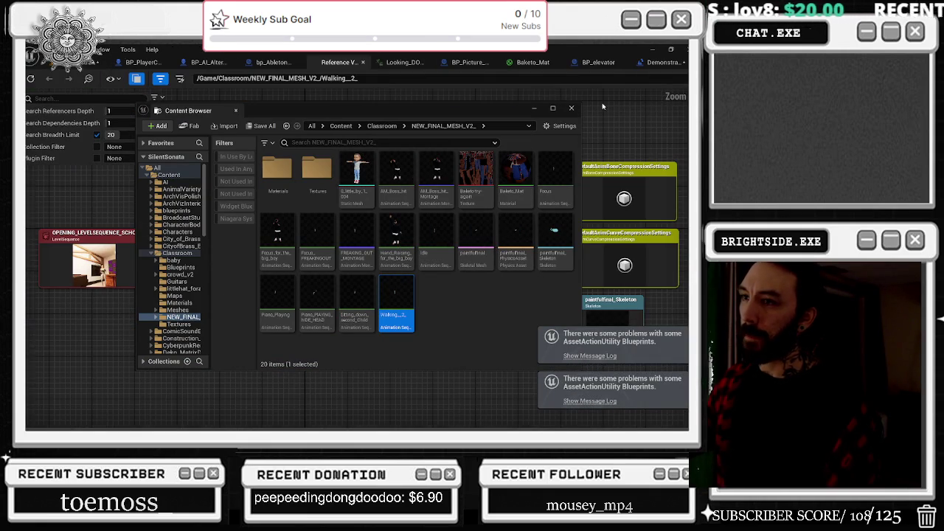
pyautogui.doubleClick(397, 313)
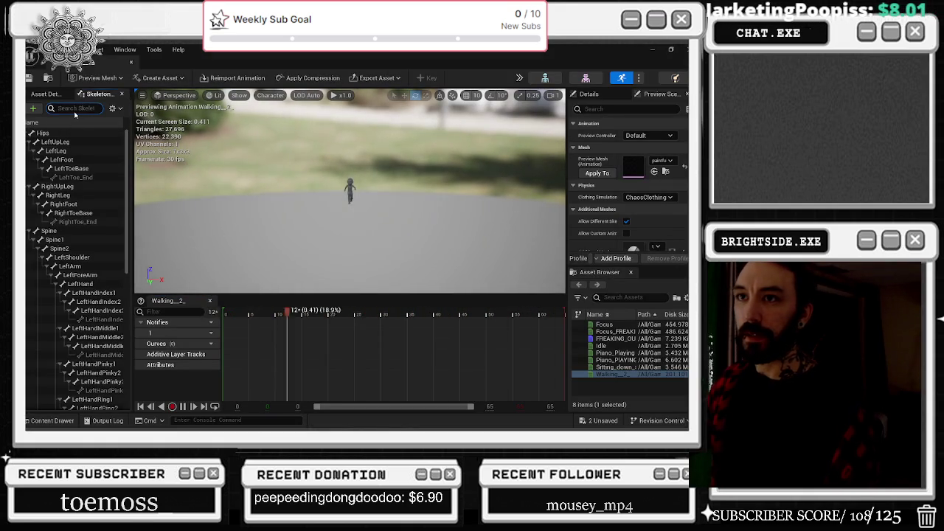
# Select the Head bone and frame the character to preview the Walking_2 walk cycle.
pyautogui.write('he')
pyautogui.click(64, 177)
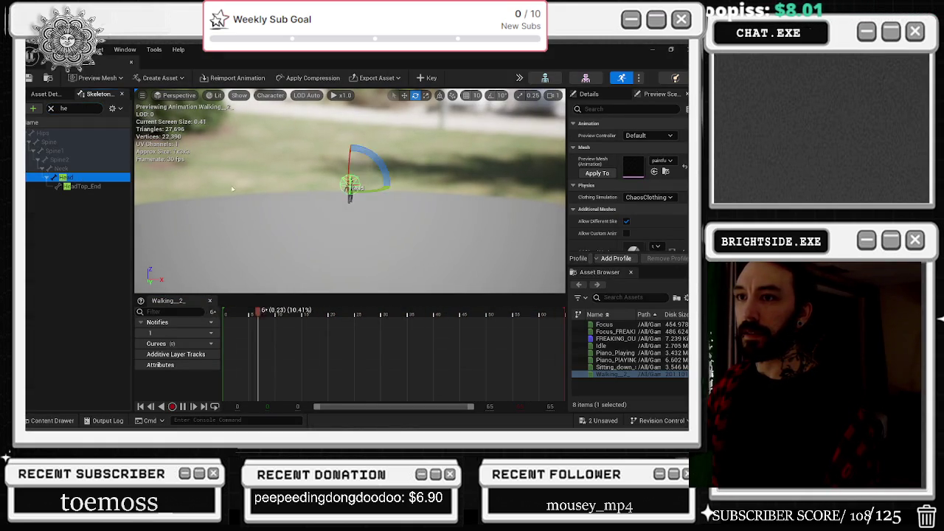
pyautogui.click(346, 157)
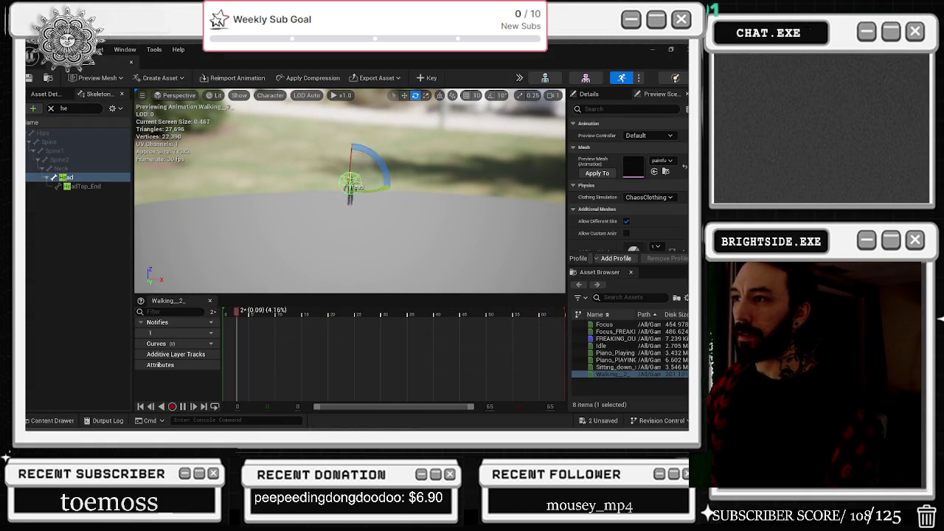
pyautogui.press('f')
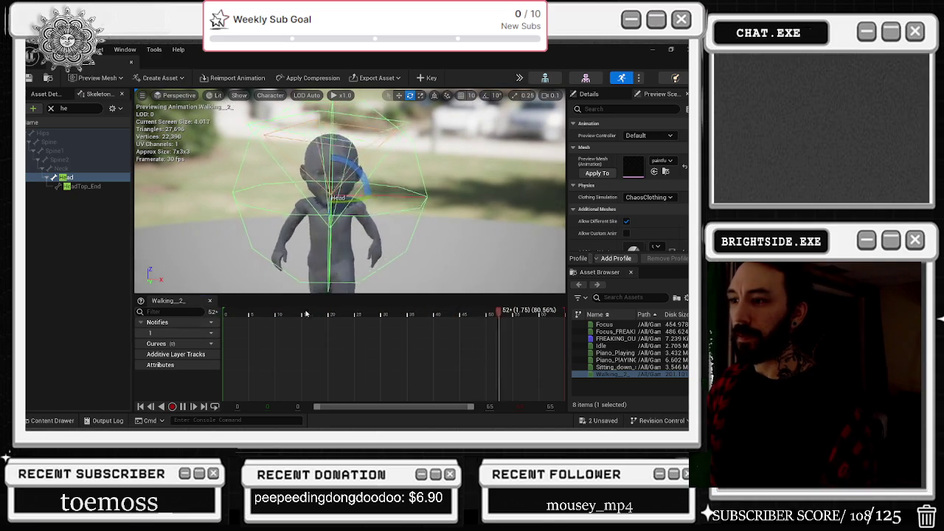
pyautogui.press('space')
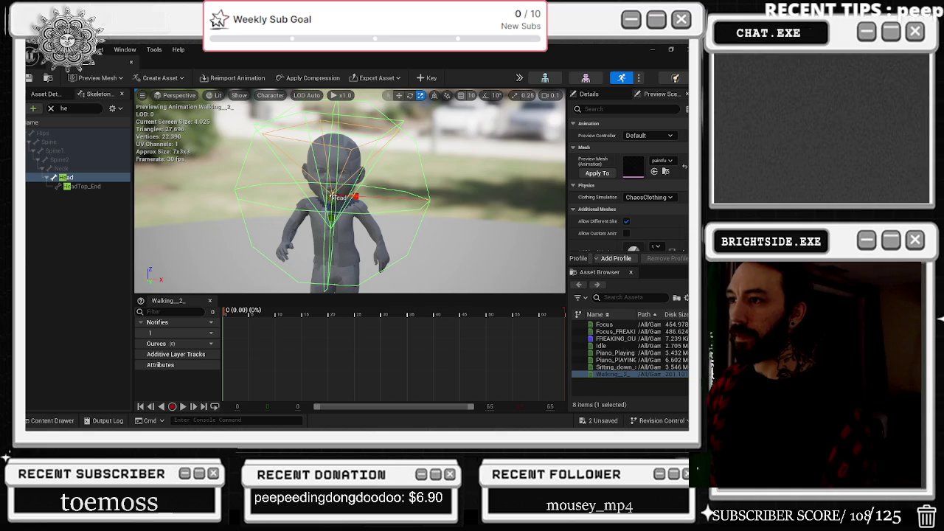
pyautogui.press('f')
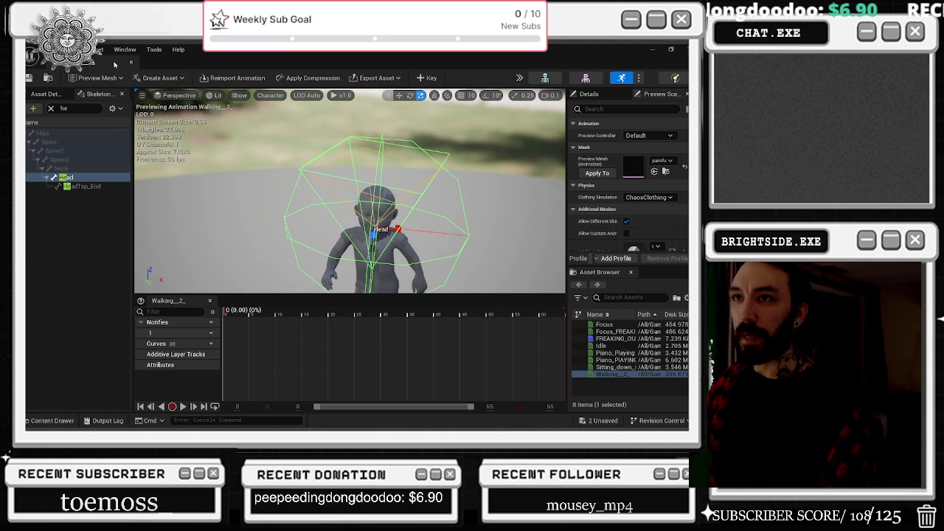
# Close the asset browser, return to the level editor, and play the intro sequence.
pyautogui.hotkey('ctrl', 'b')
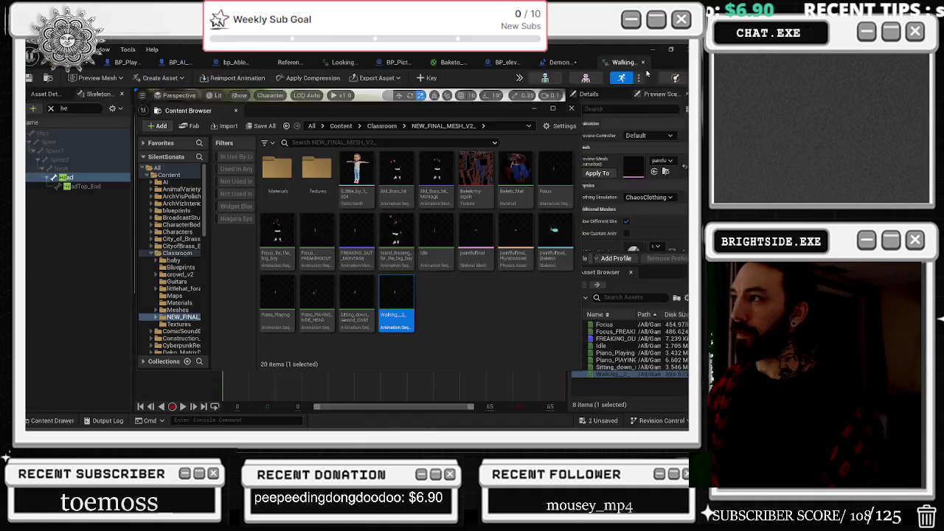
pyautogui.click(571, 109)
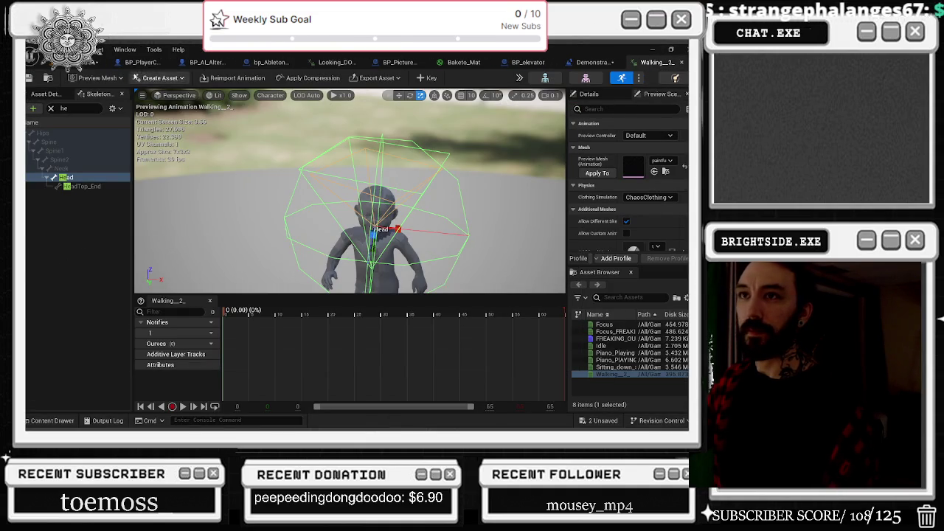
pyautogui.click(95, 62)
pyautogui.press('space')
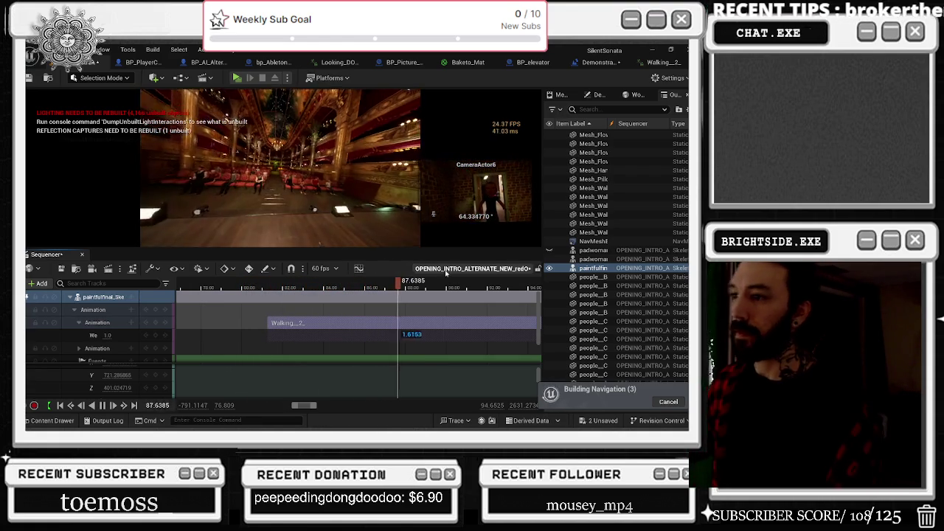
# Scrub back to the character shot and reopen the Walking_2 asset from the clip's options.
pyautogui.moveTo(328, 291); pyautogui.dragTo(348, 290)
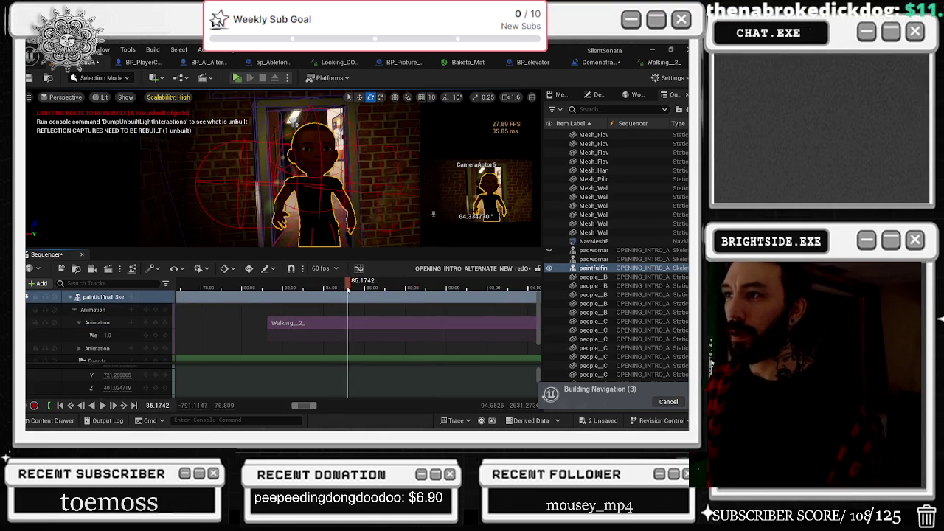
pyautogui.click(664, 64)
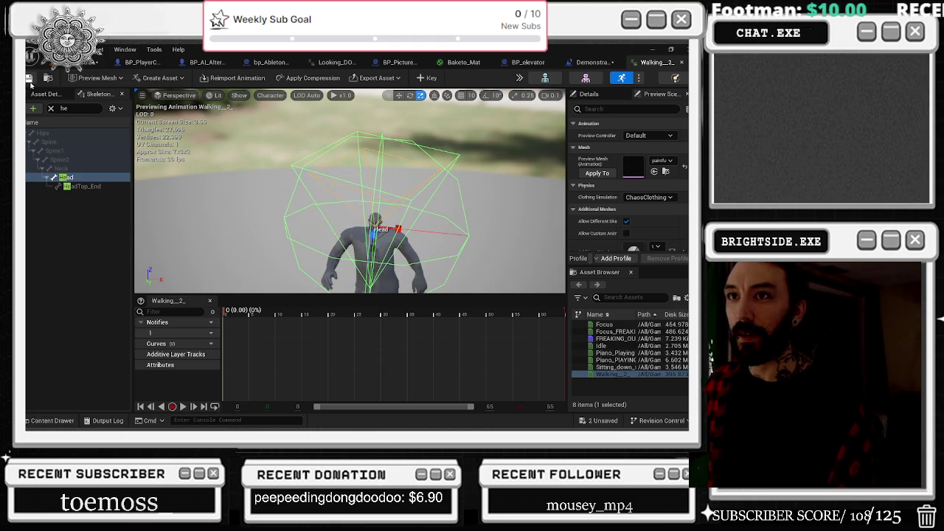
pyautogui.click(81, 64)
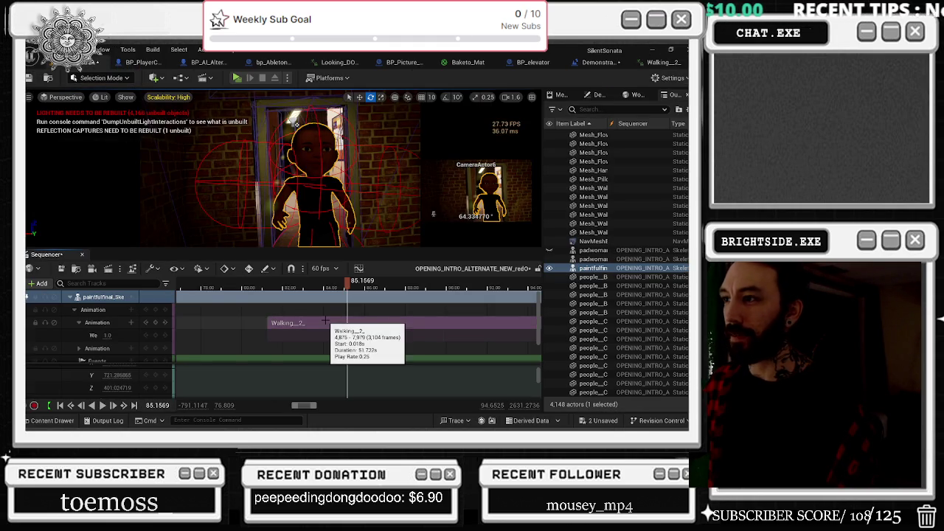
pyautogui.rightClick(326, 323)
pyautogui.moveTo(403, 163)
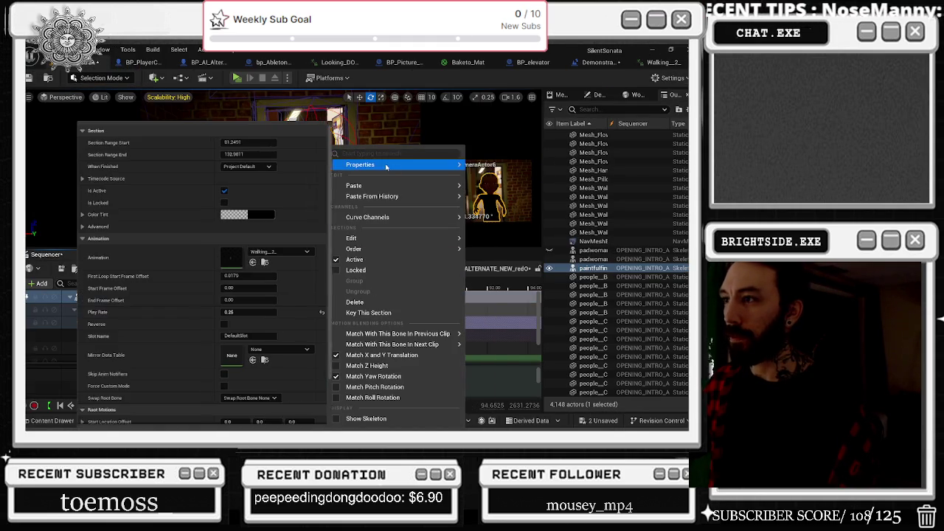
pyautogui.click(259, 263)
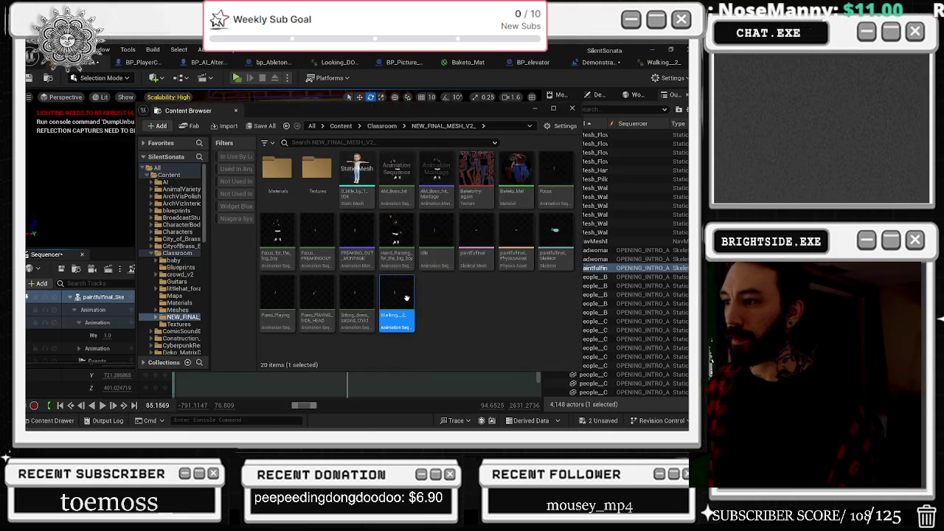
pyautogui.doubleClick(406, 296)
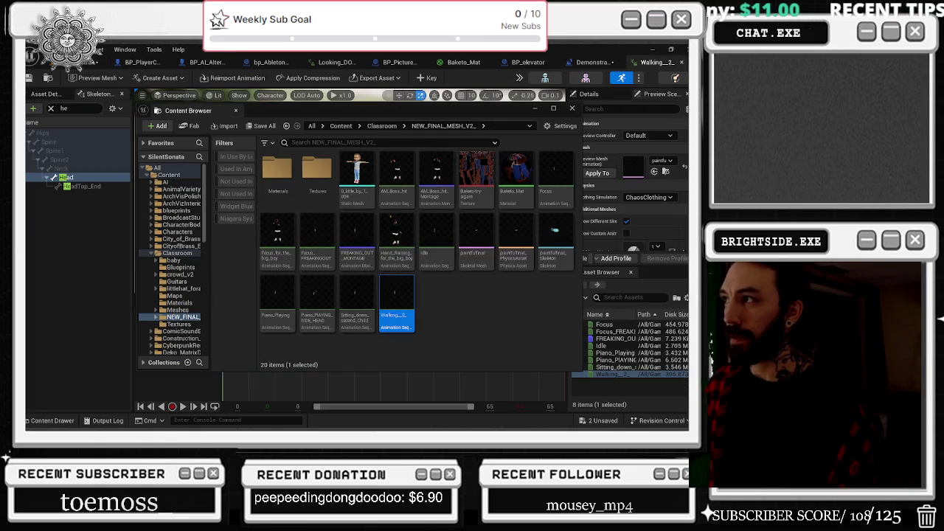
pyautogui.click(578, 108)
# Save the selected unsaved content and return to the level editor.
pyautogui.click(590, 421)
pyautogui.click(422, 342)
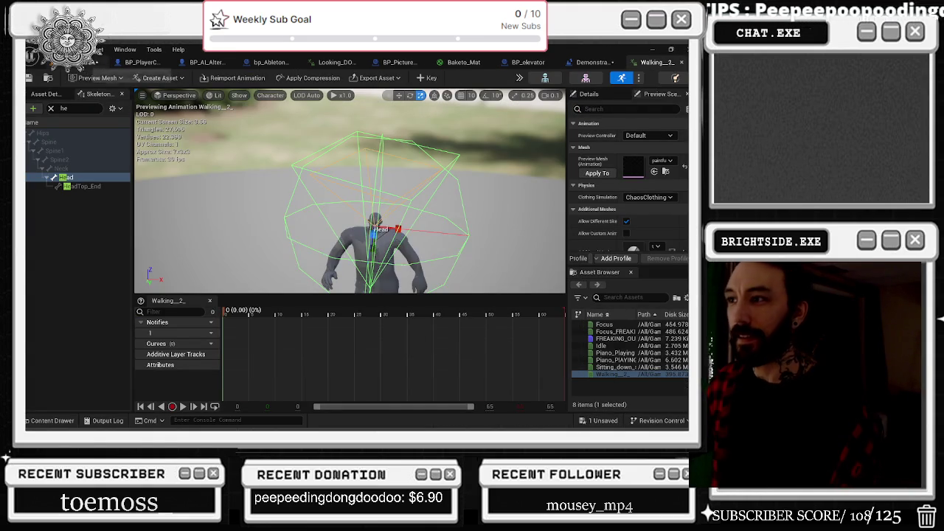
pyautogui.click(87, 63)
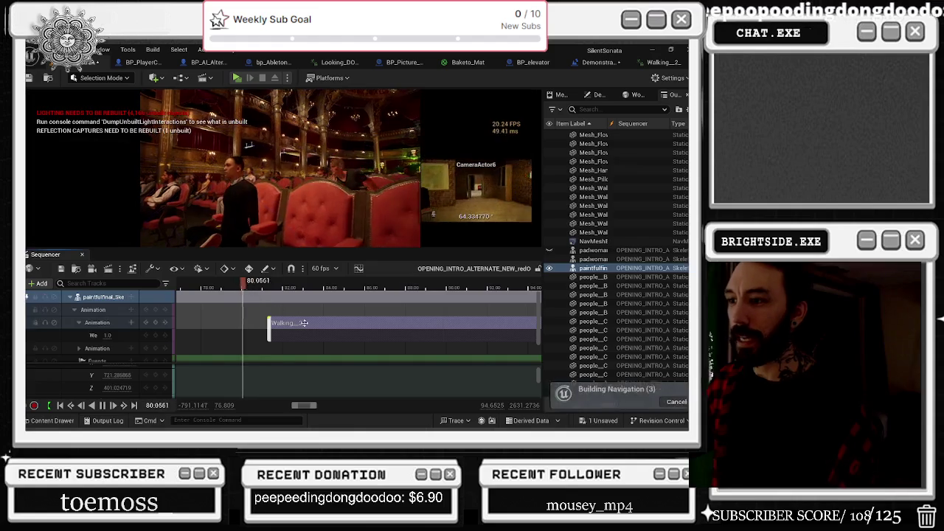
# Confirm the clip uses Walking_2 after briefly swapping in Sitting_down_second_Child.
pyautogui.rightClick(307, 322)
pyautogui.moveTo(351, 164)
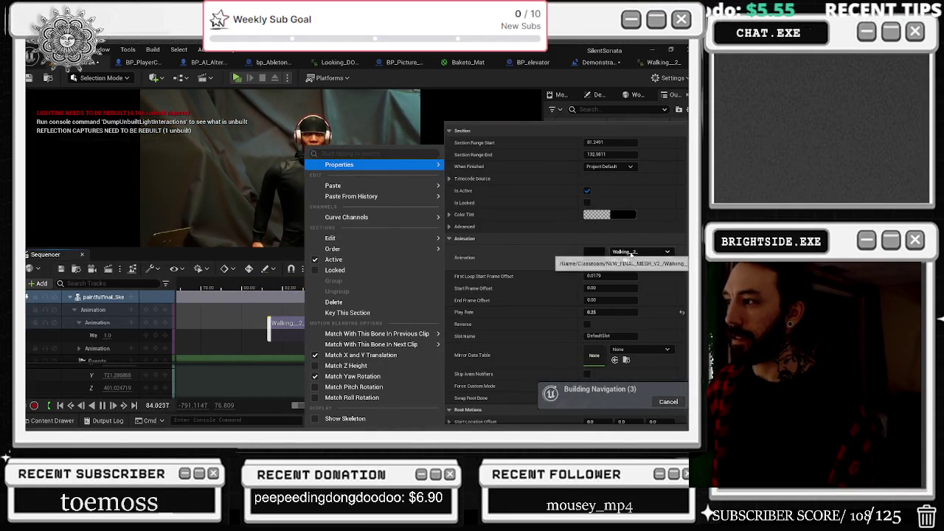
pyautogui.click(639, 251)
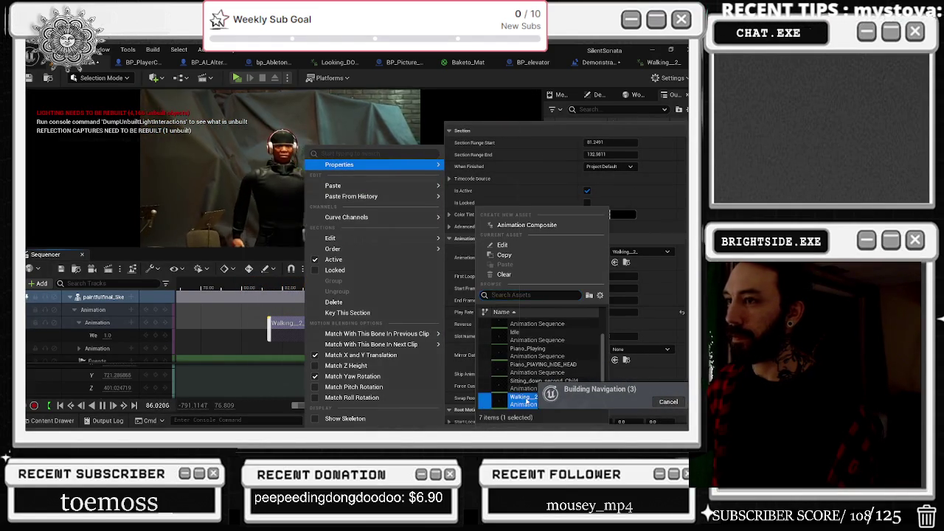
pyautogui.moveTo(525, 400)
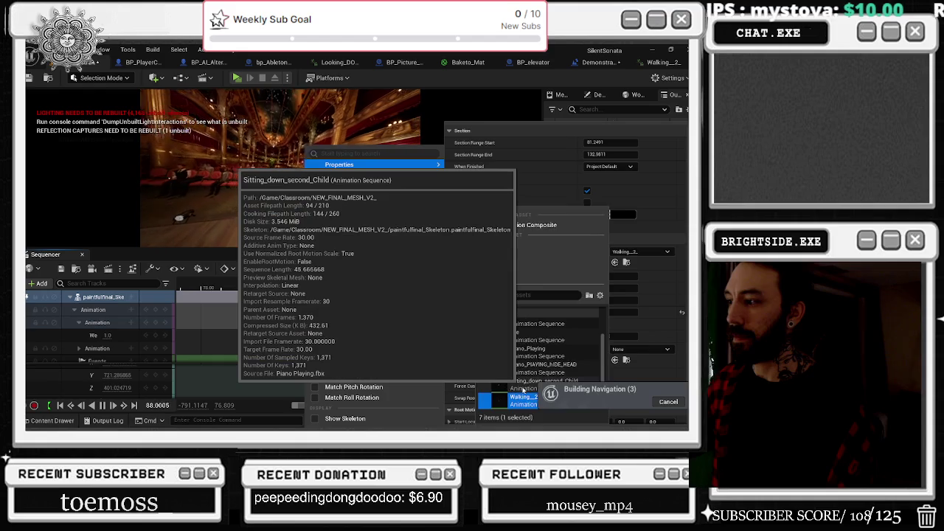
pyautogui.click(618, 216)
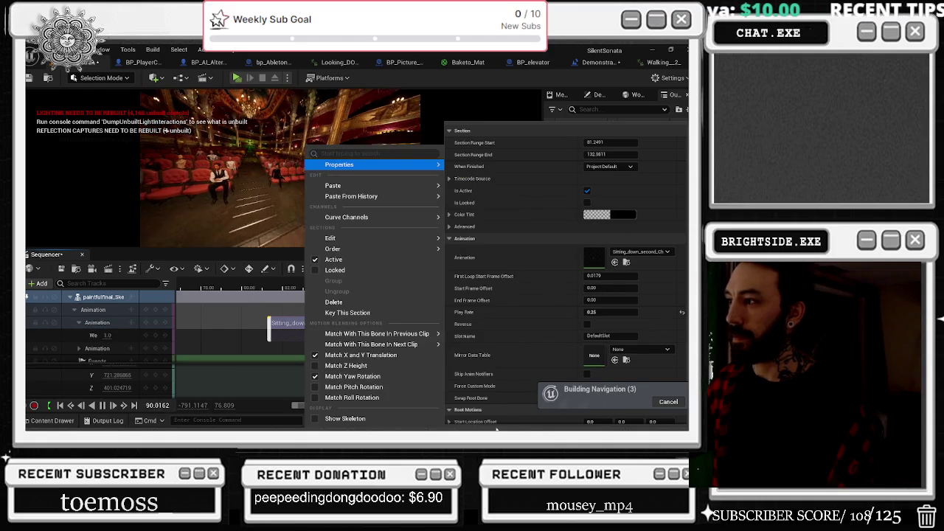
pyautogui.click(634, 252)
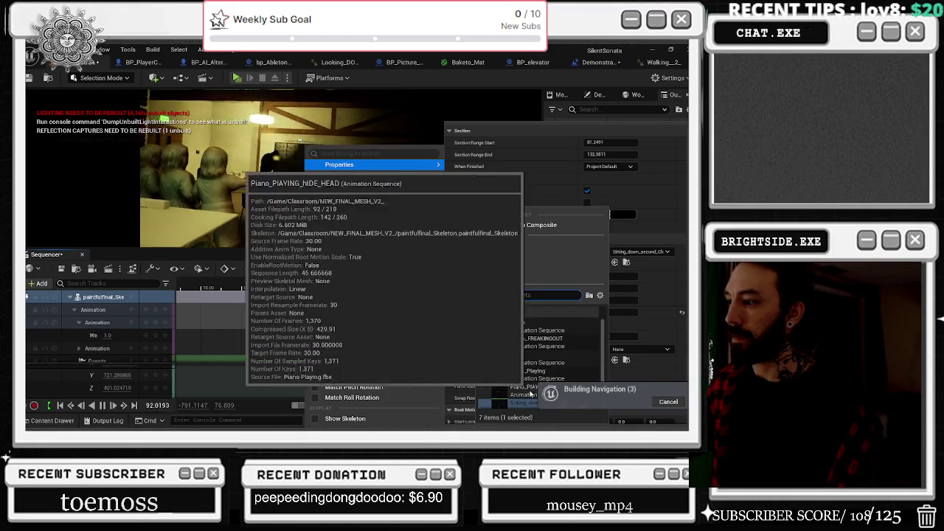
pyautogui.scroll(-1, 534, 381)
pyautogui.click(531, 398)
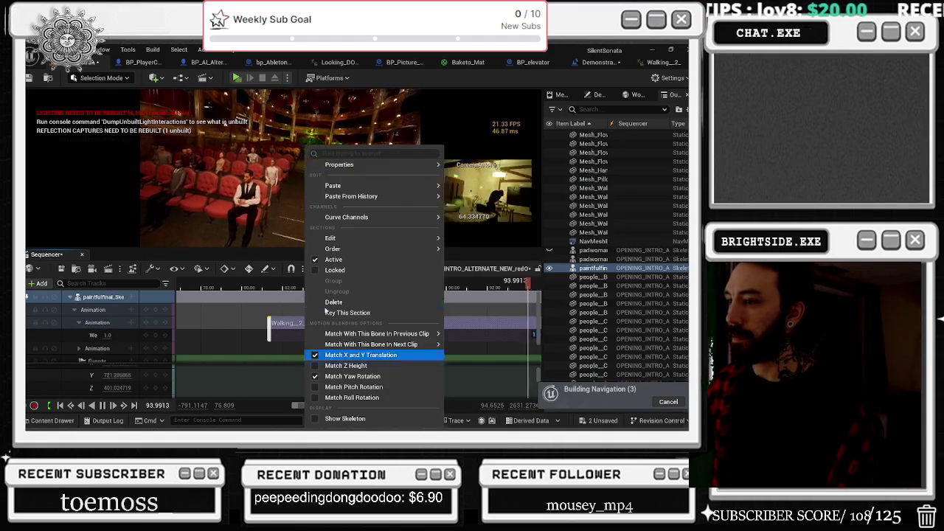
pyautogui.click(266, 283)
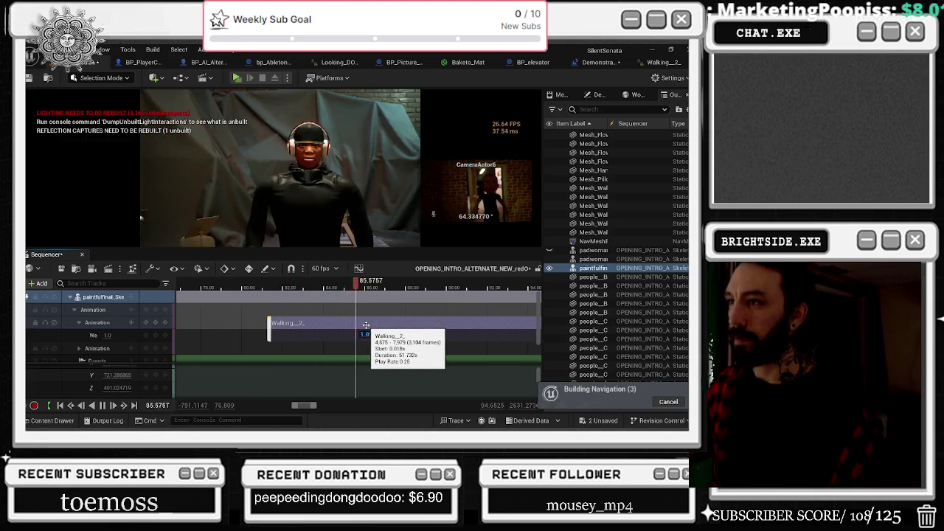
pyautogui.click(663, 62)
pyautogui.moveTo(467, 214); pyautogui.dragTo(467, 213)
# Undo the two head bone edits and key the Head bone on an additive layer track.
pyautogui.hotkey('ctrl', 'z')
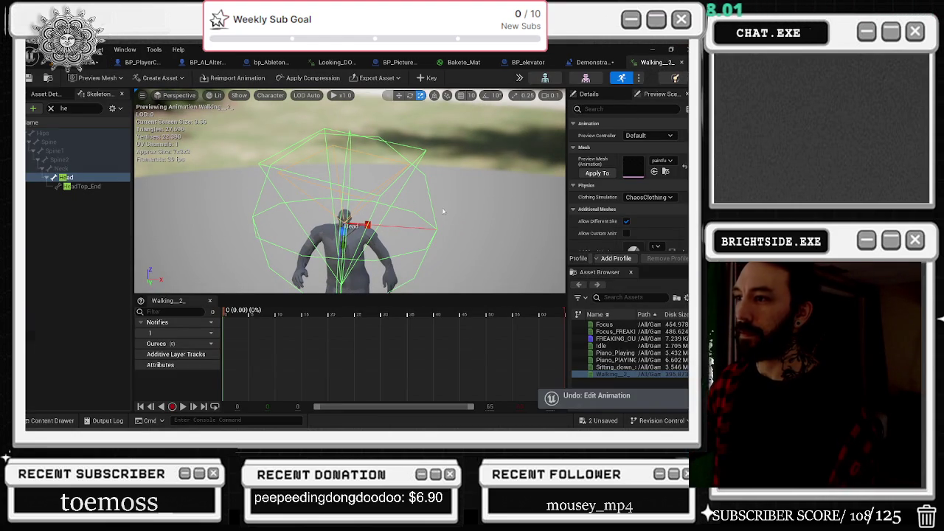
pyautogui.hotkey('ctrl', 'z')
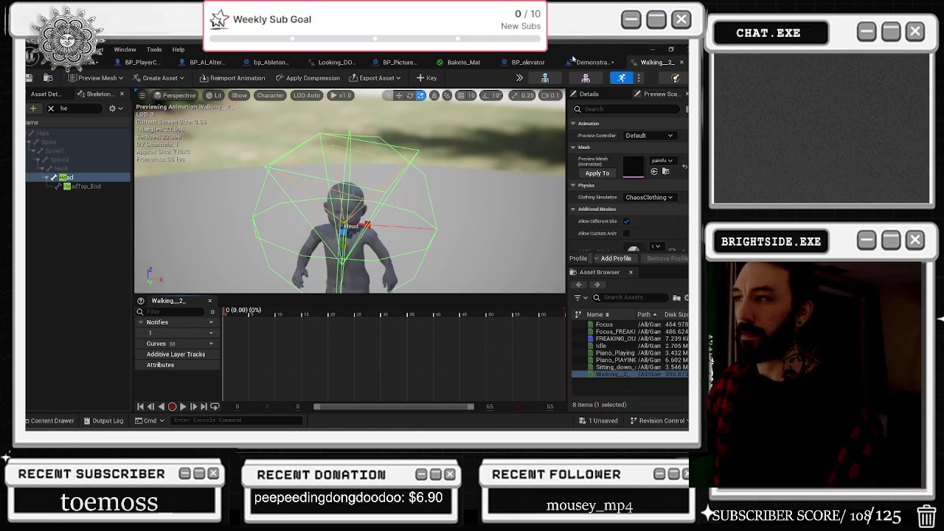
pyautogui.click(427, 79)
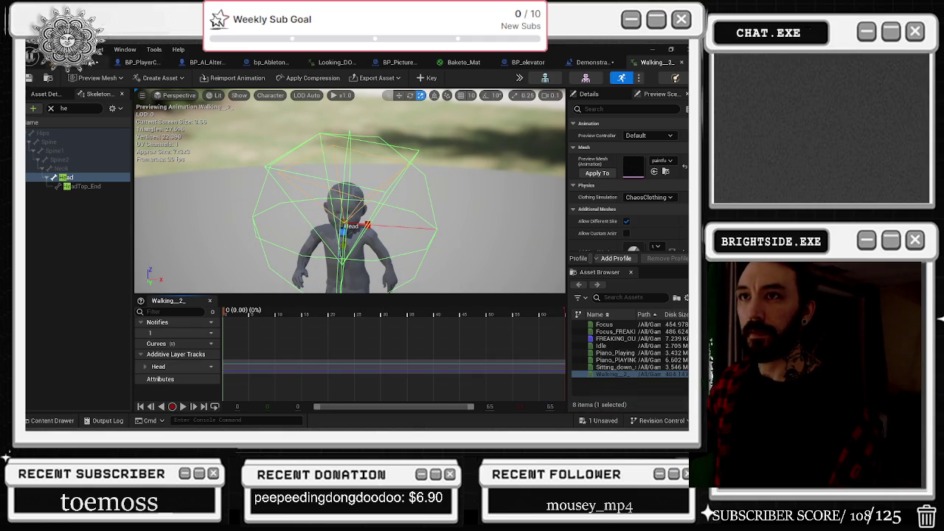
pyautogui.click(87, 63)
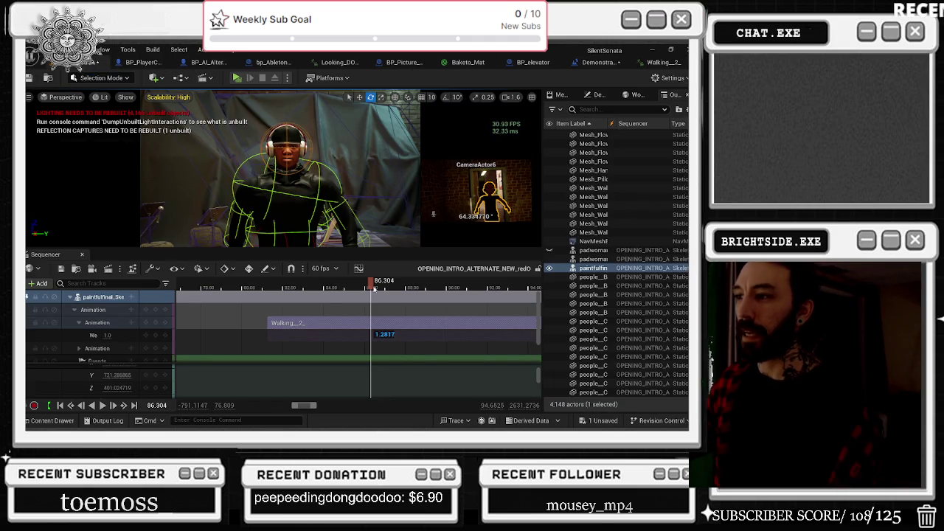
# Key the character's X location at 1676.0 near 85.17 s and move that key earlier to about 85.11 s.
pyautogui.moveTo(373, 287)
pyautogui.mouseDown()
pyautogui.moveTo(348, 282)
pyautogui.moveTo(357, 283)
pyautogui.mouseUp()
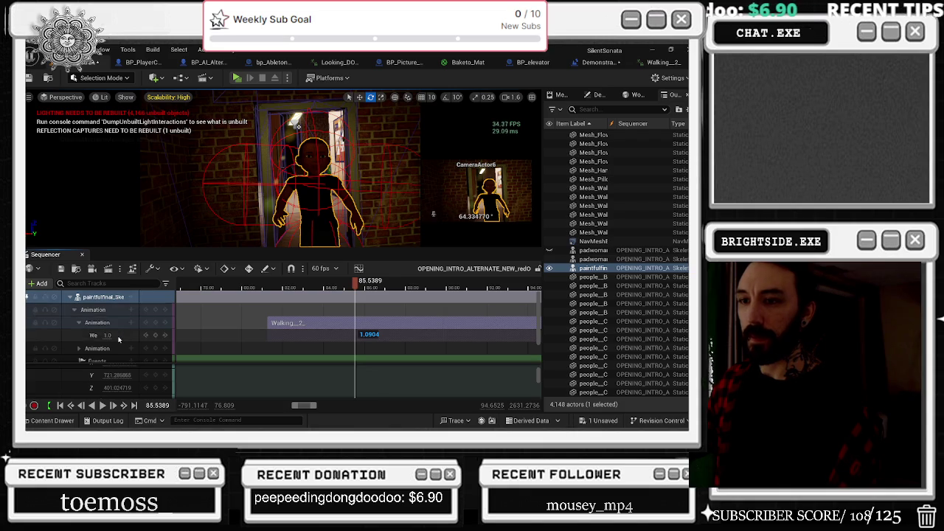
pyautogui.scroll(-1, 118, 338)
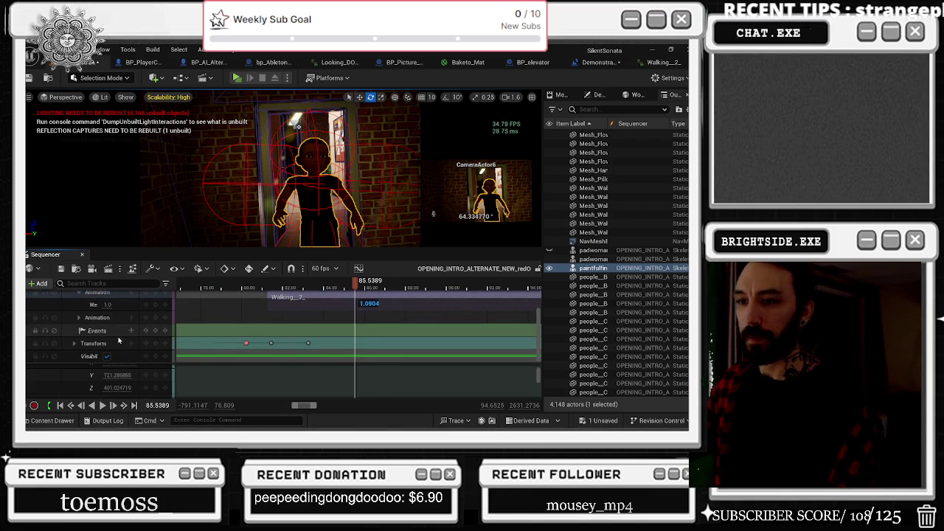
pyautogui.click(74, 344)
pyautogui.scroll(-1, 116, 334)
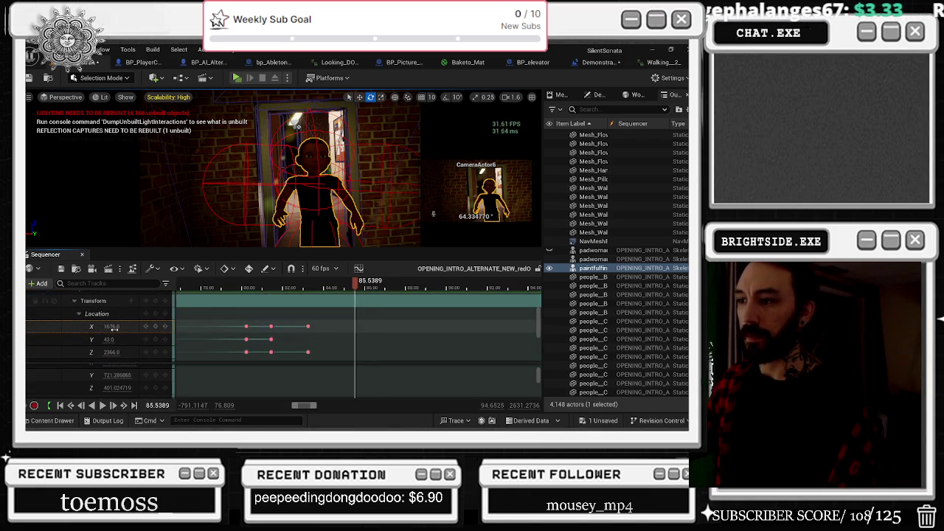
pyautogui.moveTo(112, 327); pyautogui.dragTo(218, 312)
pyautogui.moveTo(354, 288); pyautogui.dragTo(350, 290)
pyautogui.moveTo(355, 326); pyautogui.dragTo(347, 327)
pyautogui.scroll(5, 347, 328)
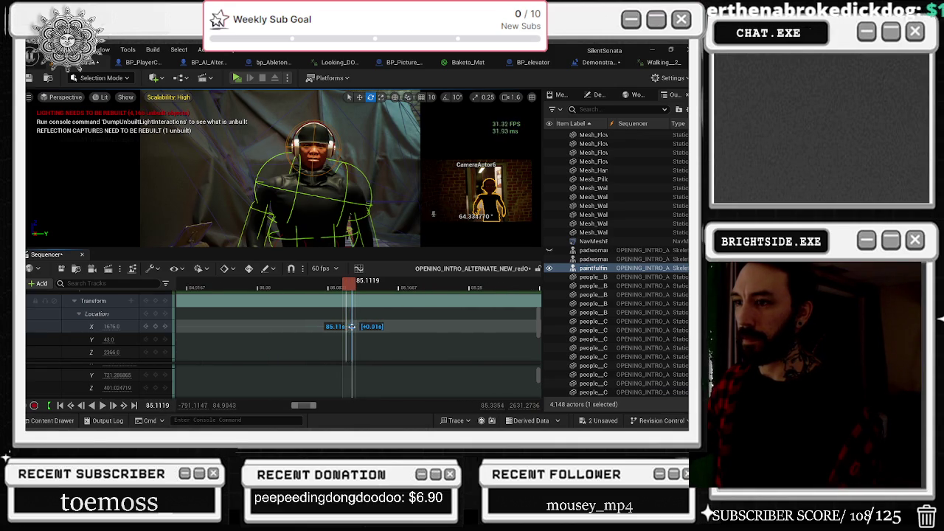
# Retime the character's X location key to about 85.15 s.
pyautogui.moveTo(352, 326); pyautogui.dragTo(352, 327)
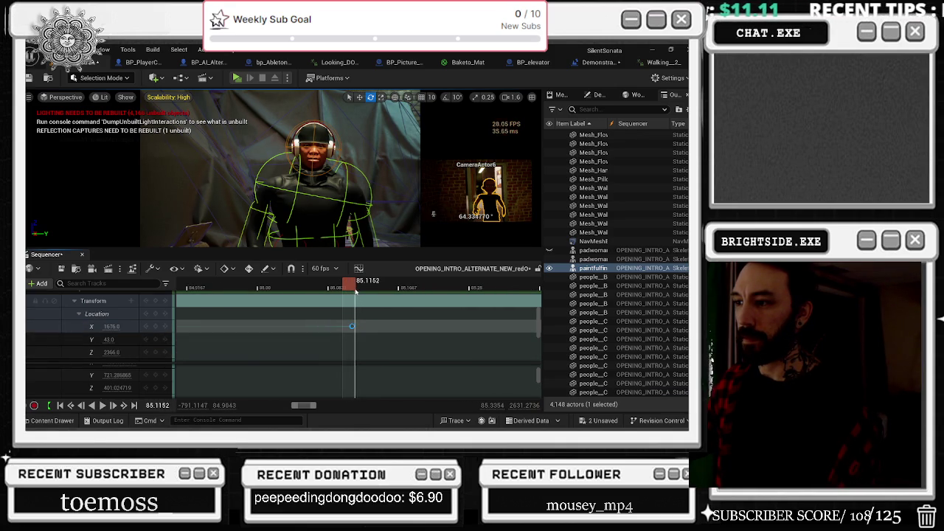
pyautogui.moveTo(361, 290)
pyautogui.mouseDown()
pyautogui.moveTo(520, 293)
pyautogui.moveTo(492, 292)
pyautogui.mouseUp()
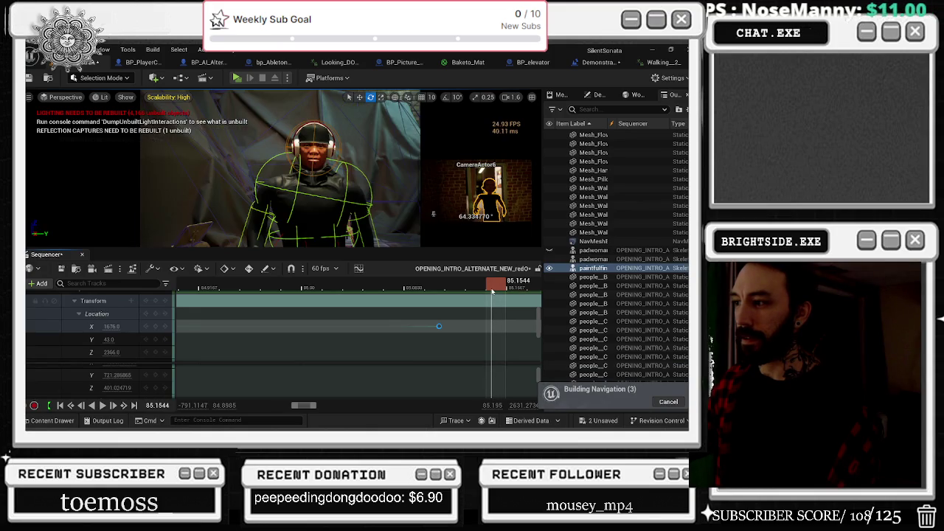
pyautogui.moveTo(439, 326); pyautogui.dragTo(485, 326)
pyautogui.scroll(3, 502, 329)
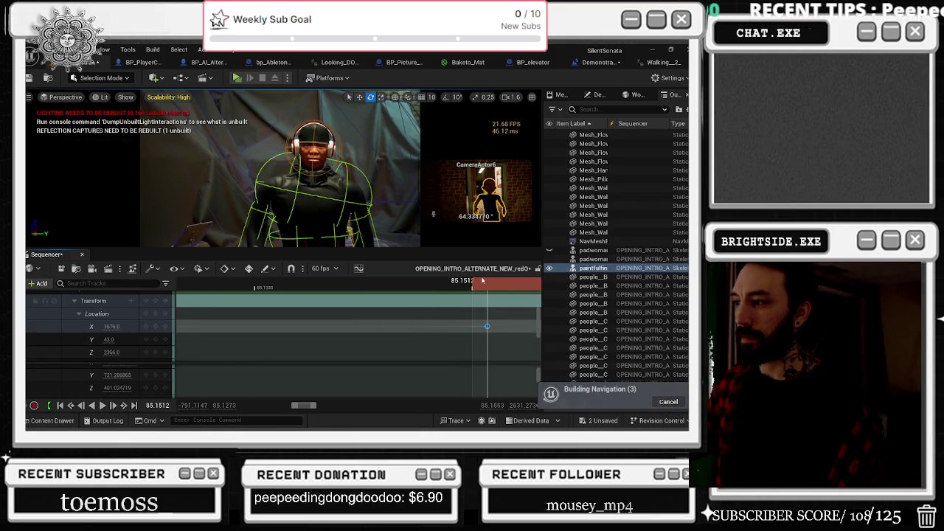
pyautogui.moveTo(483, 280); pyautogui.dragTo(515, 286)
pyautogui.moveTo(487, 326)
pyautogui.mouseDown()
pyautogui.moveTo(416, 328)
pyautogui.moveTo(448, 326)
pyautogui.mouseUp()
pyautogui.moveTo(443, 283)
pyautogui.mouseDown()
pyautogui.moveTo(480, 286)
pyautogui.moveTo(465, 289)
pyautogui.mouseUp()
# Key the character's Z location at 2374, lower it to 2368, and align the Z key with the X key.
pyautogui.moveTo(110, 352); pyautogui.dragTo(109, 353)
pyautogui.moveTo(461, 289); pyautogui.dragTo(467, 294)
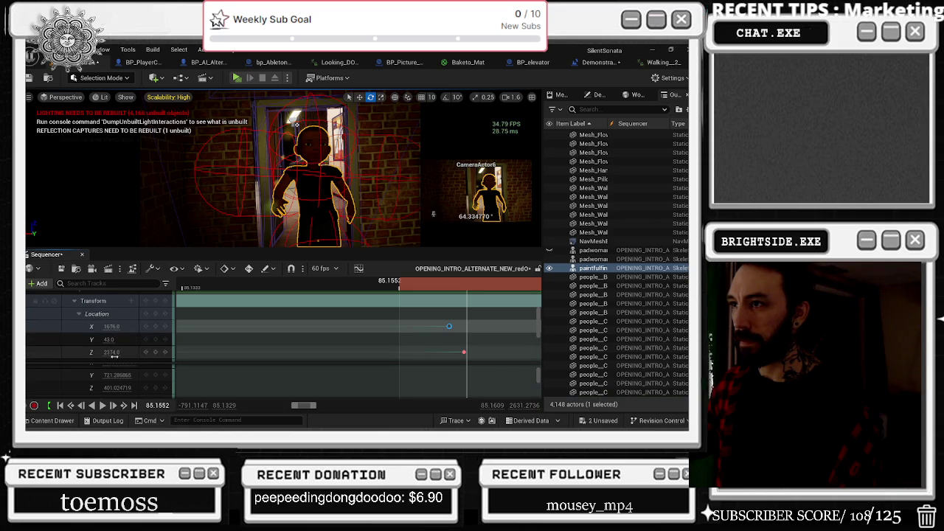
pyautogui.moveTo(112, 352); pyautogui.dragTo(107, 352)
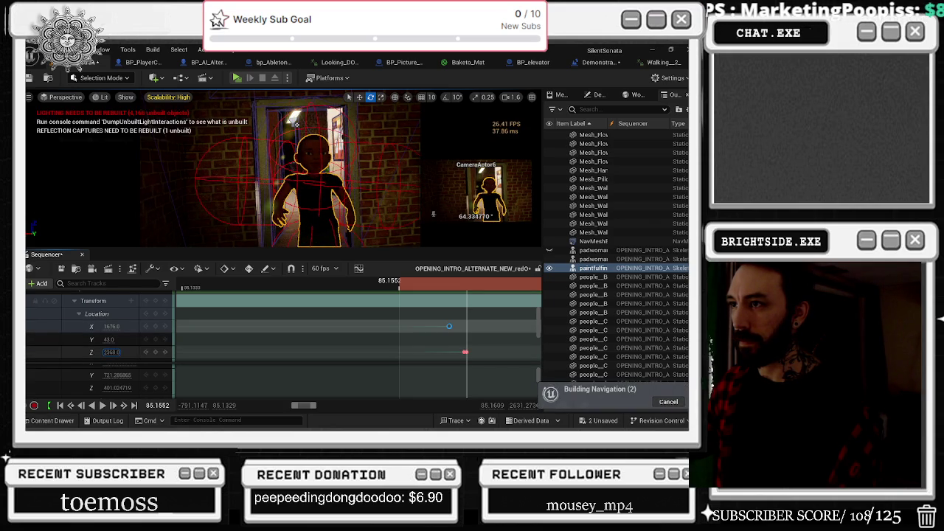
pyautogui.click(463, 353)
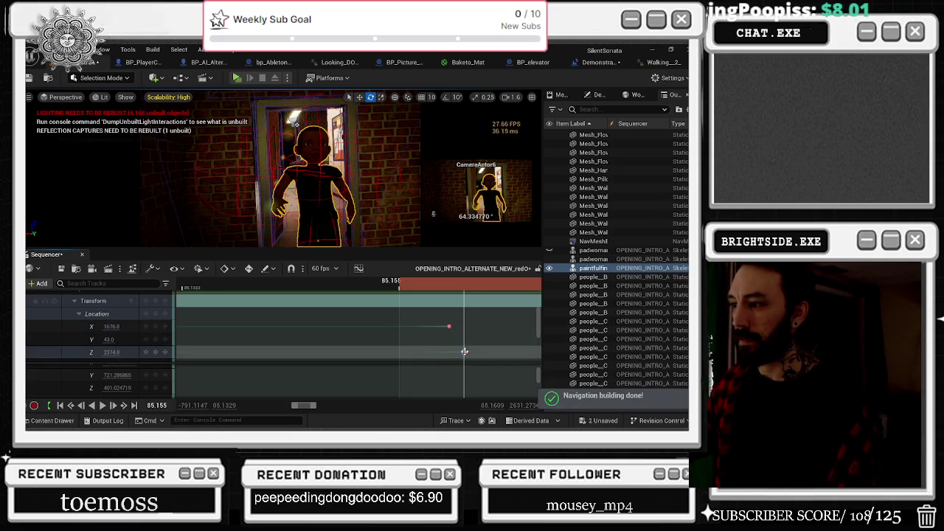
pyautogui.moveTo(466, 352); pyautogui.dragTo(445, 352)
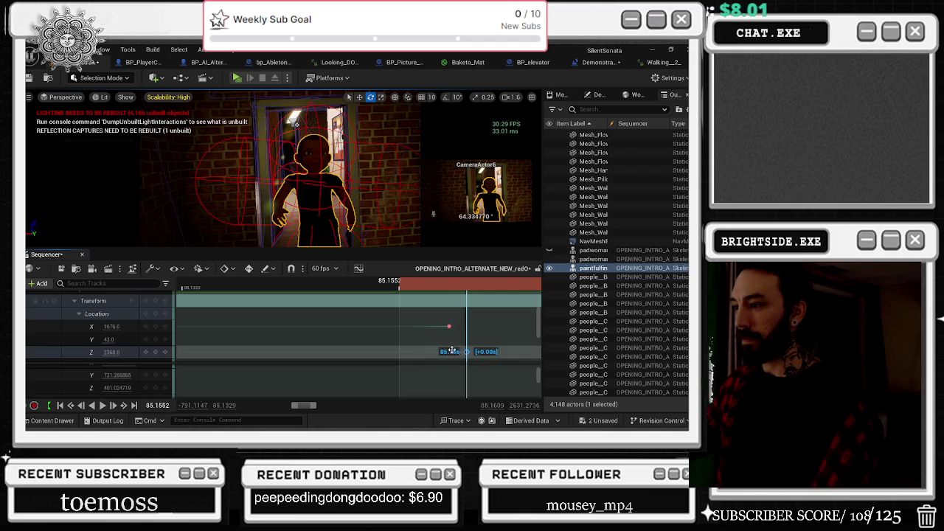
# Play the sequence from about 80.7 s to preview the reframed shot.
pyautogui.press('space')
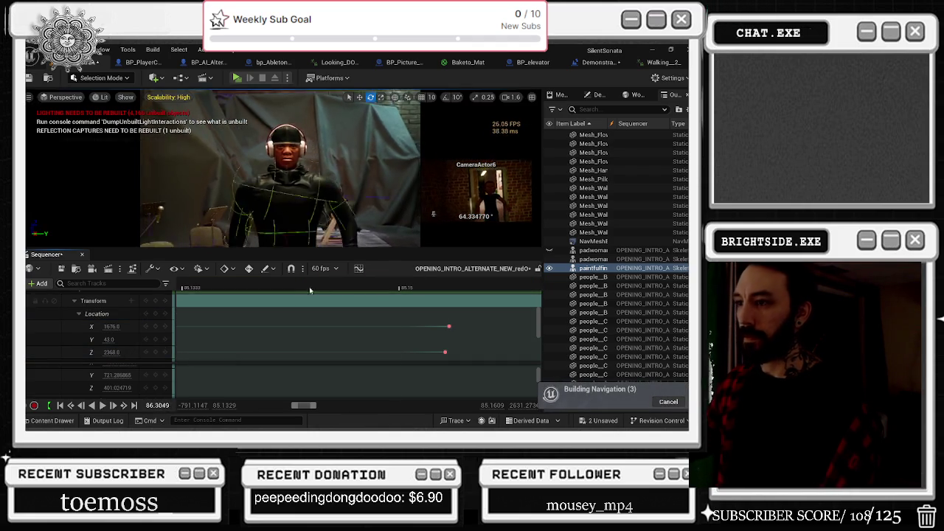
pyautogui.scroll(-3, 321, 315)
pyautogui.scroll(-2, 329, 311)
pyautogui.press('space')
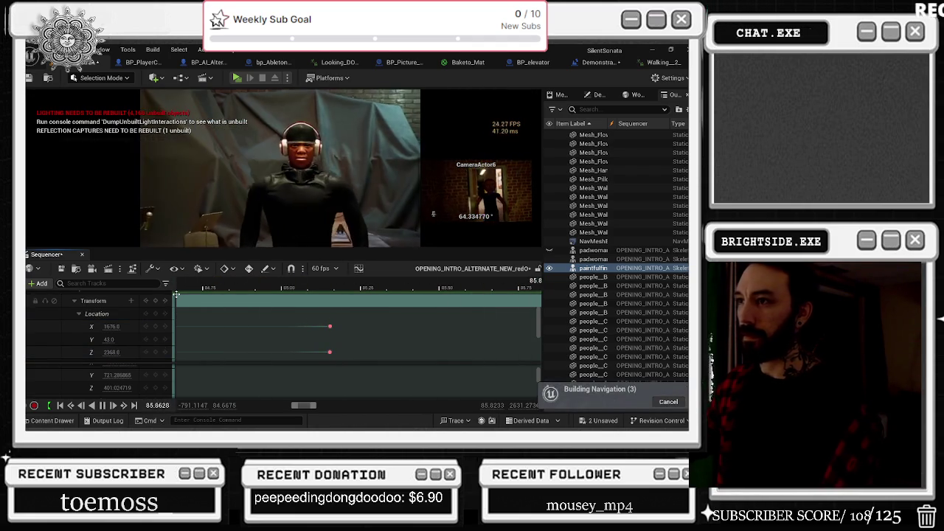
pyautogui.press('space')
pyautogui.scroll(-5, 368, 293)
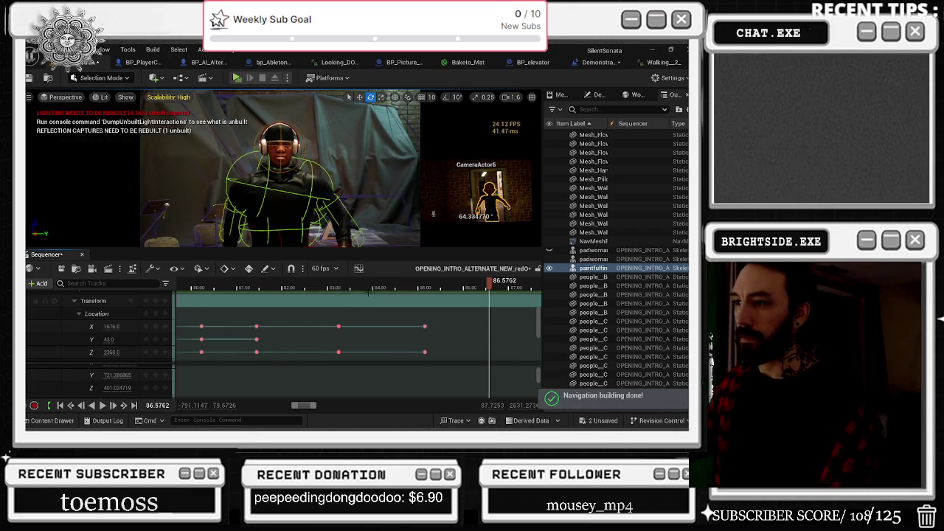
pyautogui.click(179, 282)
pyautogui.press('space')
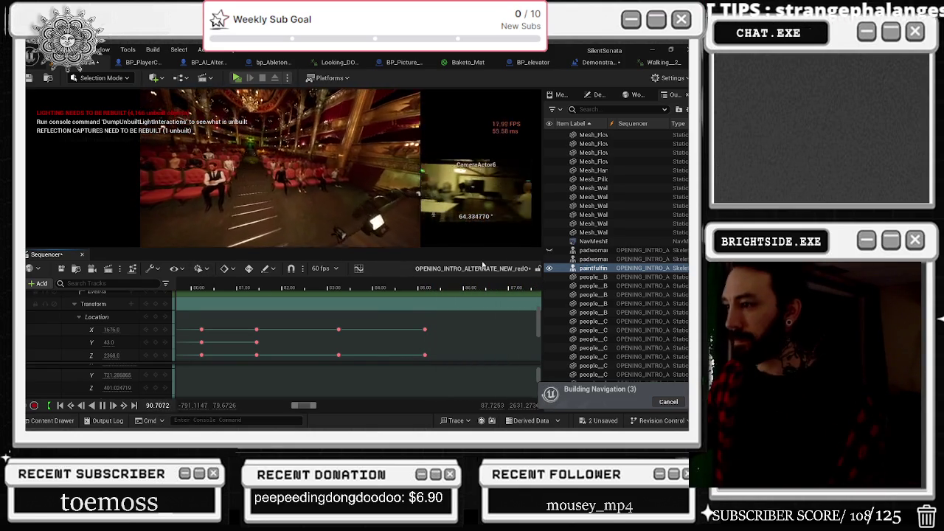
pyautogui.scroll(3, 451, 310)
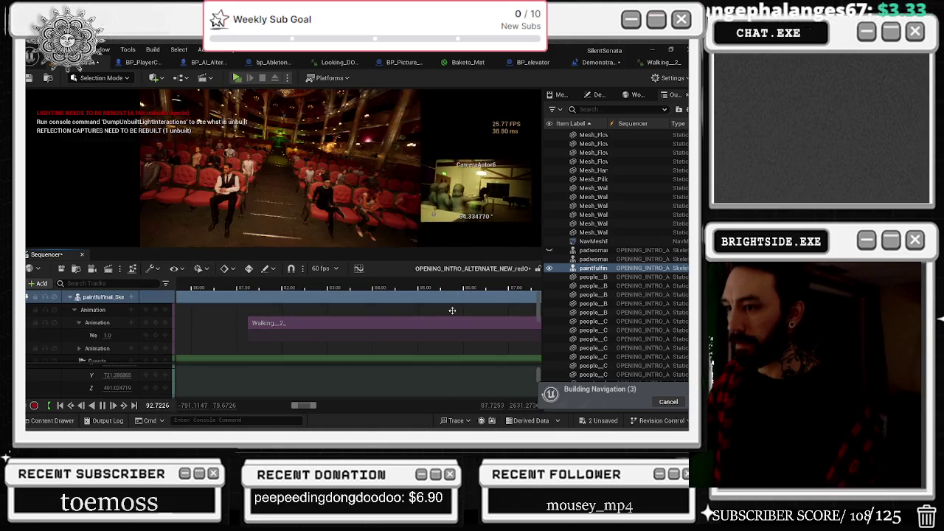
pyautogui.scroll(-6, 452, 310)
pyautogui.click(404, 292)
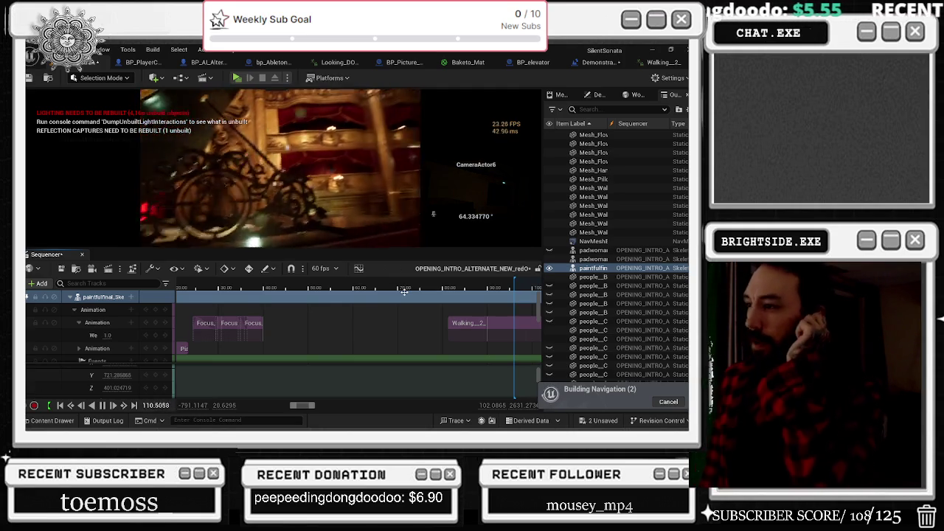
pyautogui.press('space')
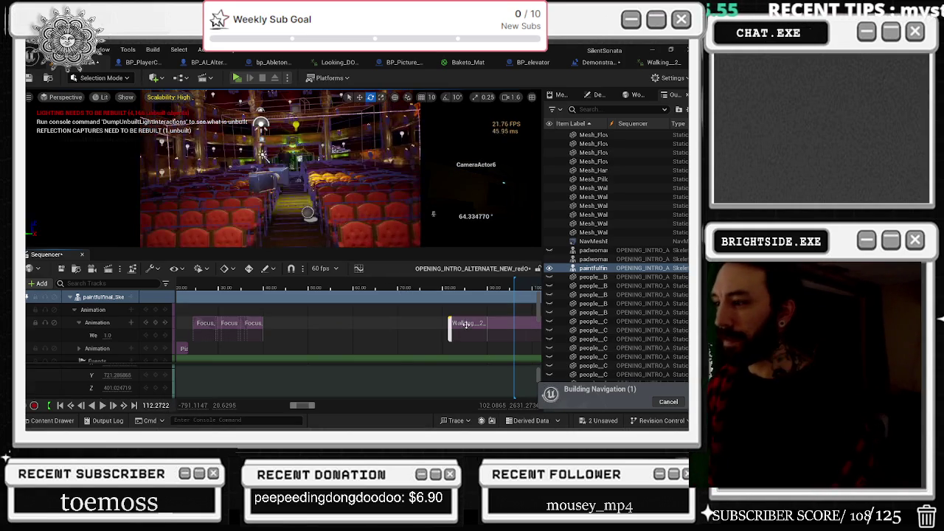
pyautogui.scroll(-3, 442, 324)
pyautogui.moveTo(511, 287); pyautogui.dragTo(438, 308)
pyautogui.press('space')
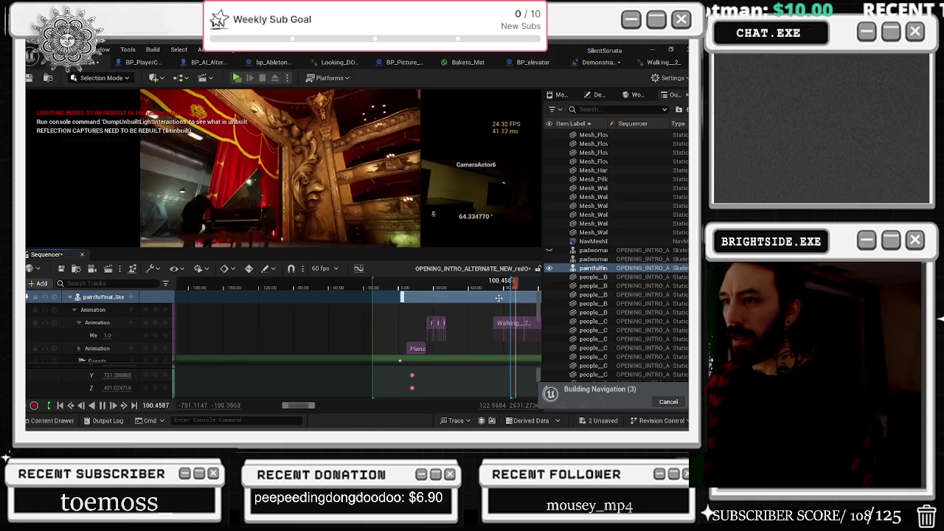
# Stop the intro's playback at about 87.5 s.
pyautogui.click(382, 283)
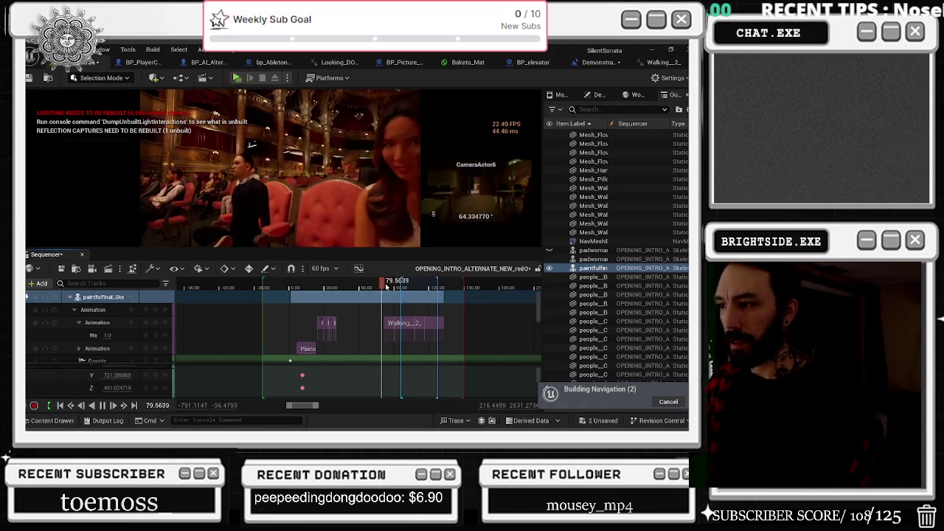
pyautogui.scroll(4, 388, 310)
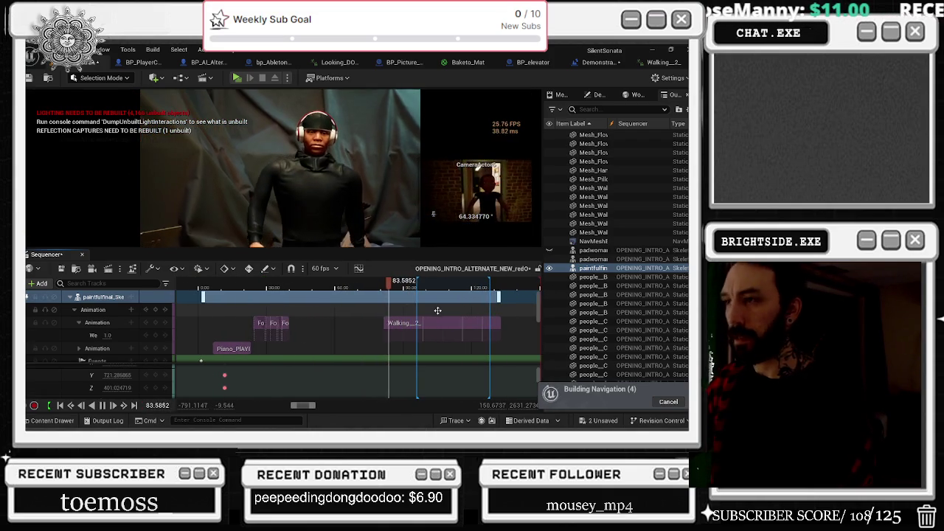
pyautogui.hscroll(2, 413, 321)
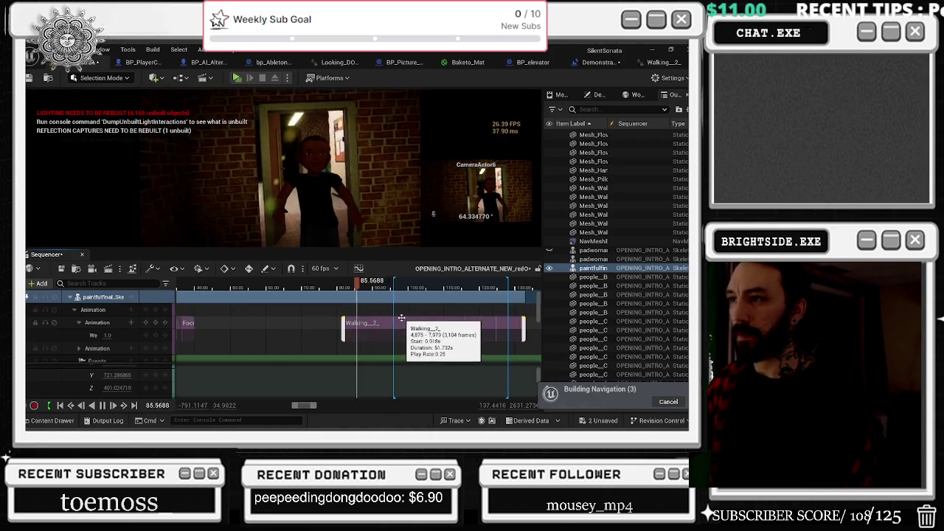
pyautogui.scroll(2, 414, 310)
pyautogui.press('space')
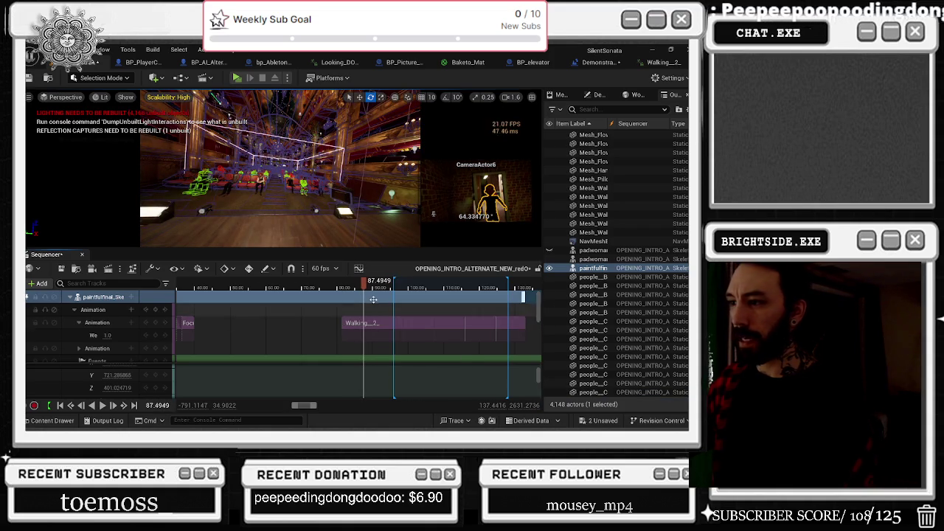
pyautogui.scroll(3, 394, 310)
# Select the paintfulfinal_Skeleton track, collapse and re-expand it, and set the playhead to about 86.5 s.
pyautogui.click(60, 299)
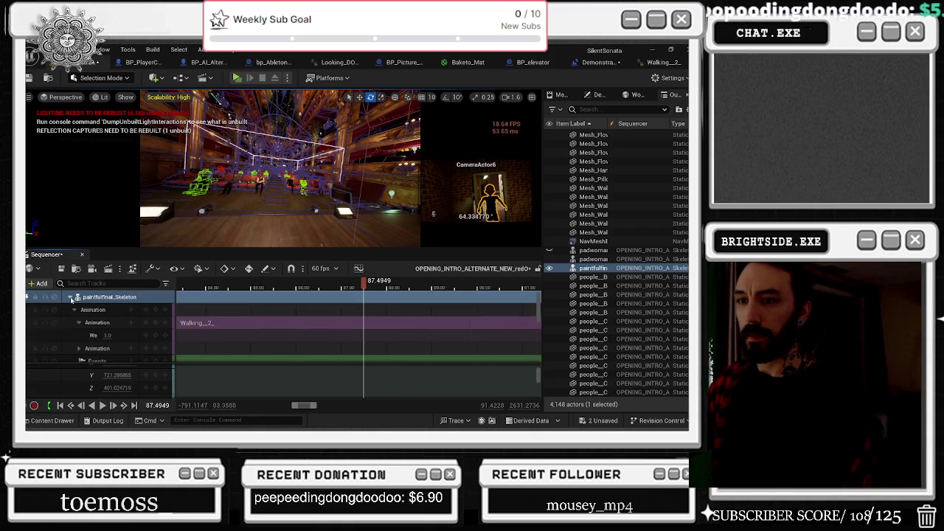
pyautogui.scroll(-3, 67, 298)
pyautogui.scroll(3, 70, 306)
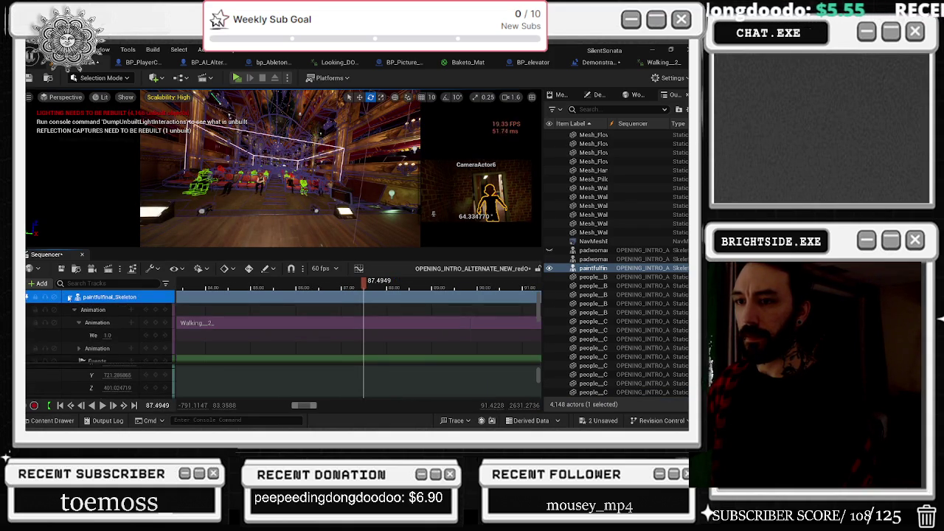
pyautogui.click(70, 297)
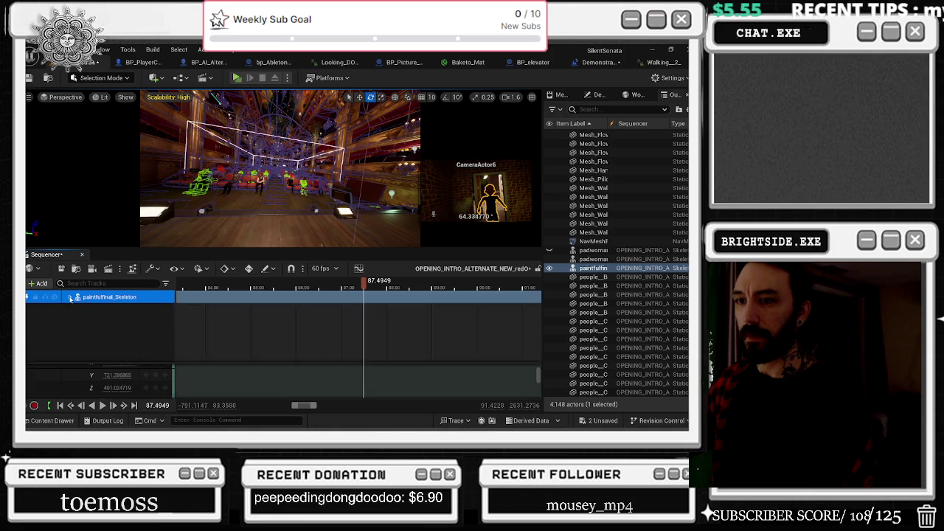
pyautogui.click(70, 296)
pyautogui.scroll(-3, 506, 320)
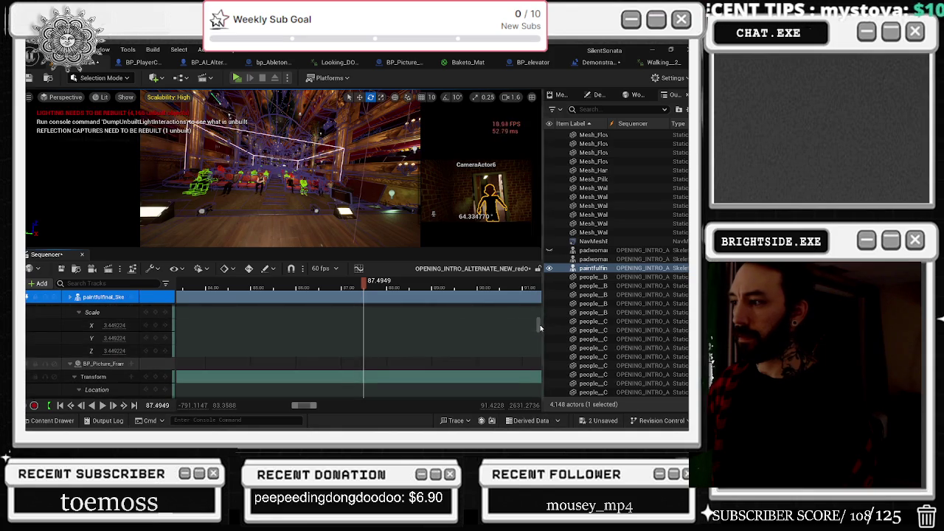
pyautogui.scroll(5, 506, 321)
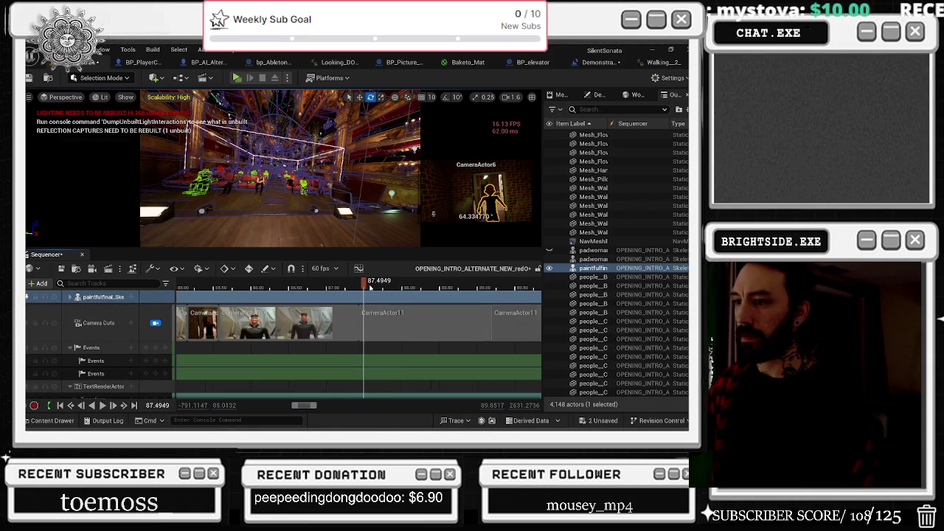
pyautogui.click(290, 286)
# Trim the CameraActor10 camera cut's end at about 85.2 s, then at 86.25 s.
pyautogui.moveTo(266, 286)
pyautogui.mouseDown()
pyautogui.moveTo(184, 289)
pyautogui.moveTo(321, 289)
pyautogui.mouseUp()
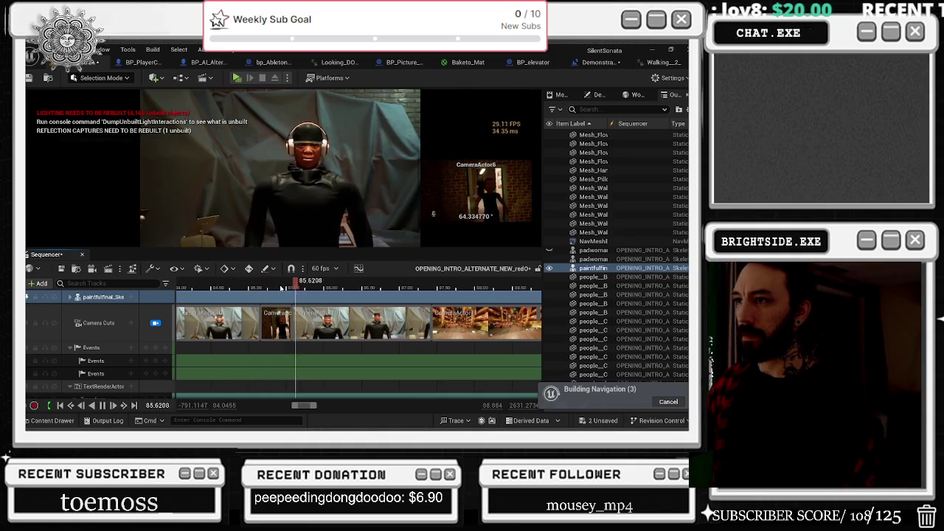
pyautogui.click(326, 315)
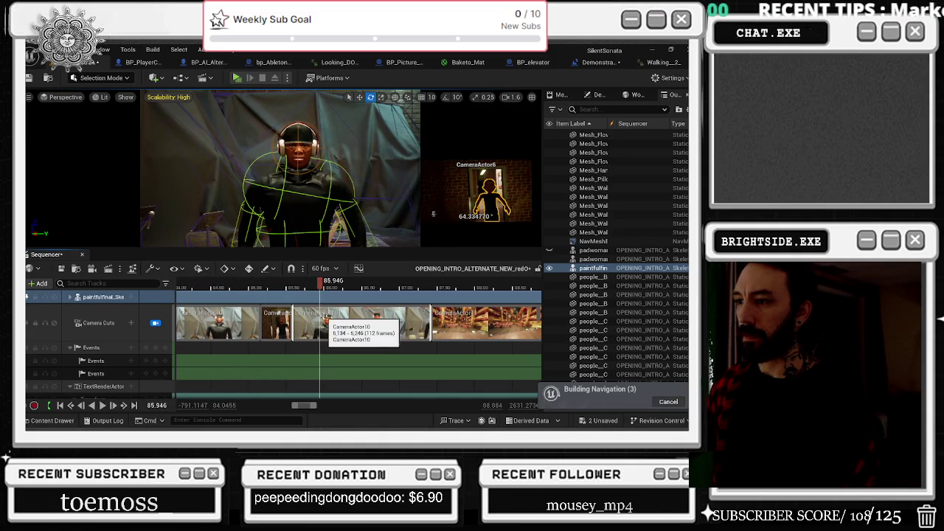
pyautogui.rightClick(325, 315)
pyautogui.click(325, 287)
pyautogui.rightClick(316, 316)
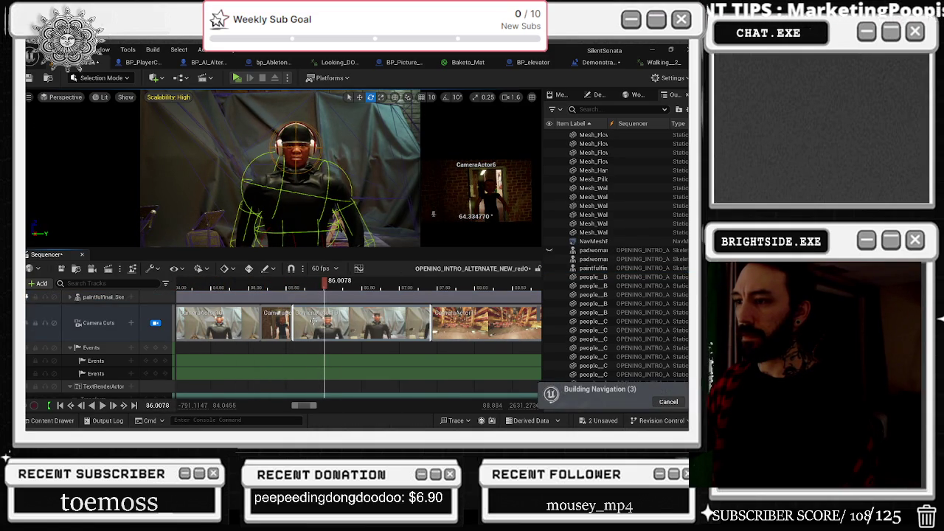
pyautogui.moveTo(362, 193)
pyautogui.click(467, 229)
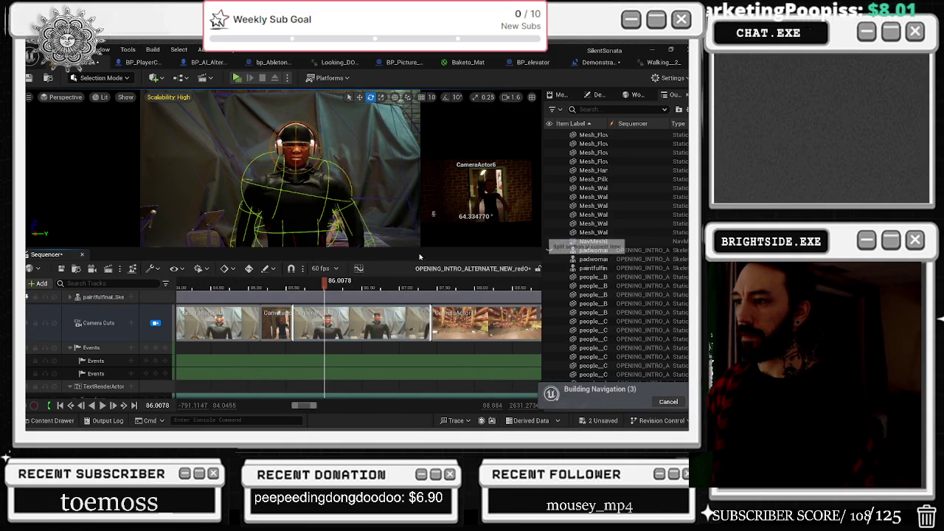
pyautogui.moveTo(347, 286); pyautogui.dragTo(343, 284)
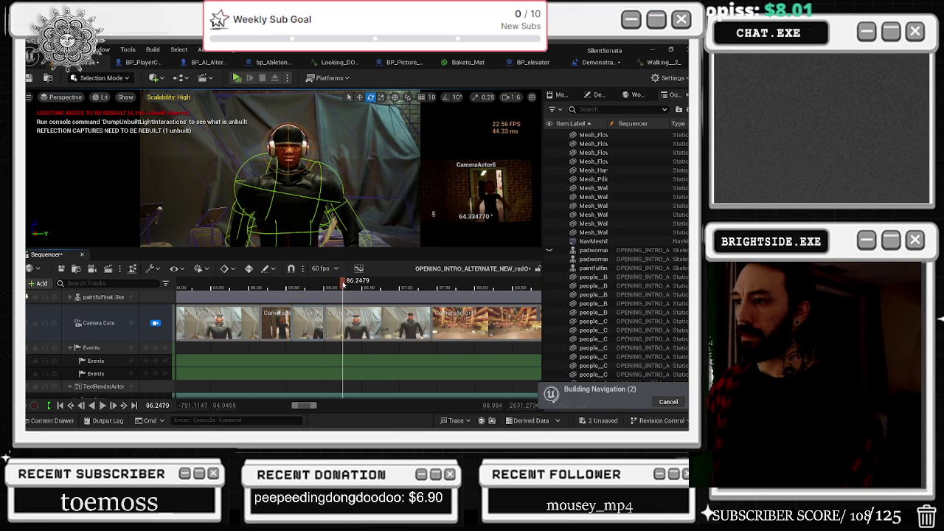
pyautogui.rightClick(342, 325)
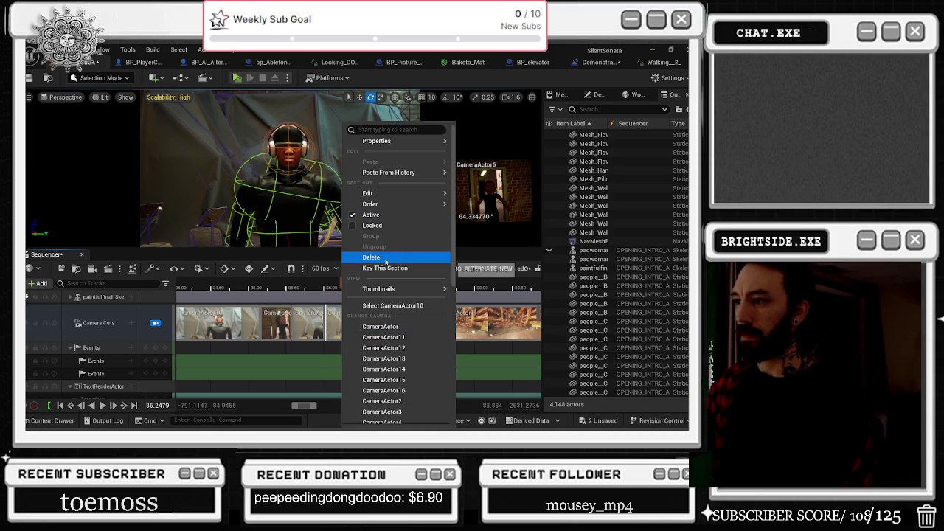
pyautogui.moveTo(384, 193)
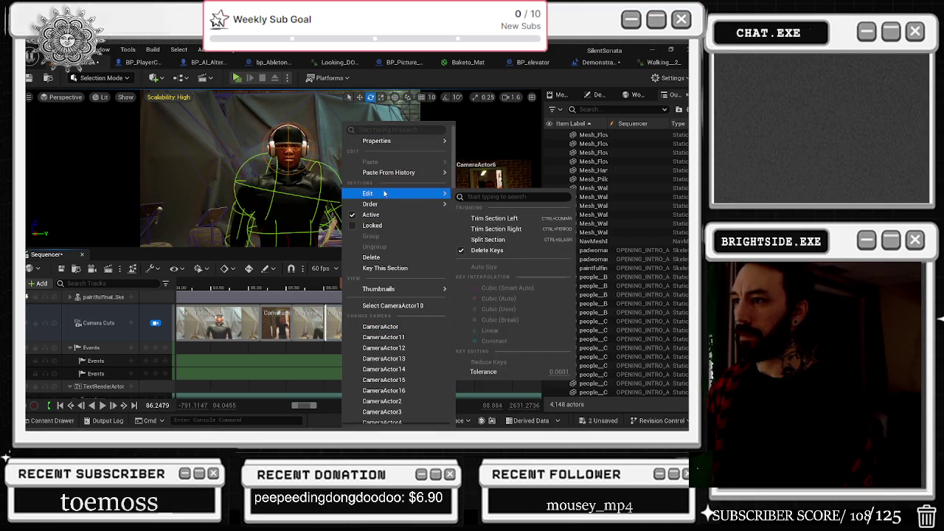
pyautogui.click(494, 229)
# Split the camera cuts at about 86.5 and 86.747 seconds.
pyautogui.moveTo(346, 289); pyautogui.dragTo(357, 290)
pyautogui.rightClick(366, 323)
pyautogui.moveTo(408, 194)
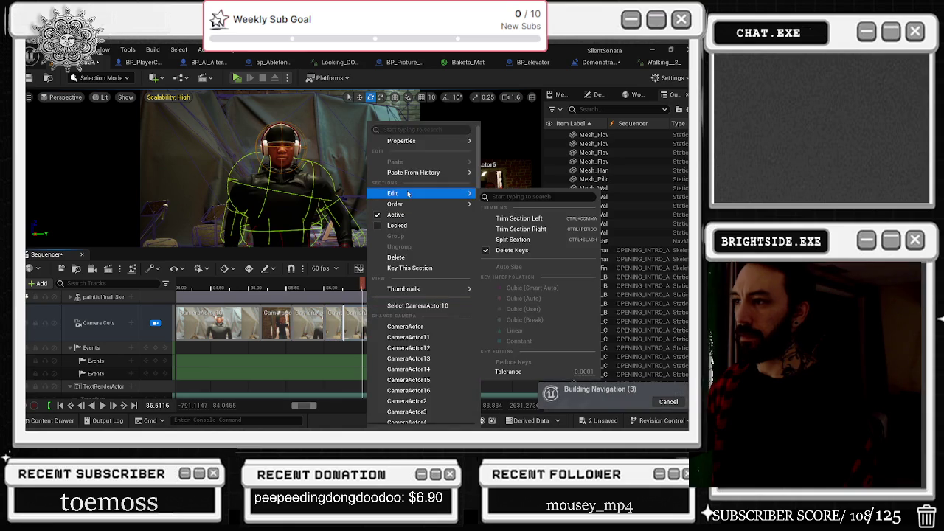
pyautogui.click(512, 240)
pyautogui.moveTo(362, 285); pyautogui.dragTo(380, 285)
pyautogui.rightClick(372, 325)
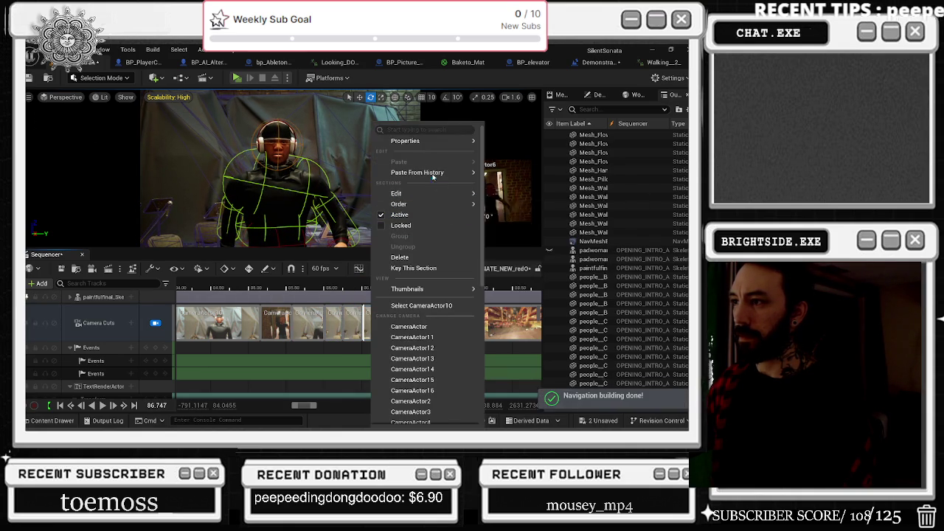
pyautogui.moveTo(411, 194)
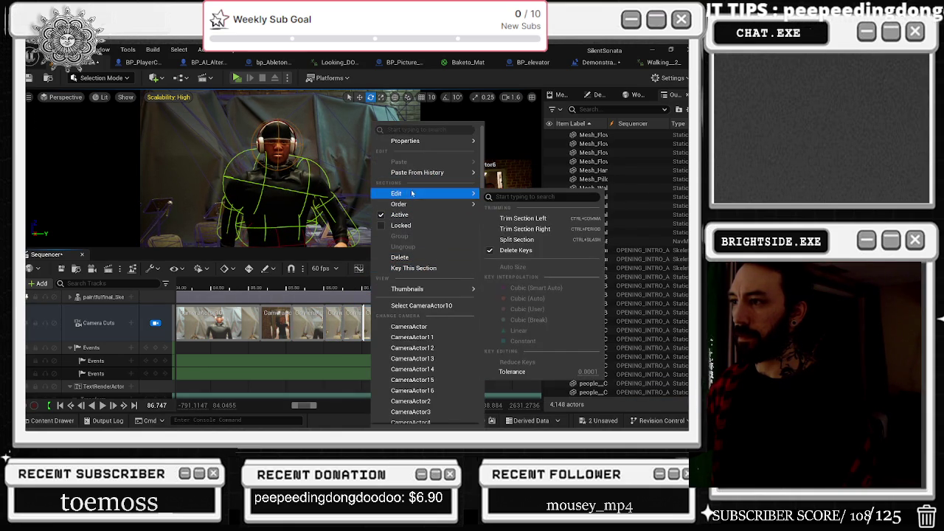
pyautogui.click(516, 239)
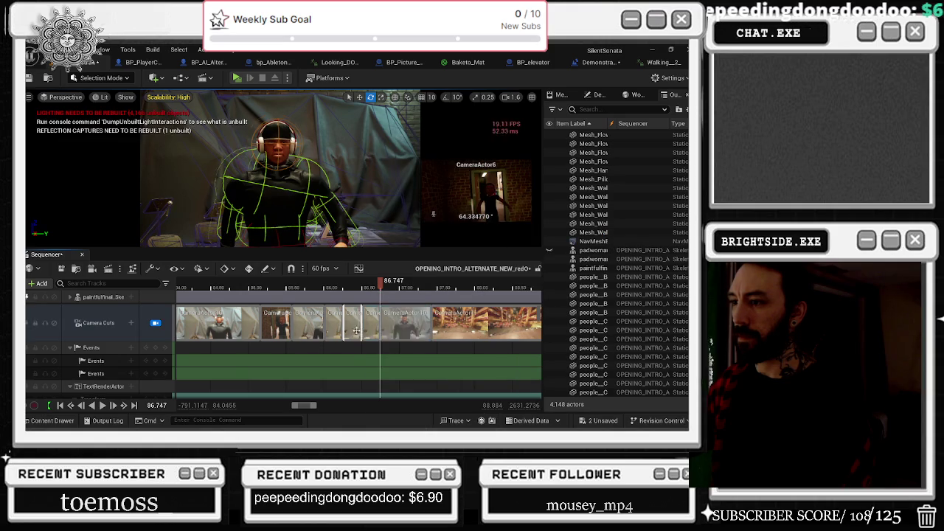
# Switch the new camera cut to a different camera via Change Camera.
pyautogui.rightClick(333, 317)
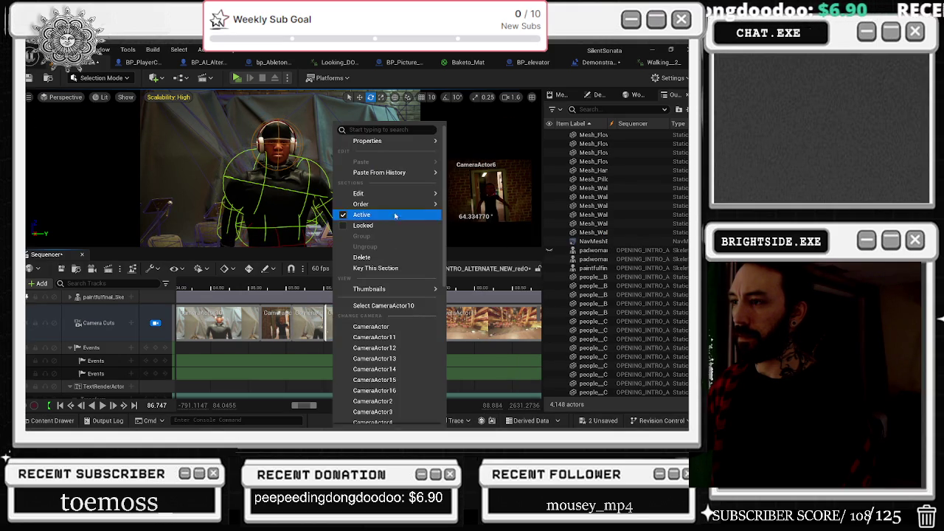
pyautogui.moveTo(373, 289)
pyautogui.scroll(-2, 391, 391)
pyautogui.click(397, 405)
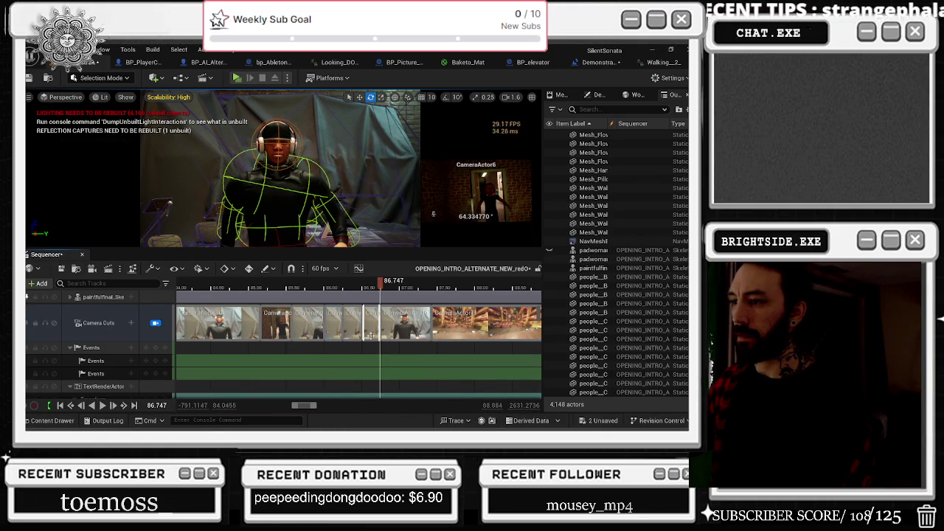
pyautogui.rightClick(370, 333)
pyautogui.scroll(-2, 421, 398)
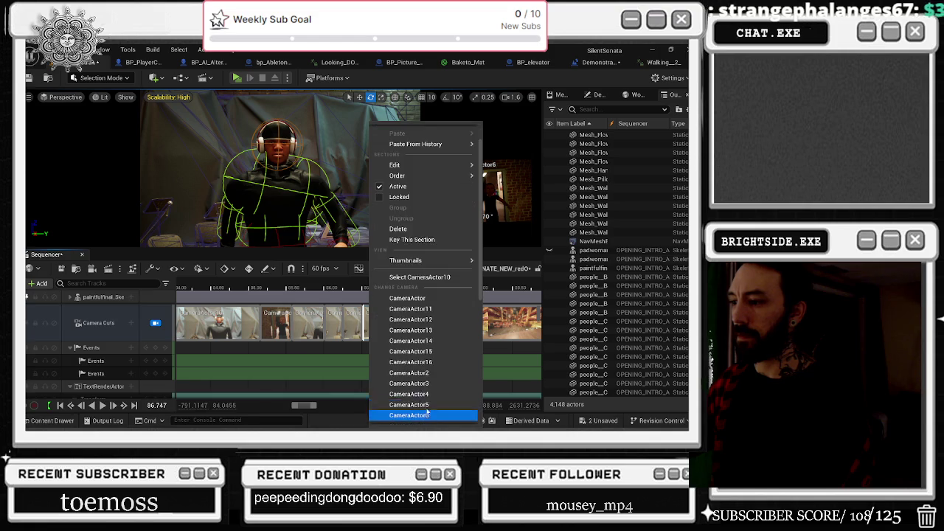
pyautogui.click(428, 415)
# Play back the new cuts from around 86 seconds, stopping at 86.9 s.
pyautogui.click(327, 284)
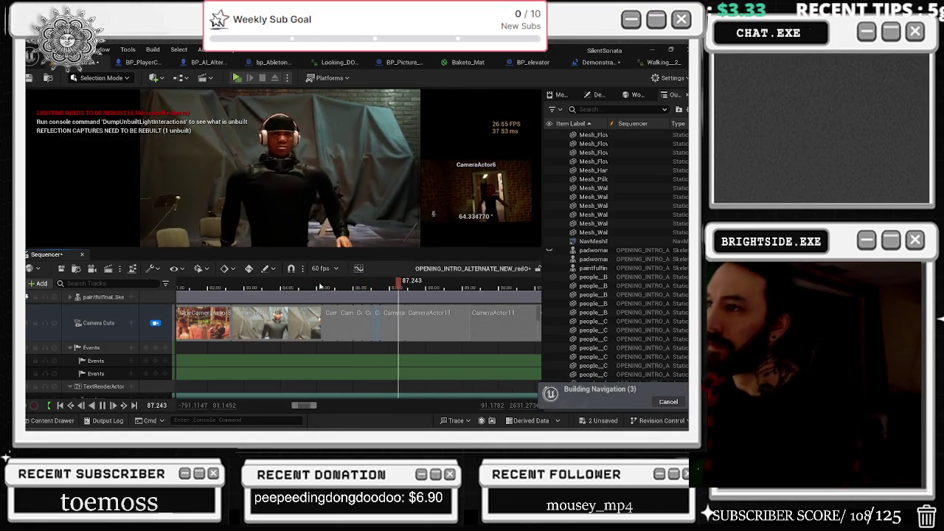
pyautogui.click(327, 284)
pyautogui.click(290, 284)
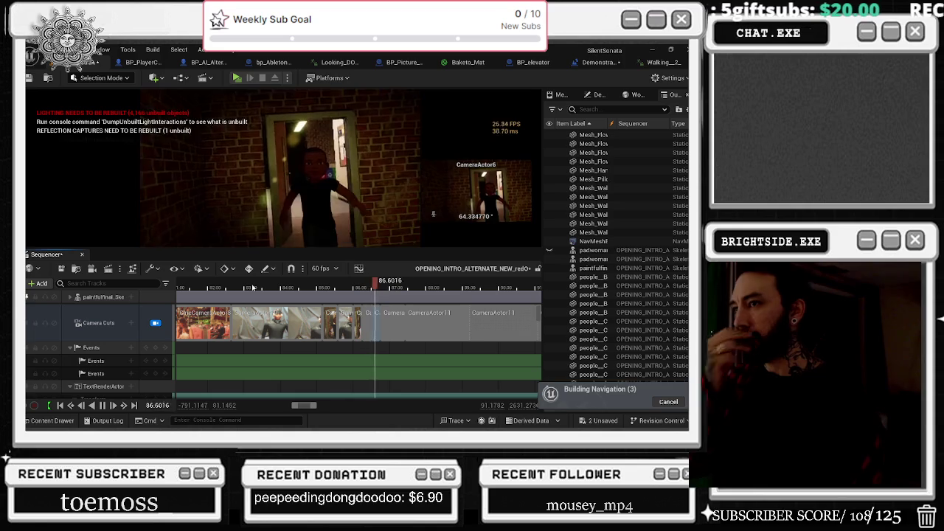
pyautogui.scroll(3, 373, 318)
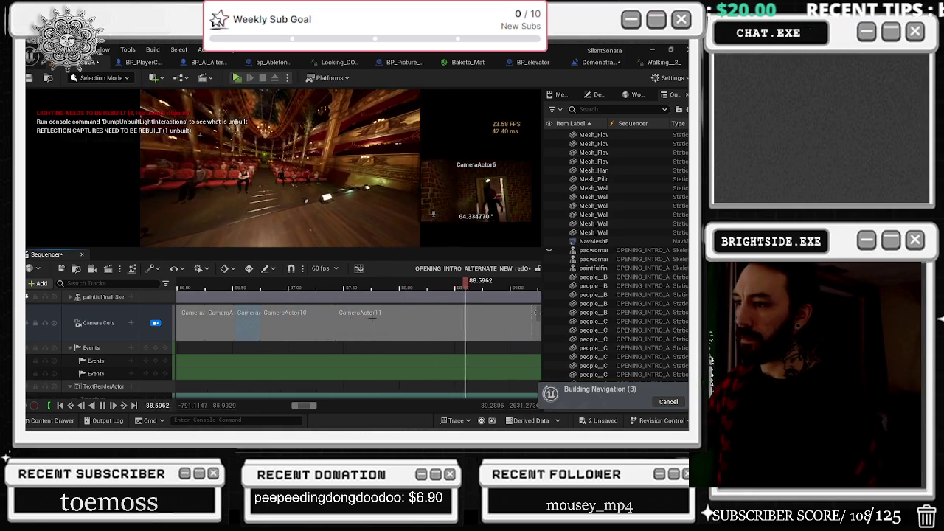
pyautogui.scroll(-5, 371, 318)
pyautogui.click(295, 286)
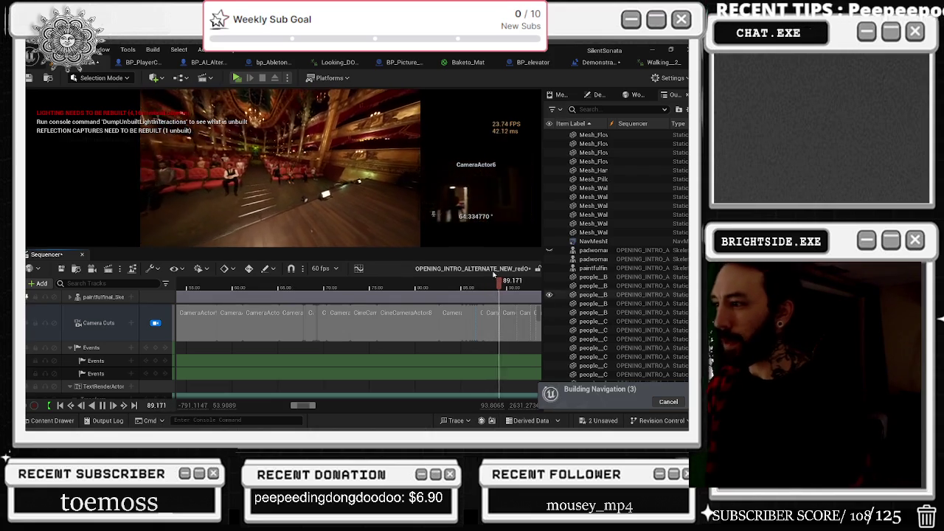
pyautogui.click(467, 285)
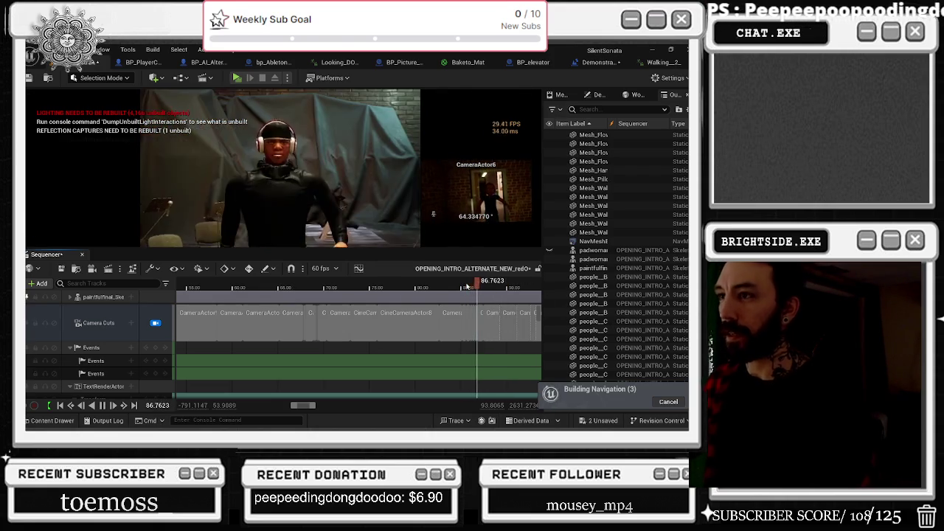
pyautogui.press('space')
# Select CameraActor6 from its camera cut to reveal its tracks.
pyautogui.scroll(6, 459, 319)
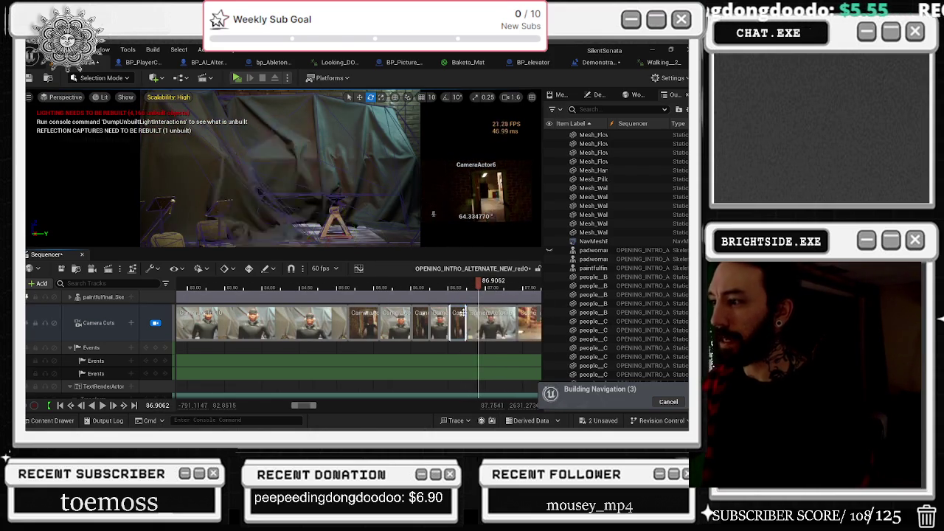
pyautogui.rightClick(464, 312)
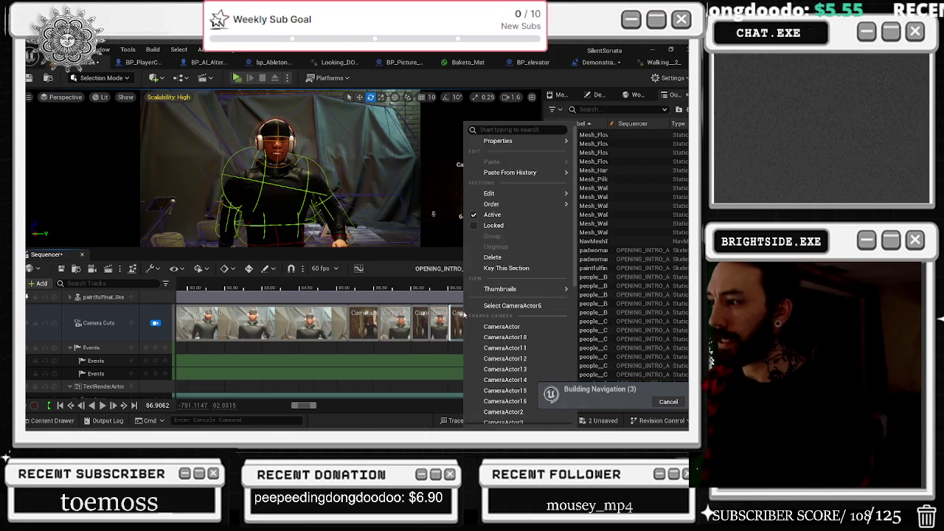
pyautogui.click(509, 305)
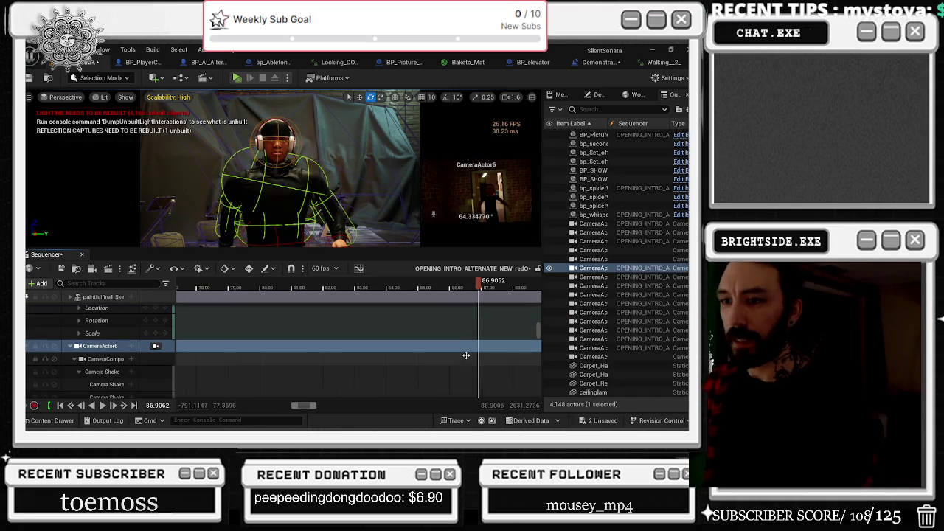
pyautogui.scroll(-2, 466, 363)
pyautogui.scroll(-5, 465, 363)
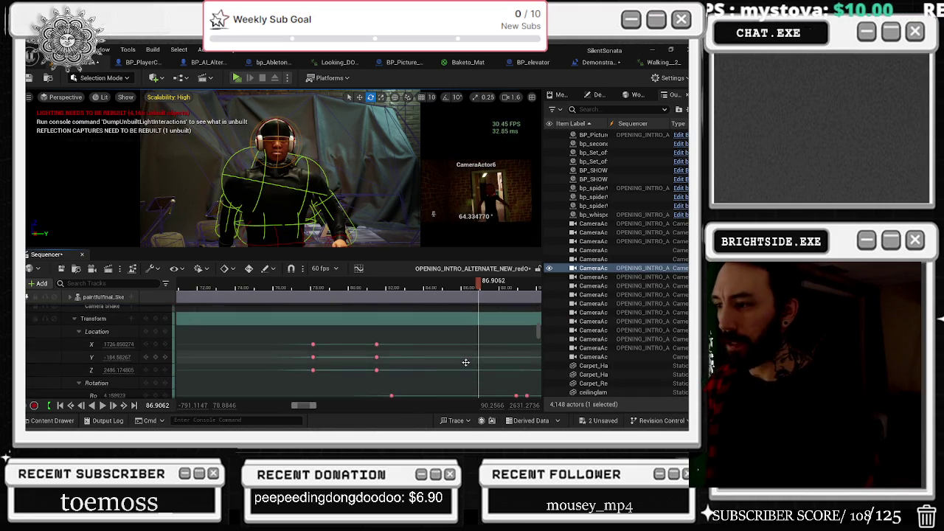
pyautogui.click(447, 288)
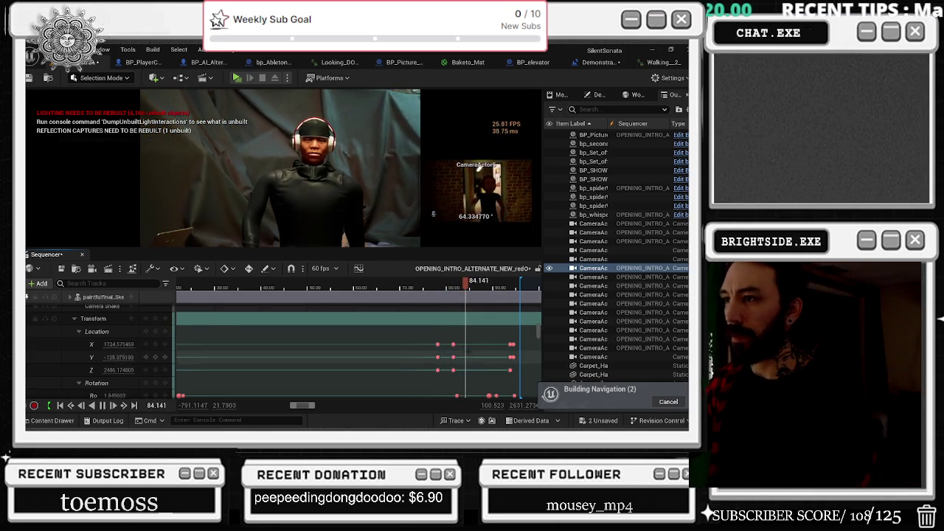
pyautogui.press('space')
pyautogui.click(453, 344)
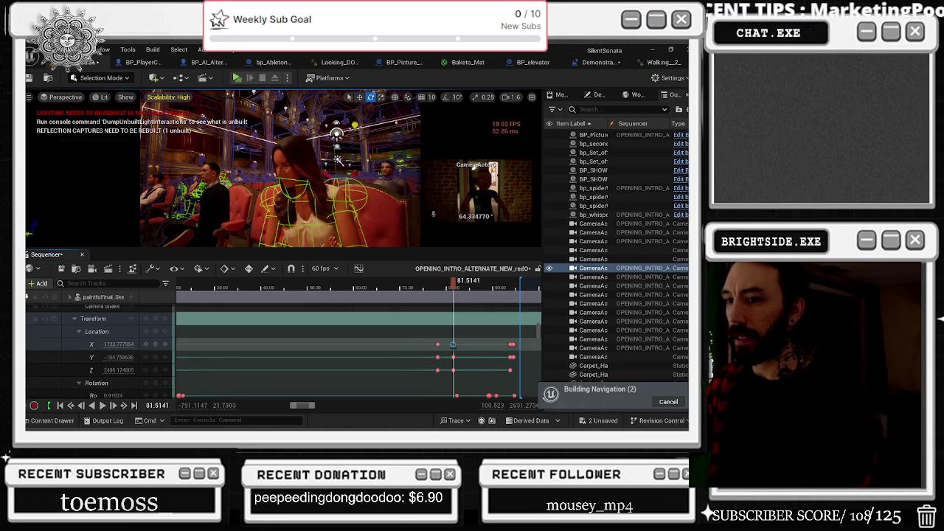
pyautogui.press('space')
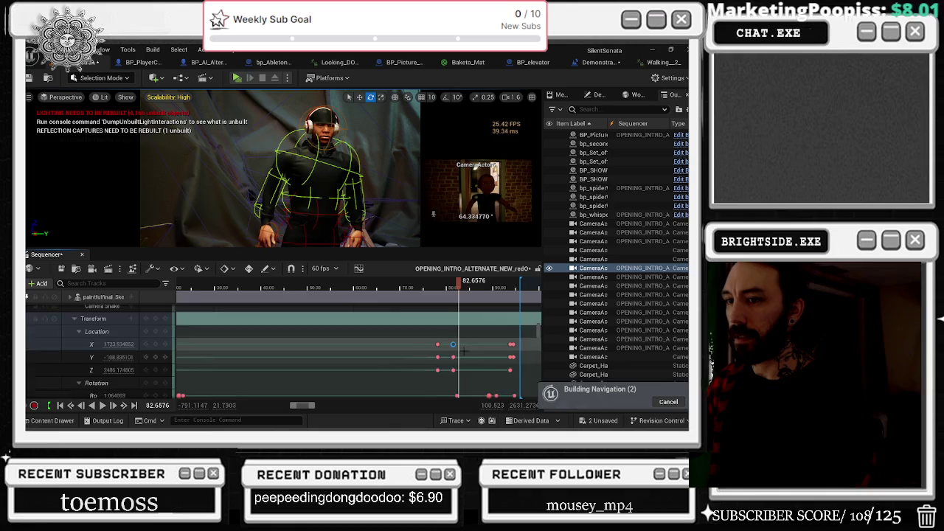
pyautogui.scroll(-5, 466, 352)
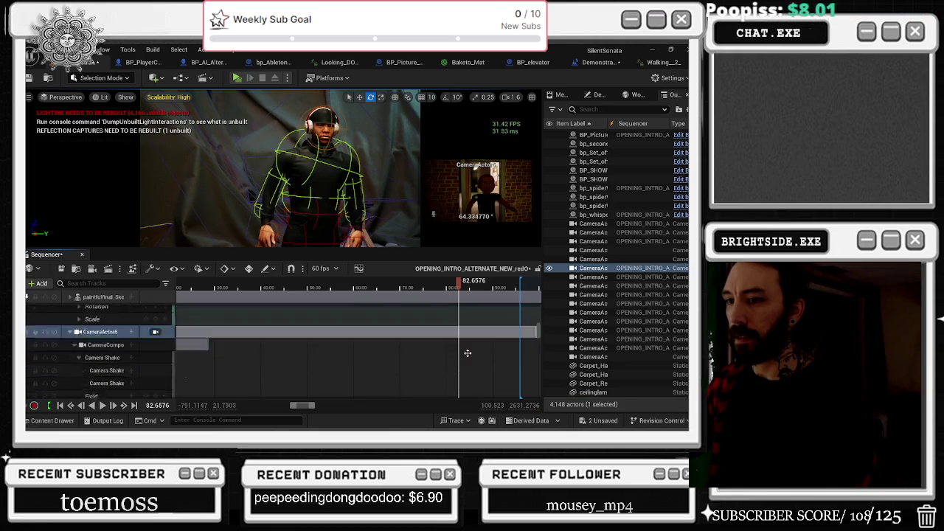
pyautogui.scroll(3, 468, 353)
pyautogui.press('space')
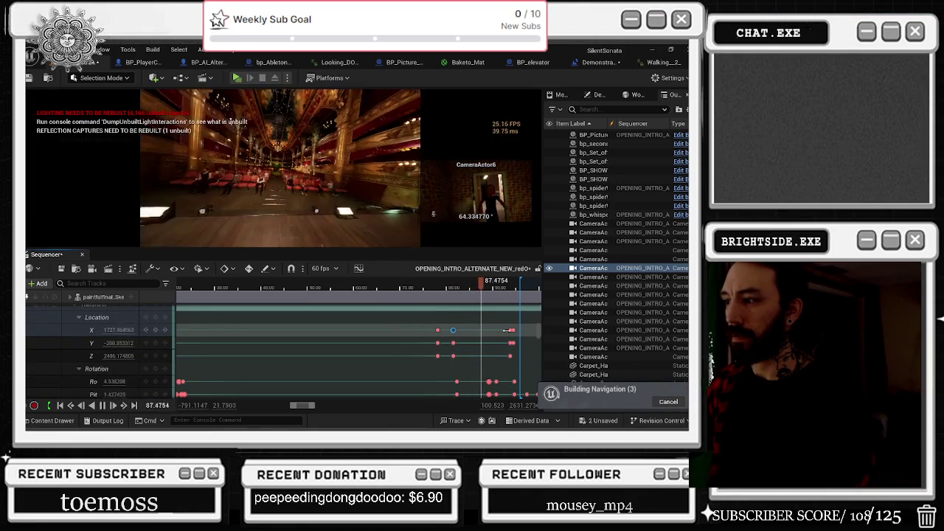
pyautogui.click(397, 289)
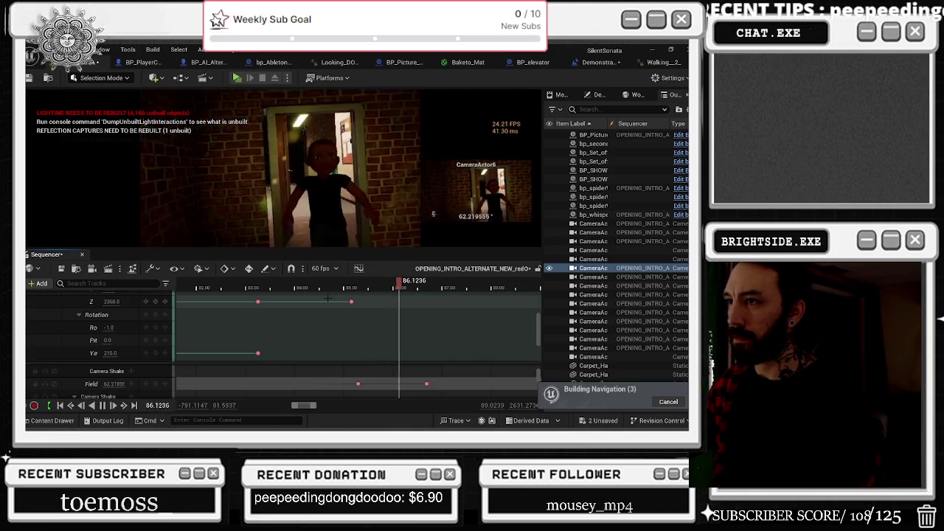
pyautogui.moveTo(375, 289)
pyautogui.mouseDown()
pyautogui.moveTo(359, 288)
pyautogui.moveTo(426, 288)
pyautogui.mouseUp()
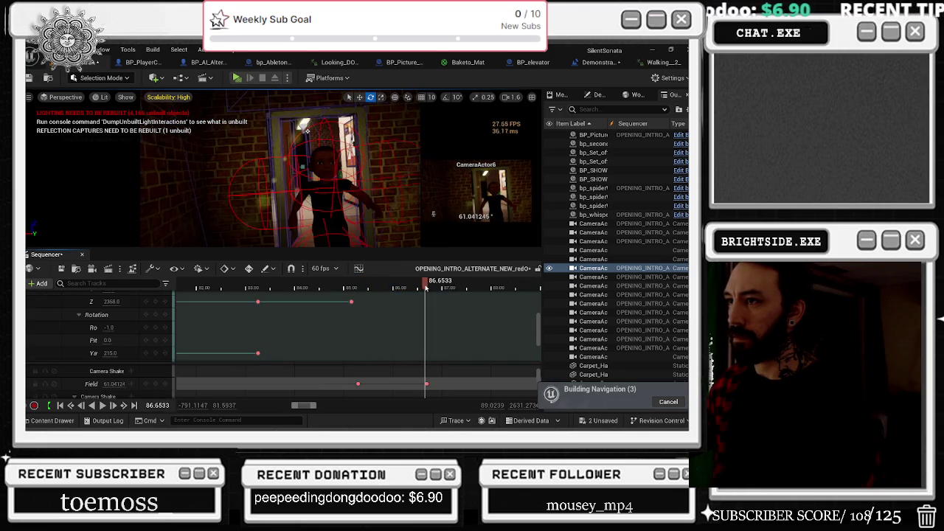
pyautogui.click(324, 184)
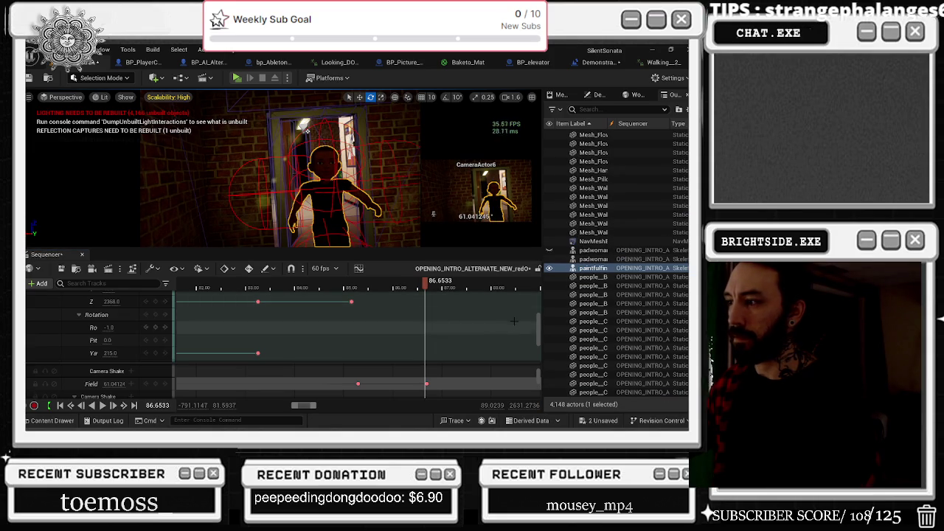
pyautogui.scroll(3, 191, 366)
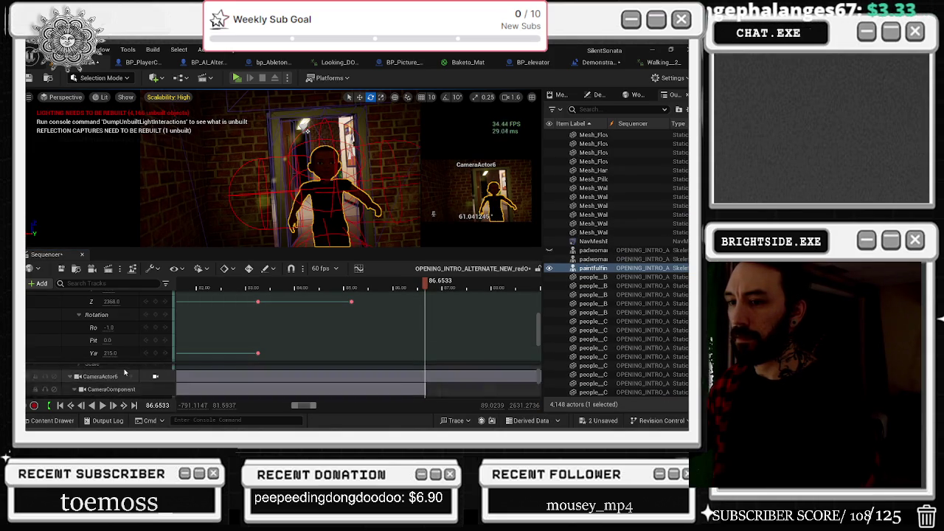
pyautogui.scroll(5, 89, 321)
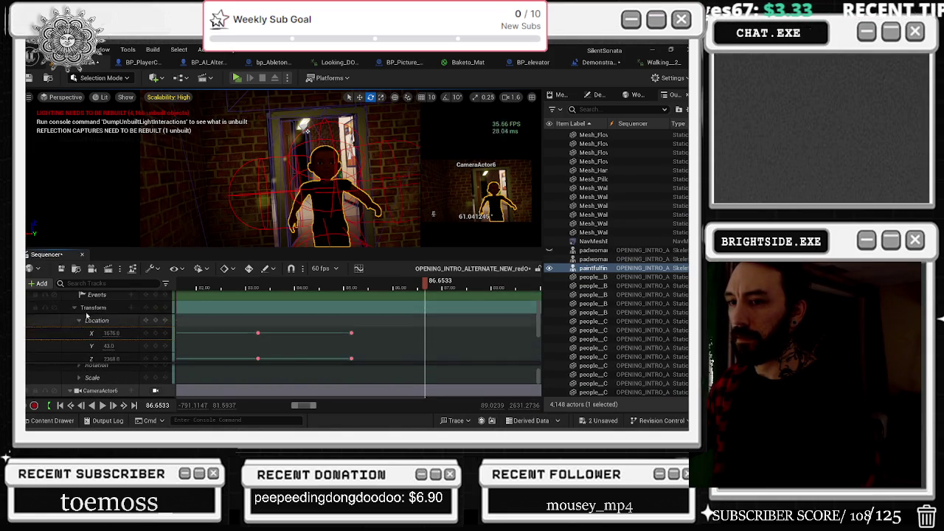
pyautogui.scroll(-3, 92, 326)
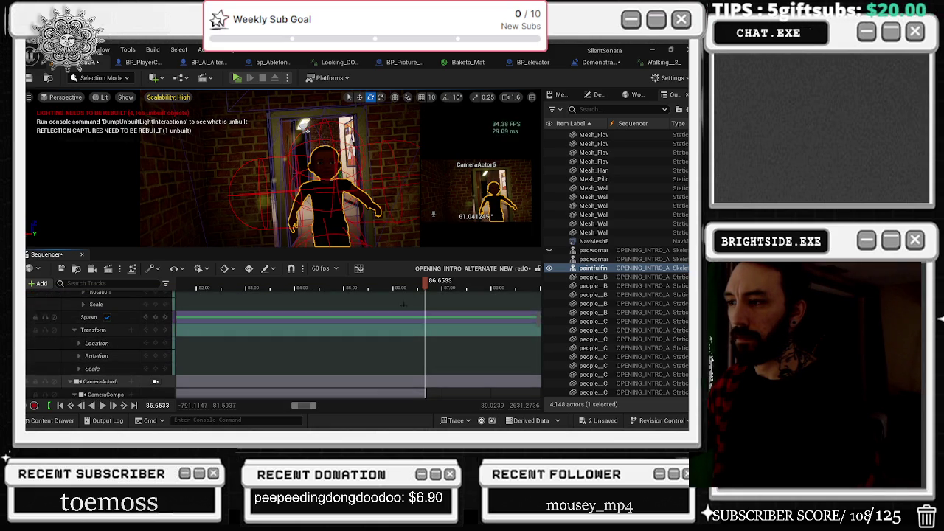
pyautogui.click(415, 288)
# Scrub the shot between about 84.4 and 85.75 s to check the character's pose.
pyautogui.moveTo(415, 289)
pyautogui.mouseDown()
pyautogui.moveTo(285, 285)
pyautogui.moveTo(297, 285)
pyautogui.mouseUp()
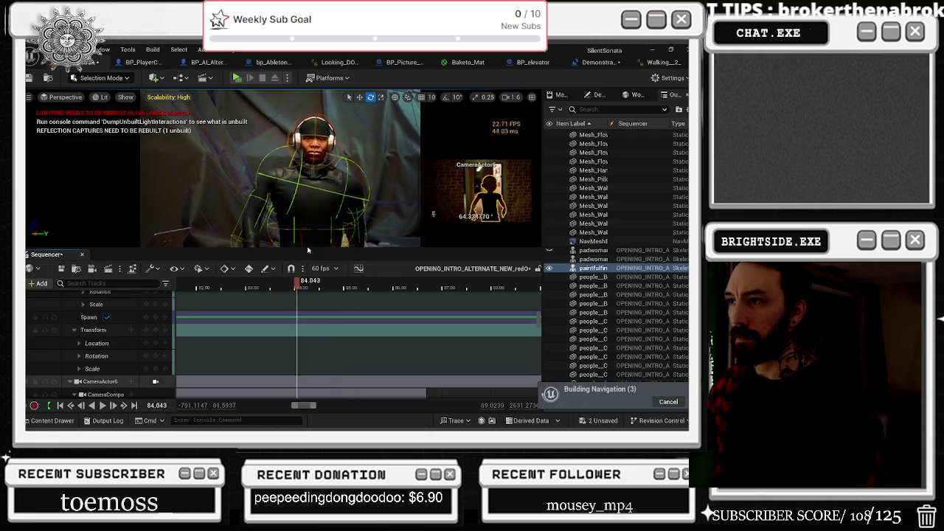
pyautogui.rightClick(303, 369)
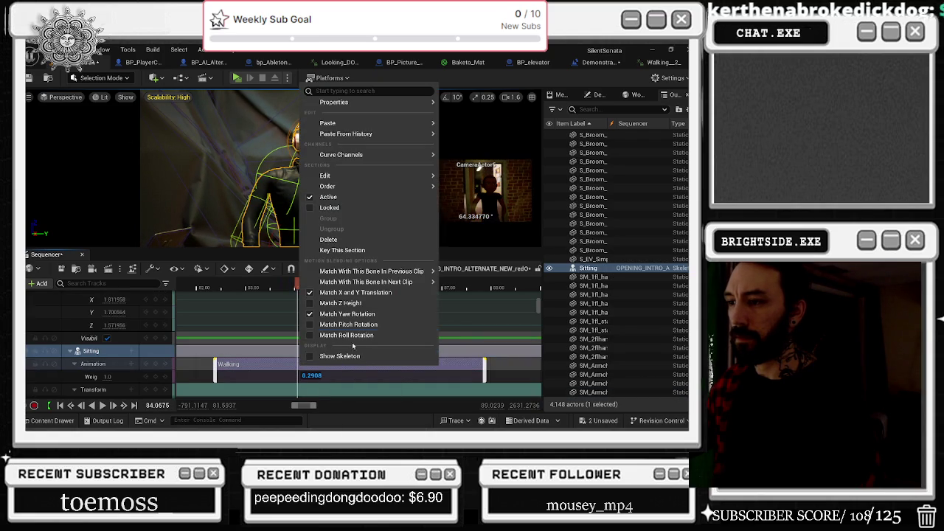
pyautogui.moveTo(343, 107)
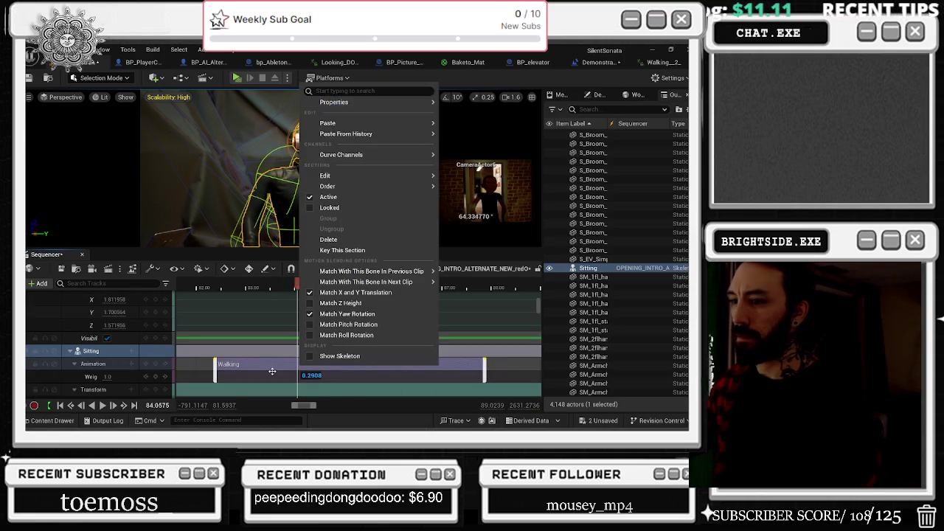
pyautogui.press('Escape')
pyautogui.click(320, 288)
pyautogui.moveTo(319, 288); pyautogui.dragTo(368, 283)
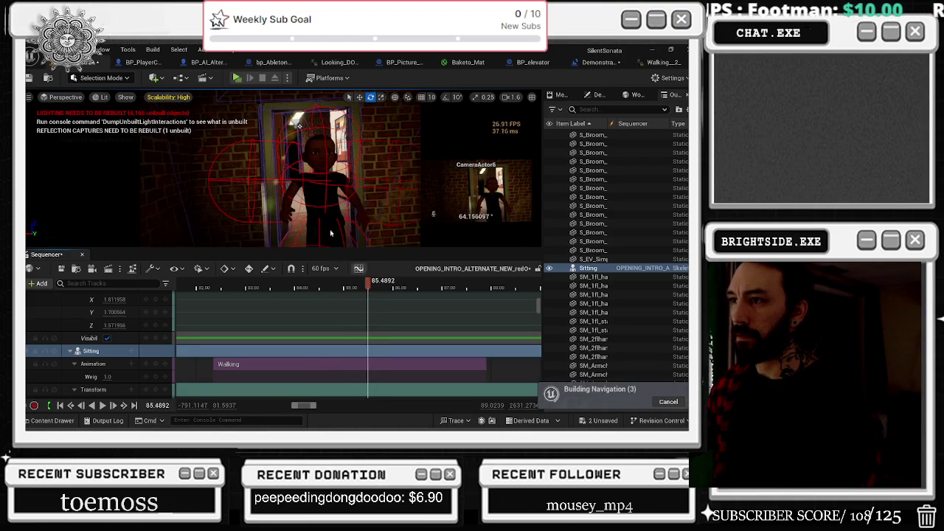
pyautogui.click(306, 141)
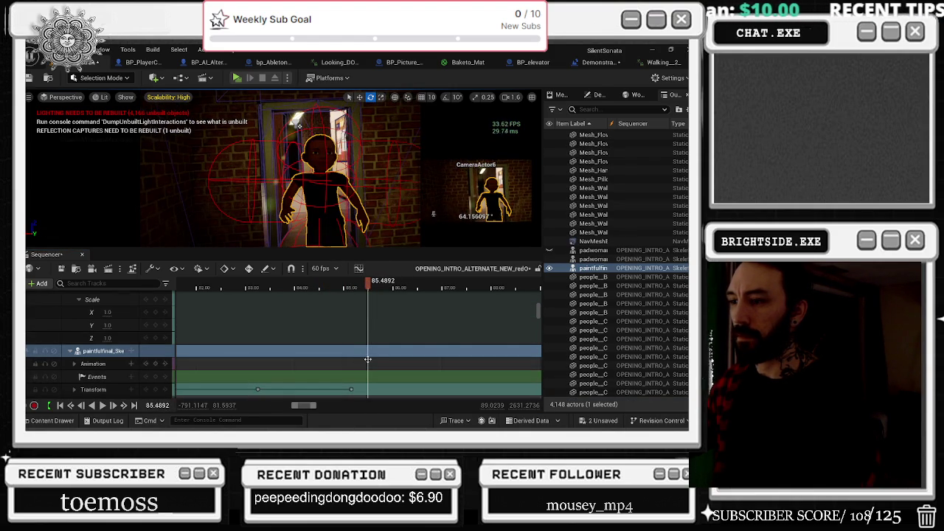
# Inspect the Walking animation section's properties, including its Play Rate.
pyautogui.scroll(-1, 367, 359)
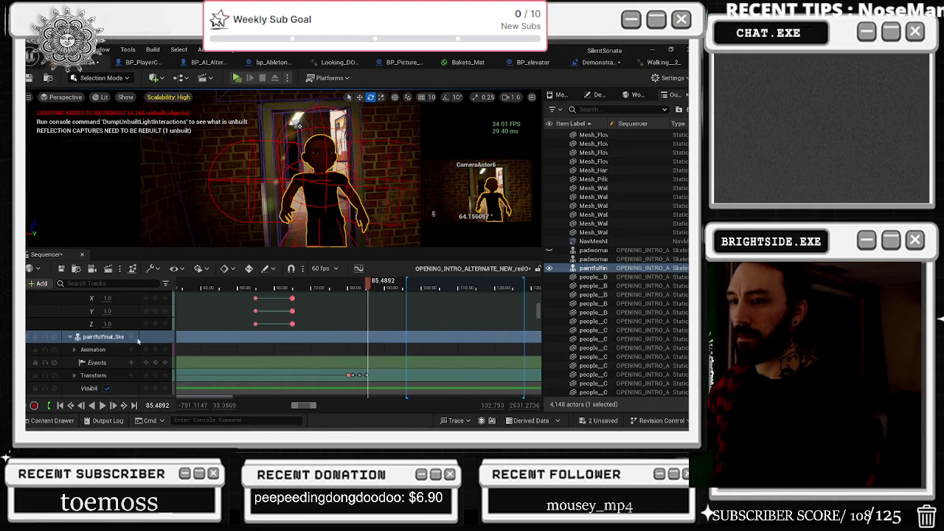
pyautogui.scroll(-2, 122, 362)
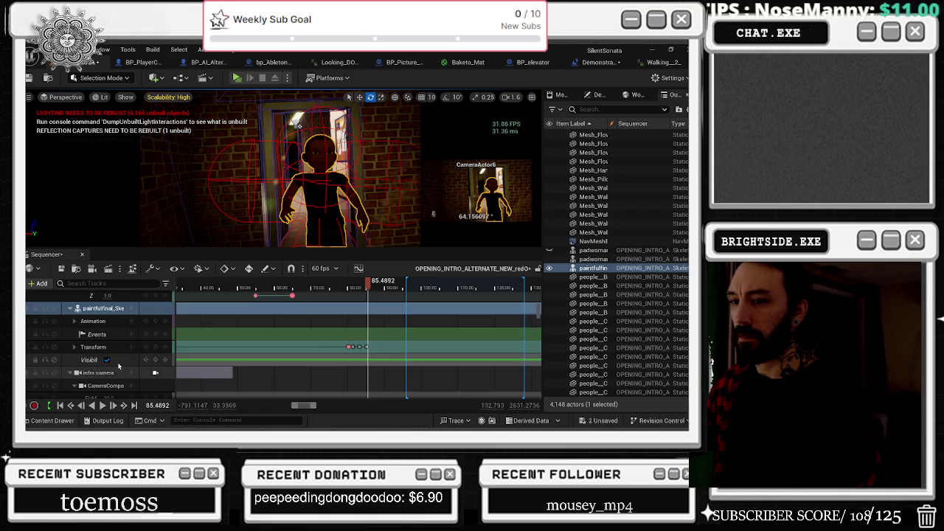
pyautogui.scroll(2, 118, 365)
pyautogui.click(76, 350)
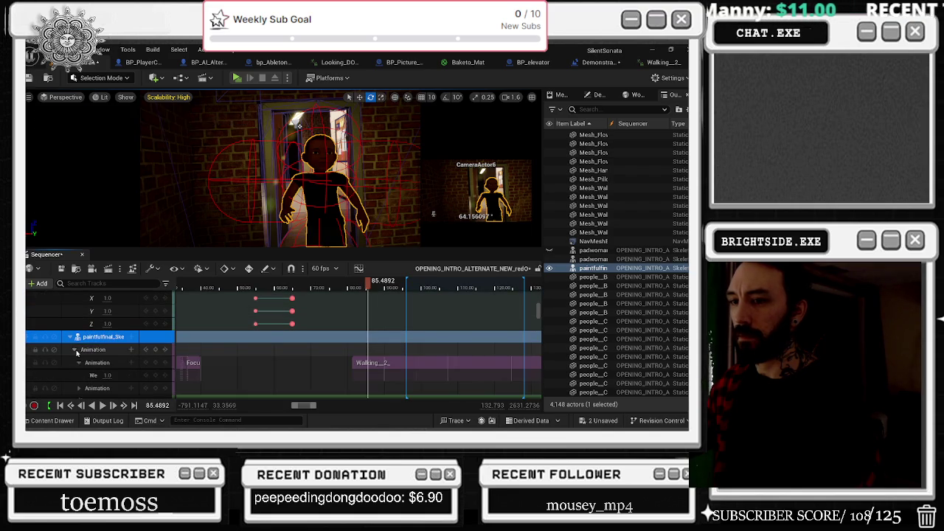
pyautogui.rightClick(381, 364)
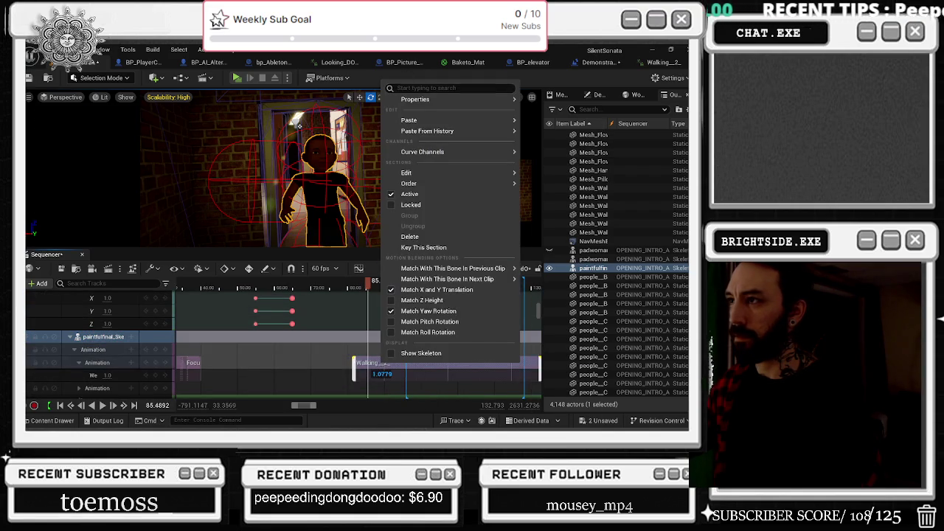
pyautogui.moveTo(422, 105)
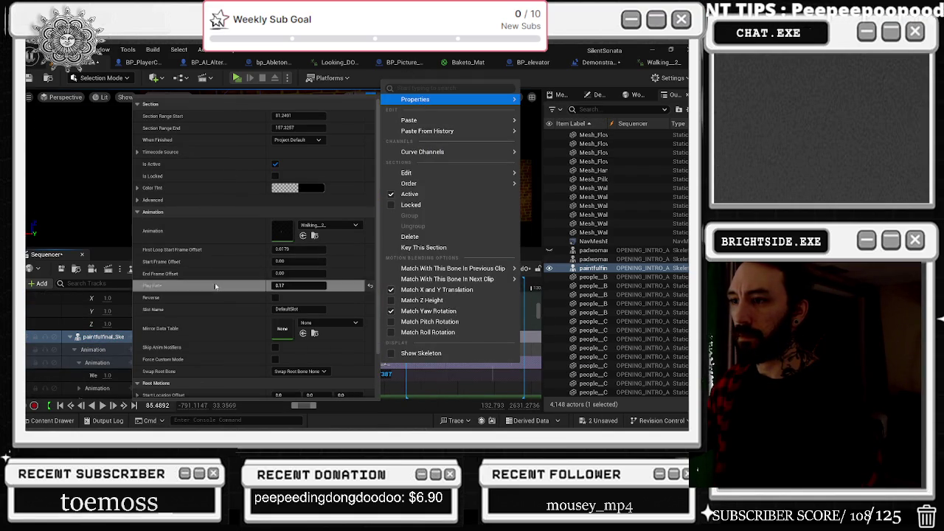
pyautogui.click(352, 289)
# Play the intro shot to preview the walk, then scrub back to about 85 s.
pyautogui.press('space')
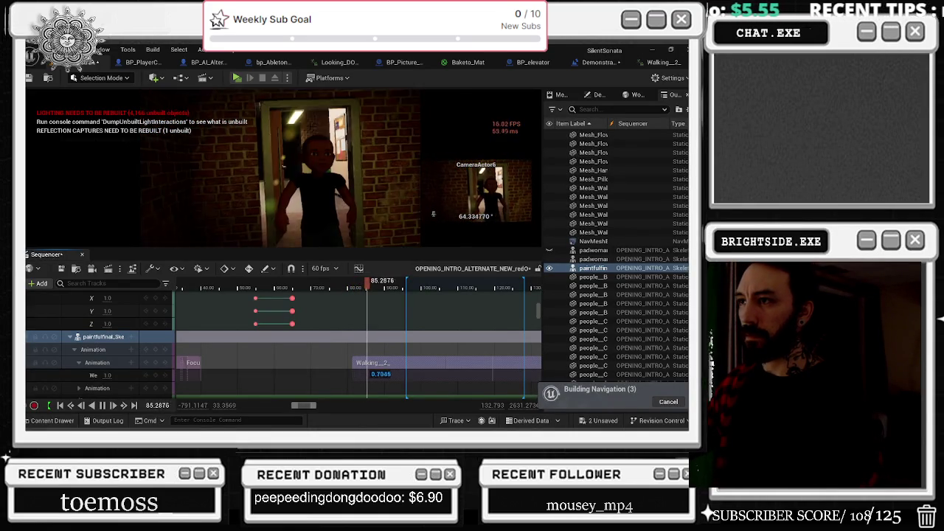
pyautogui.press('space')
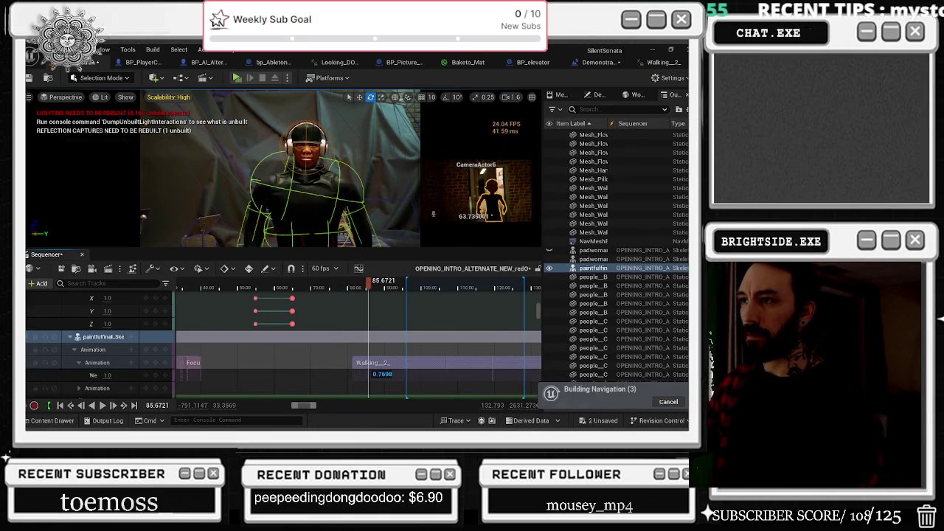
pyautogui.moveTo(368, 290); pyautogui.dragTo(369, 290)
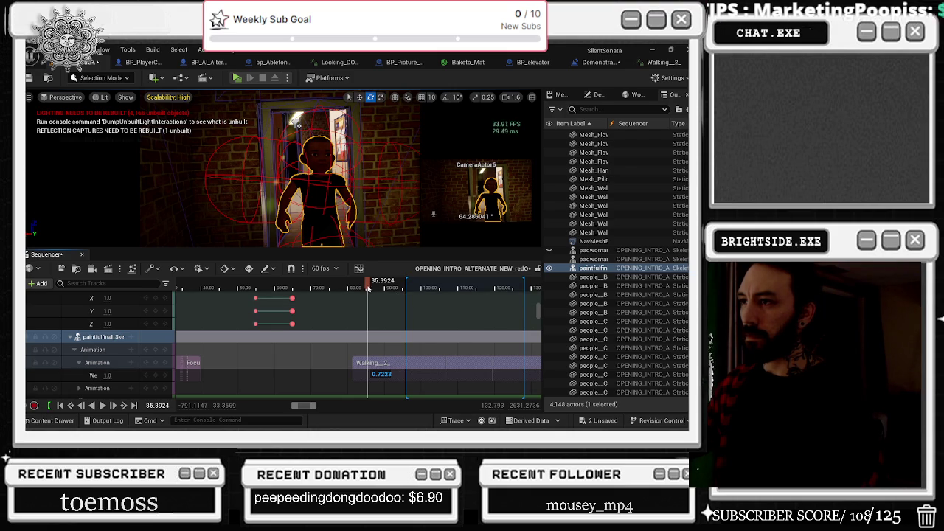
pyautogui.moveTo(368, 288); pyautogui.dragTo(366, 288)
pyautogui.scroll(2, 366, 288)
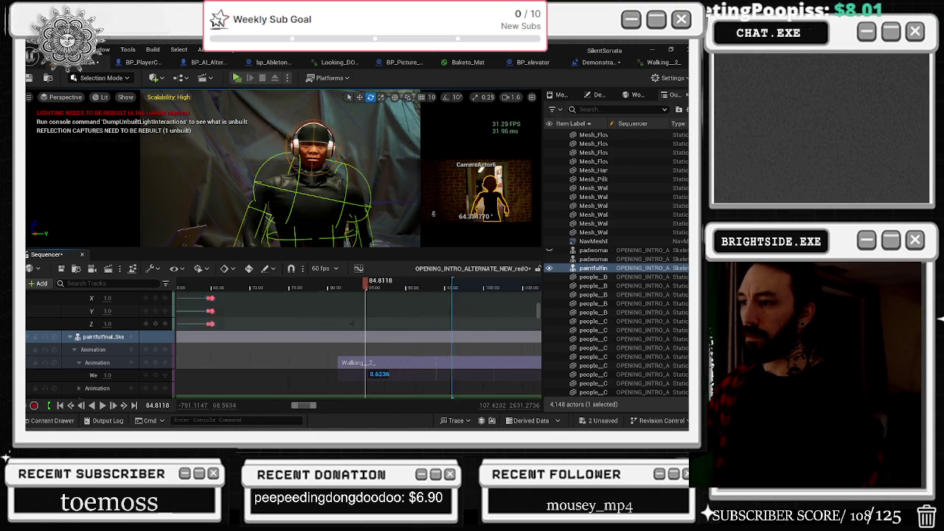
pyautogui.scroll(4, 368, 290)
pyautogui.moveTo(369, 290); pyautogui.dragTo(383, 293)
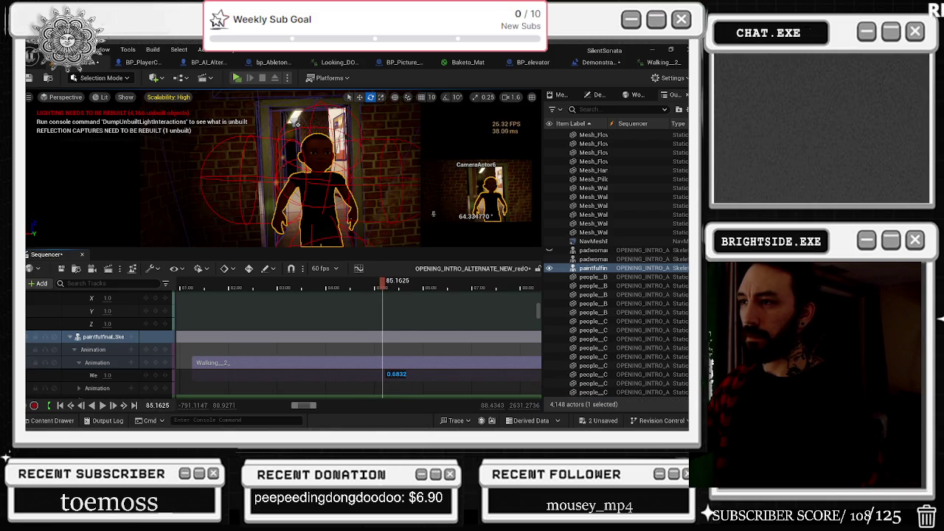
pyautogui.moveTo(382, 285); pyautogui.dragTo(383, 285)
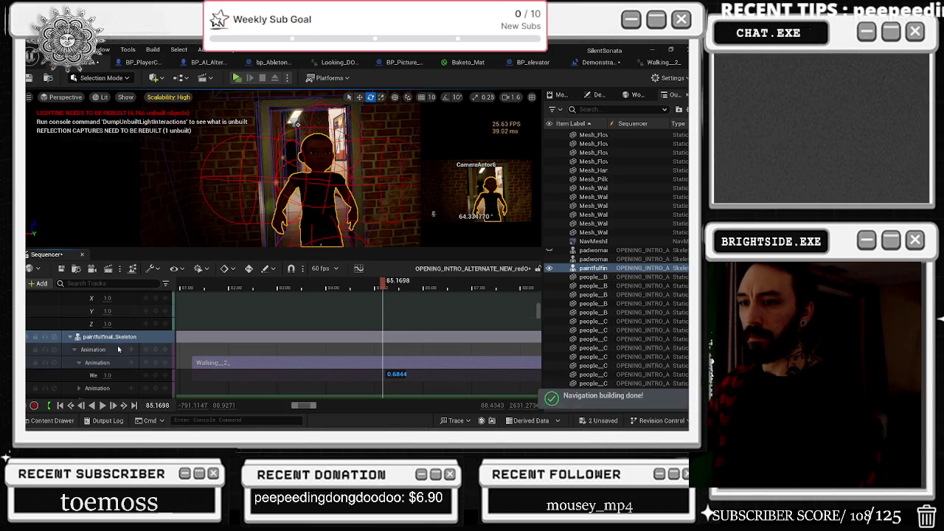
pyautogui.scroll(-3, 115, 358)
pyautogui.click(88, 343)
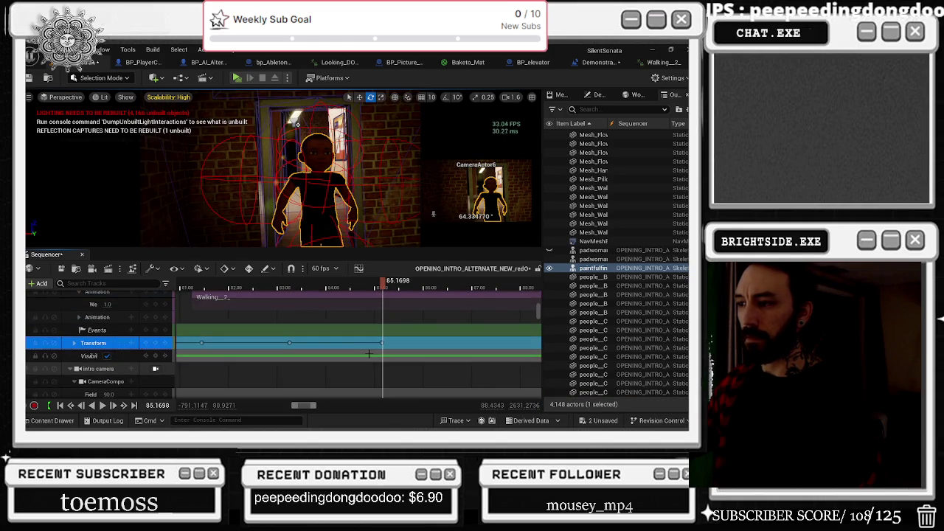
pyautogui.click(74, 344)
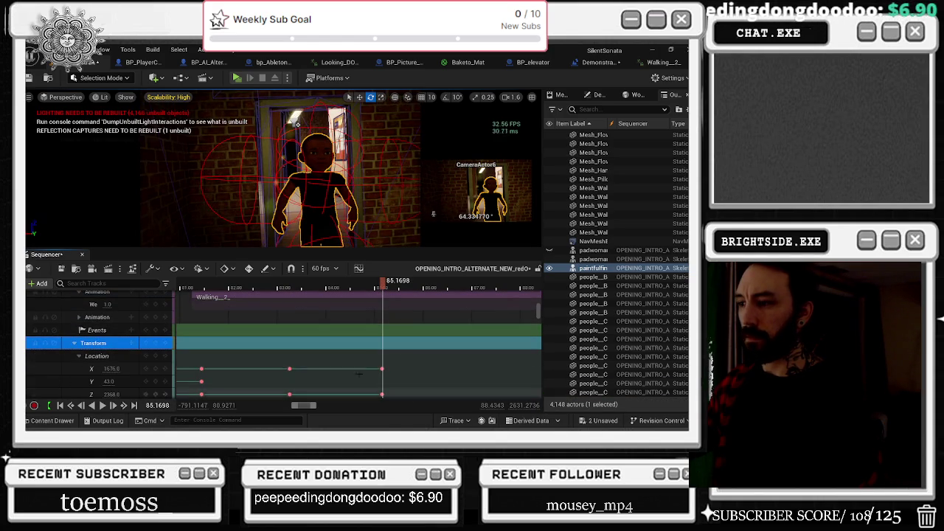
pyautogui.scroll(5, 385, 382)
pyautogui.scroll(1, 384, 382)
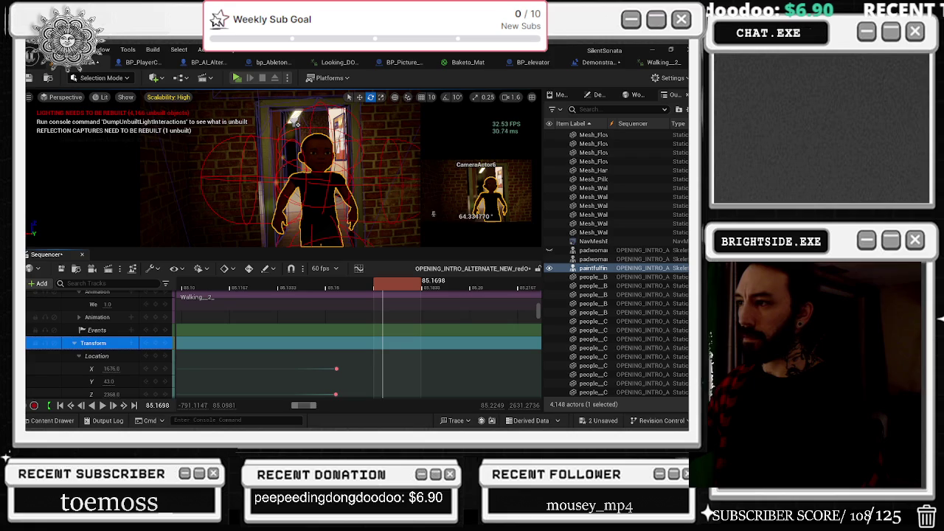
pyautogui.click(337, 369)
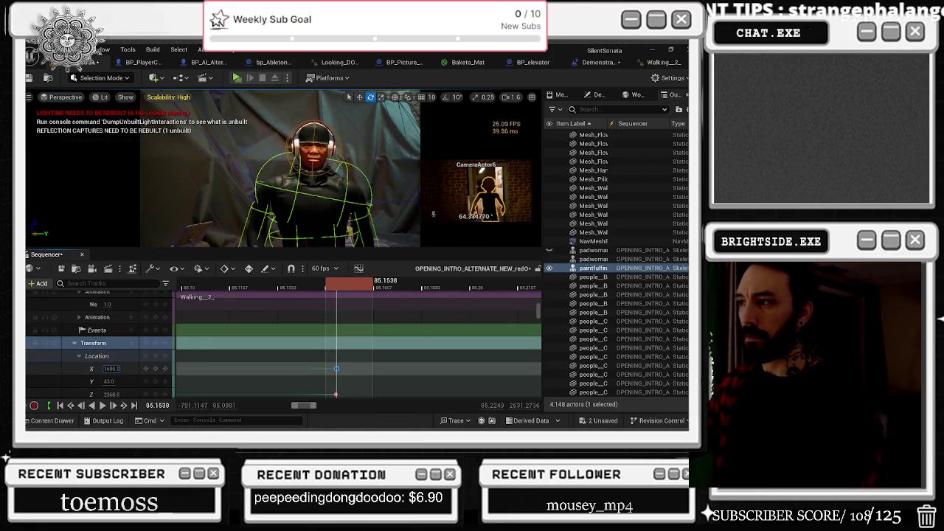
pyautogui.press('Return')
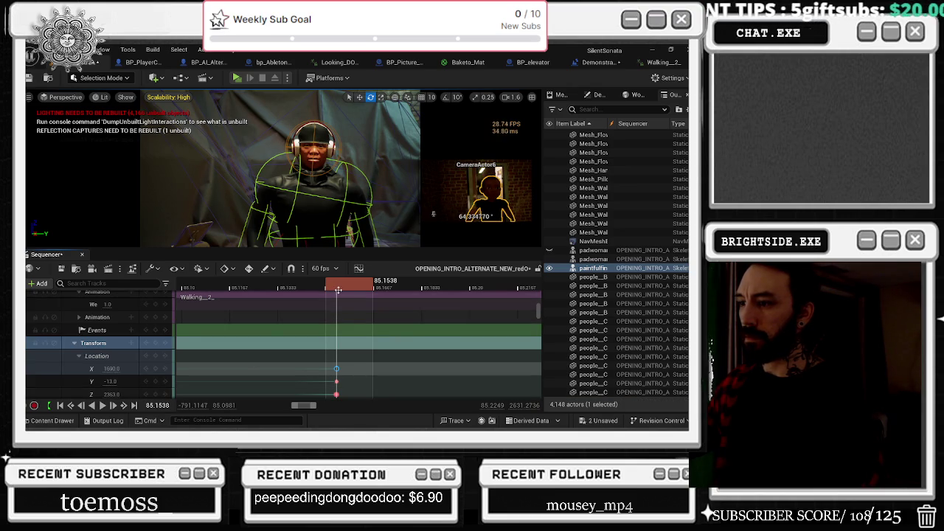
pyautogui.moveTo(339, 289); pyautogui.dragTo(341, 293)
pyautogui.moveTo(110, 368); pyautogui.dragTo(108, 394)
pyautogui.click(110, 368)
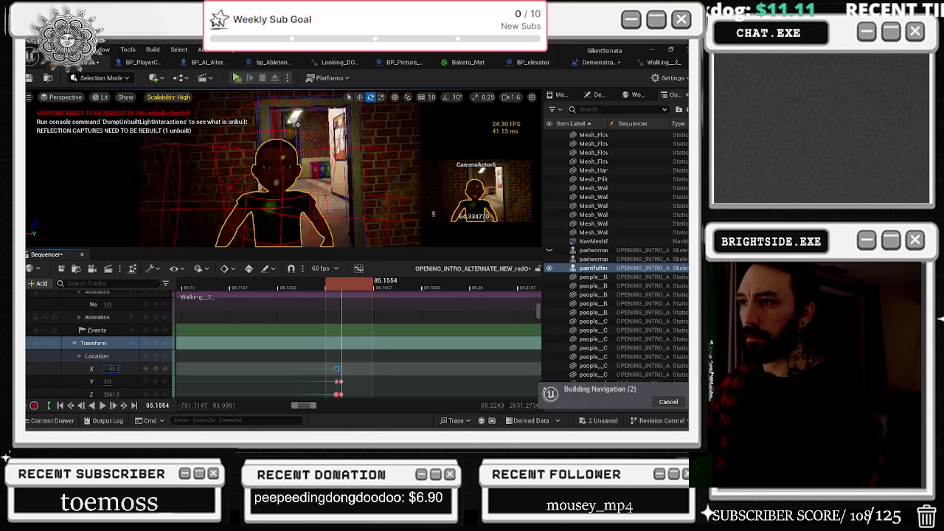
pyautogui.click(341, 286)
pyautogui.moveTo(340, 295); pyautogui.dragTo(341, 295)
pyautogui.click(110, 368)
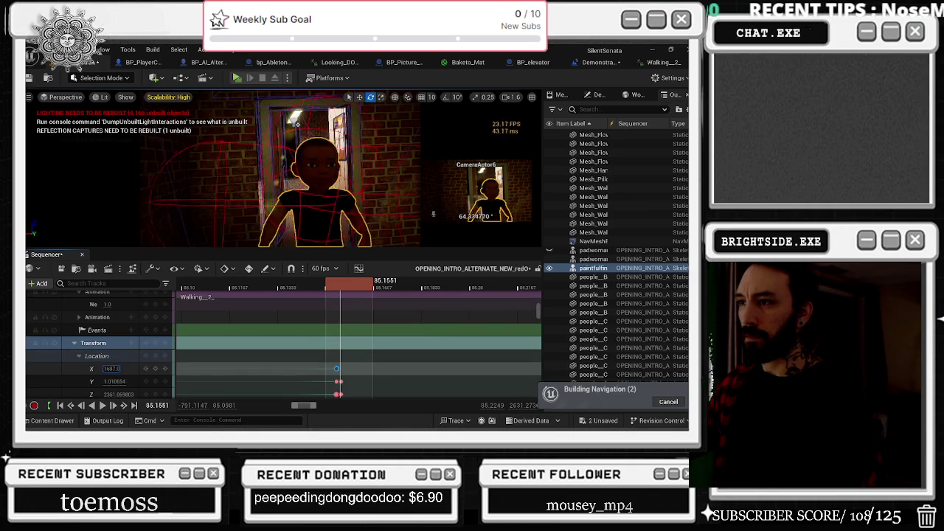
pyautogui.click(112, 381)
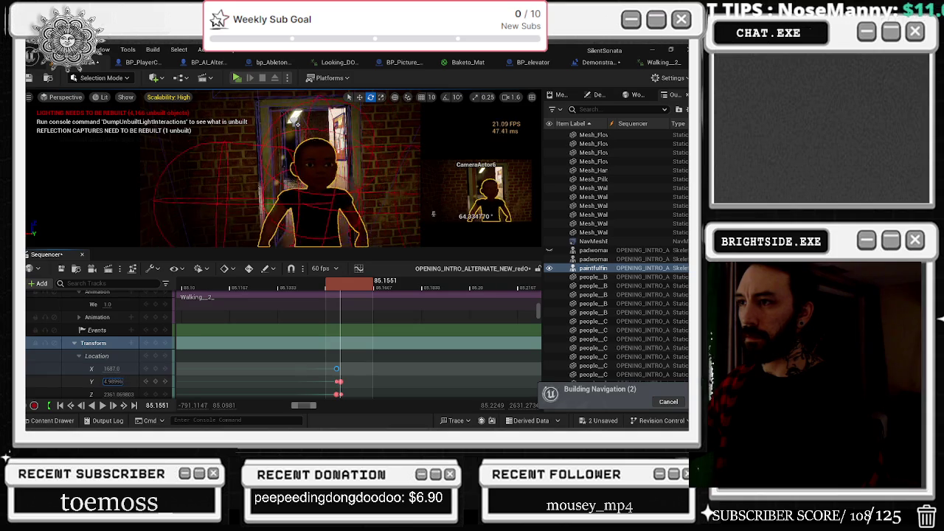
pyautogui.click(112, 368)
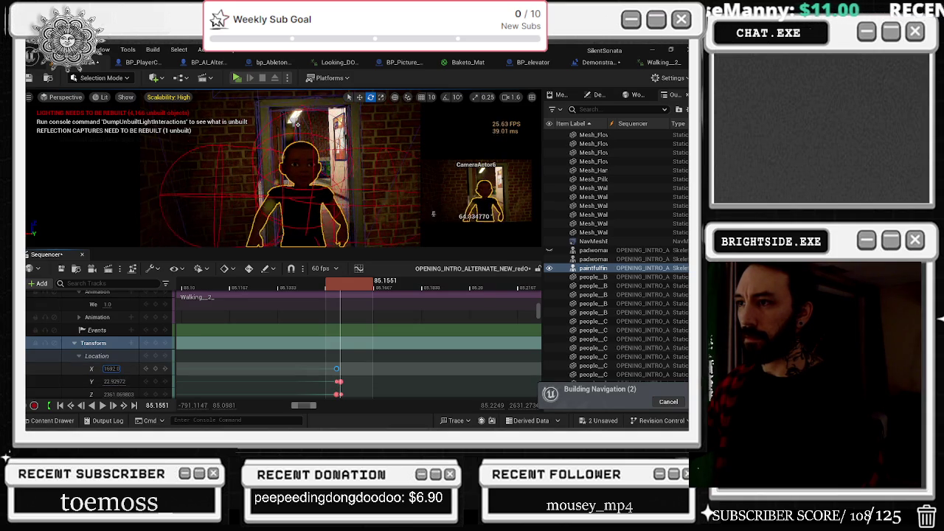
pyautogui.click(335, 290)
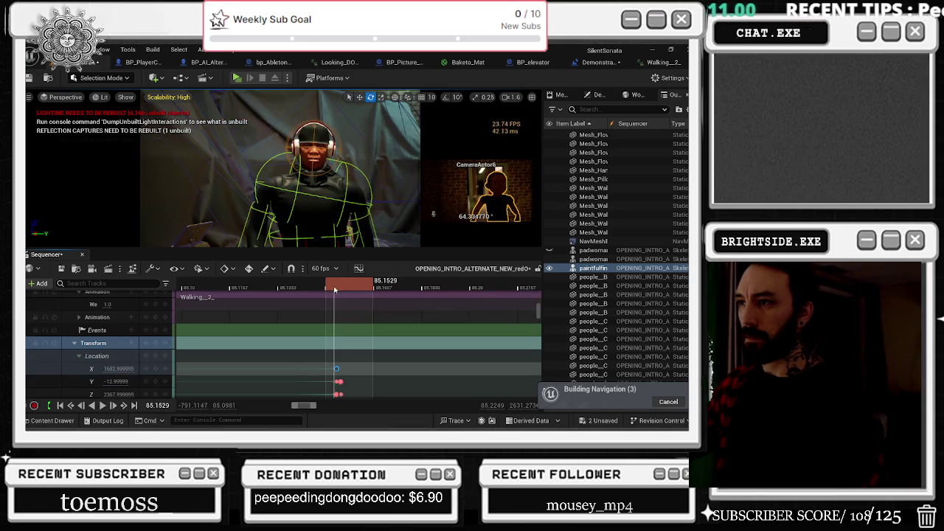
pyautogui.moveTo(339, 289); pyautogui.dragTo(329, 289)
pyautogui.press('space')
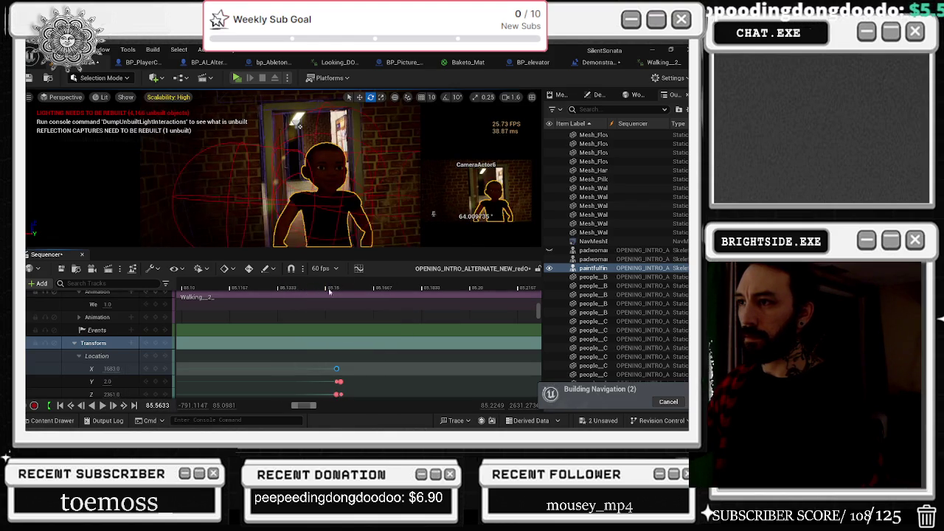
pyautogui.click(340, 288)
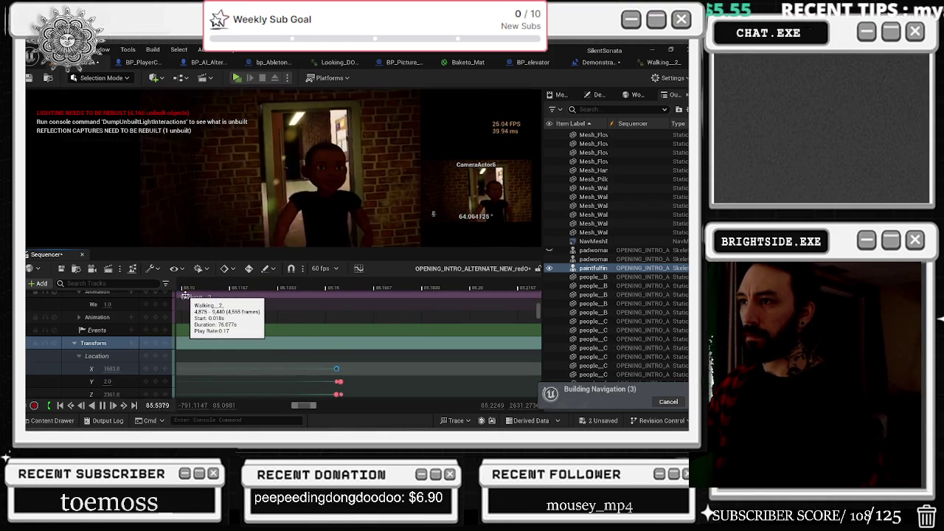
pyautogui.click(301, 290)
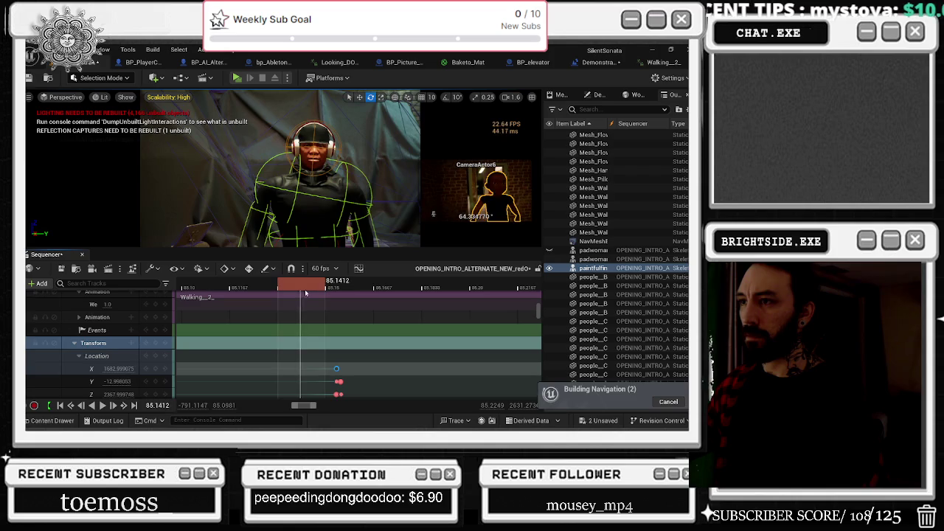
pyautogui.moveTo(329, 293); pyautogui.dragTo(425, 285)
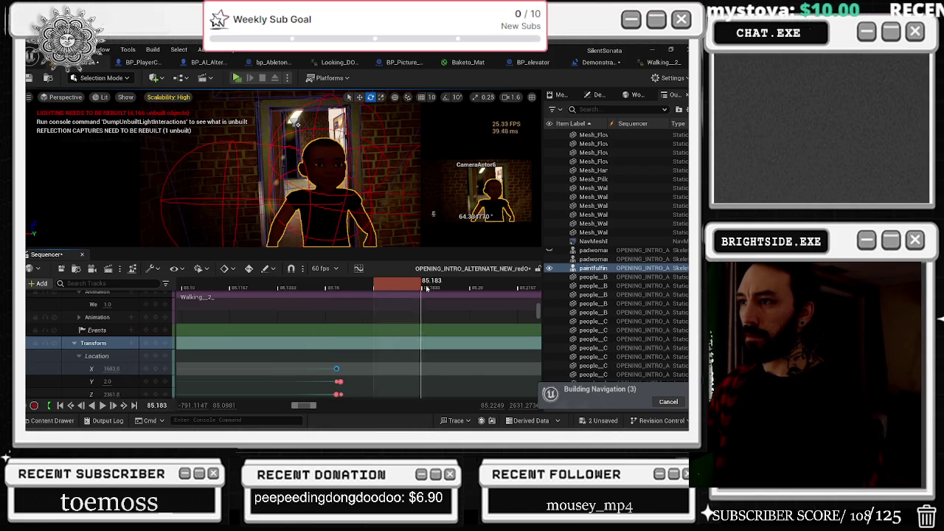
pyautogui.scroll(-5, 414, 284)
pyautogui.press('space')
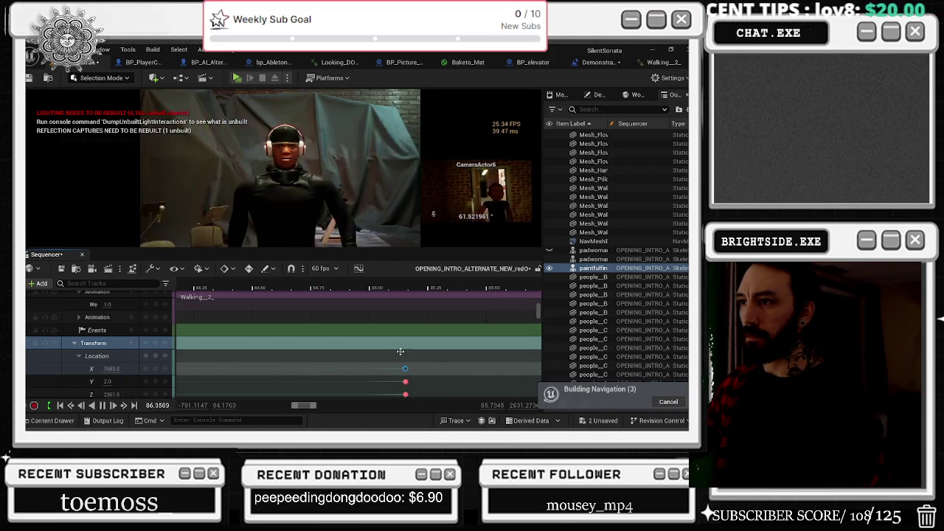
# Preview the sequence playback around 80 seconds.
pyautogui.scroll(-5, 395, 308)
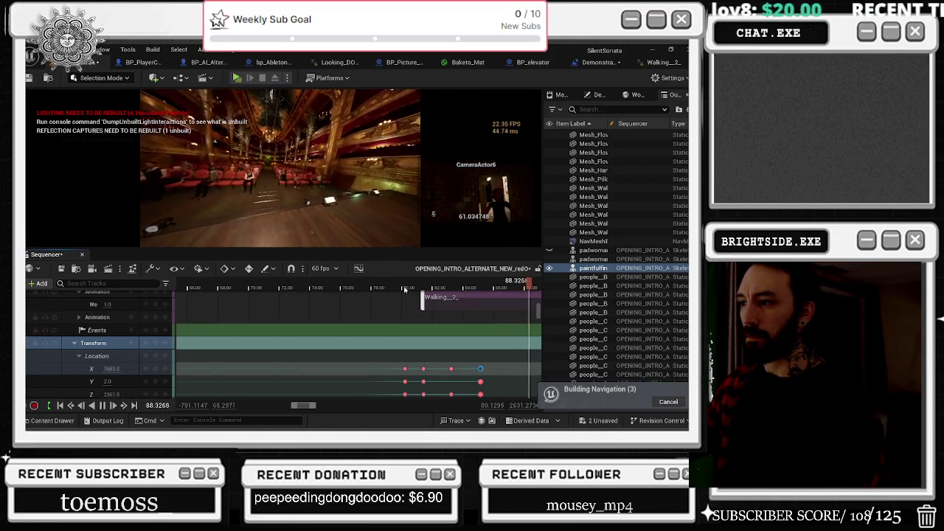
pyautogui.click(405, 290)
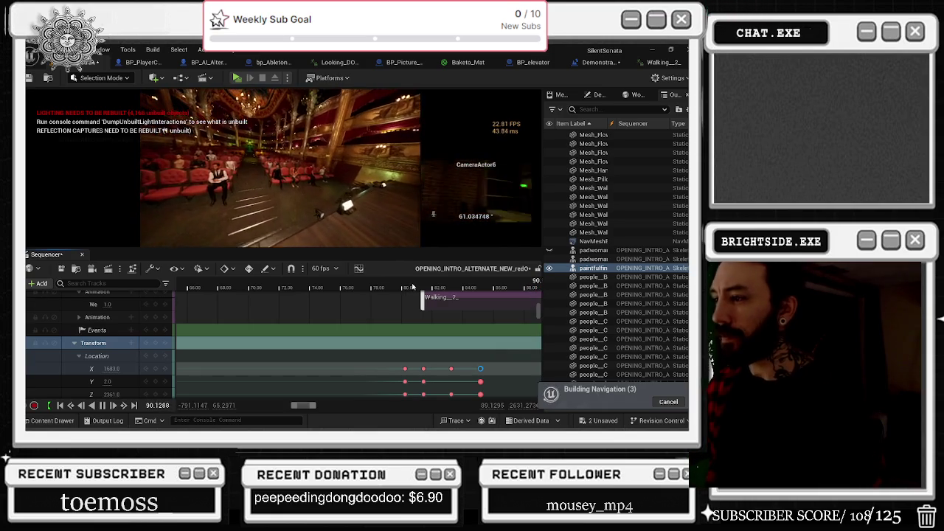
pyautogui.click(401, 287)
pyautogui.scroll(-2, 462, 339)
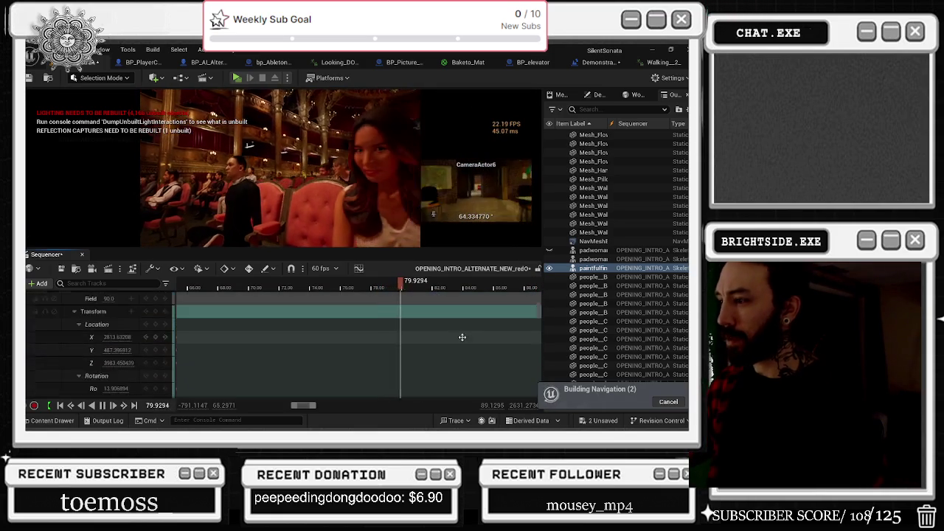
pyautogui.scroll(5, 462, 337)
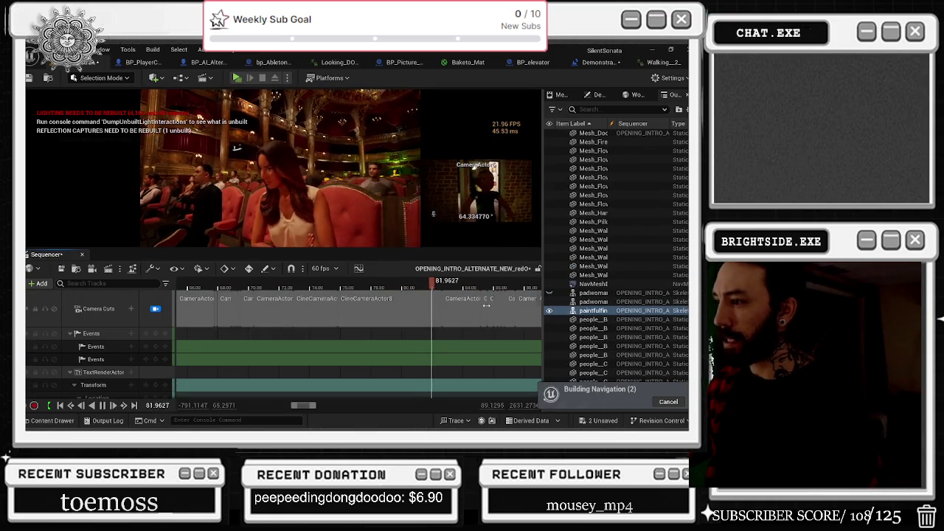
pyautogui.click(406, 287)
pyautogui.scroll(4, 325, 290)
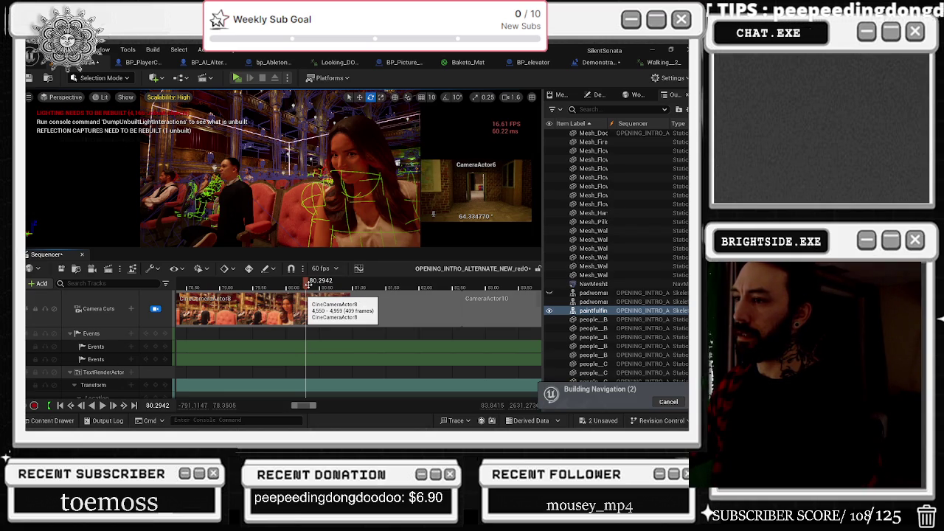
pyautogui.press('space')
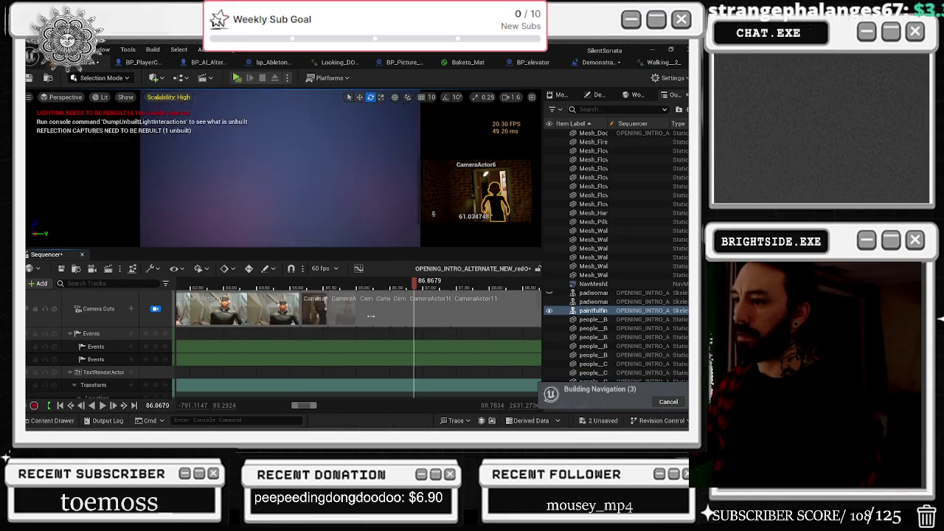
# Drag the late camera cut boundary later in time and replay the cuts.
pyautogui.moveTo(358, 301); pyautogui.dragTo(373, 302)
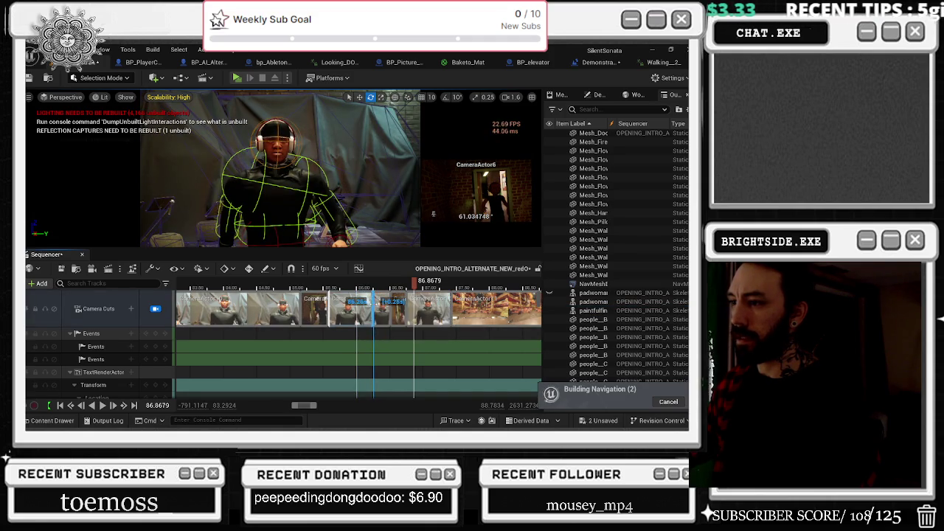
pyautogui.click(314, 288)
pyautogui.press('space')
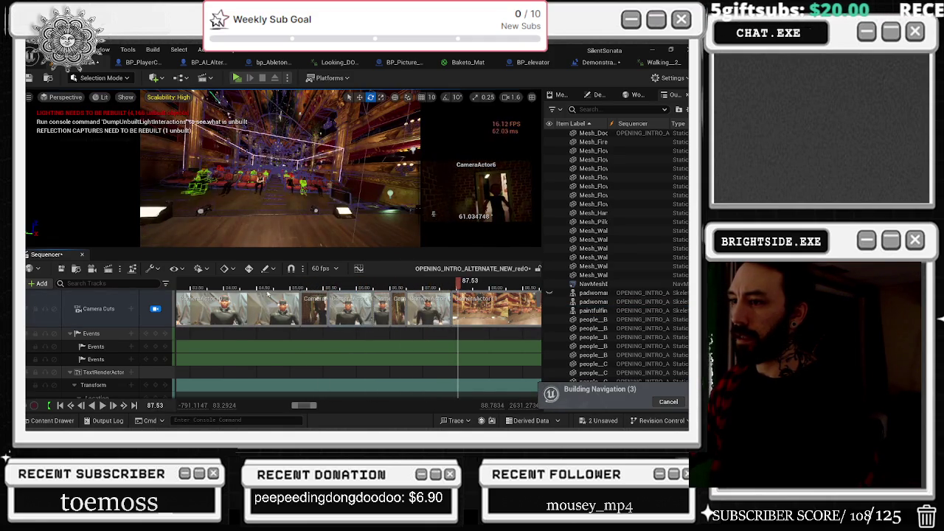
pyautogui.press('space')
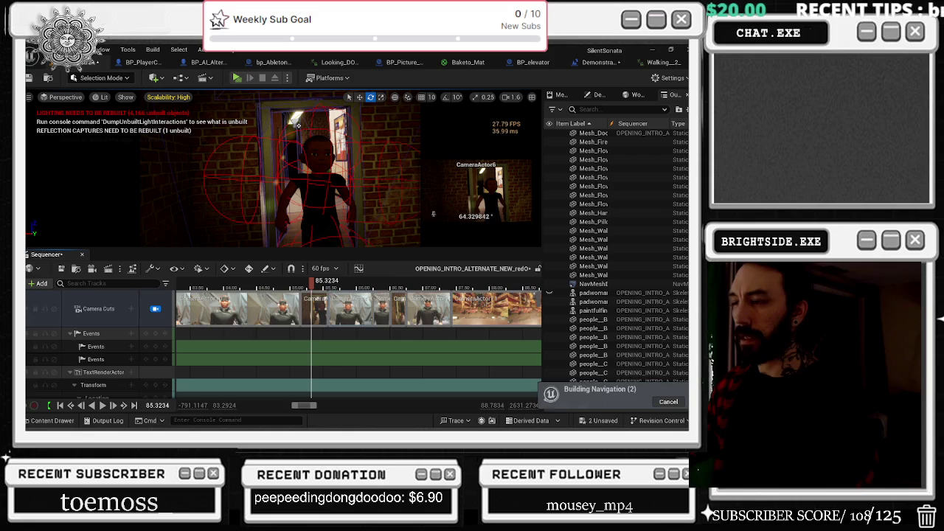
# Select the walking character and pick the camera cut just before the boundary.
pyautogui.click(318, 177)
pyautogui.moveTo(304, 284); pyautogui.dragTo(301, 284)
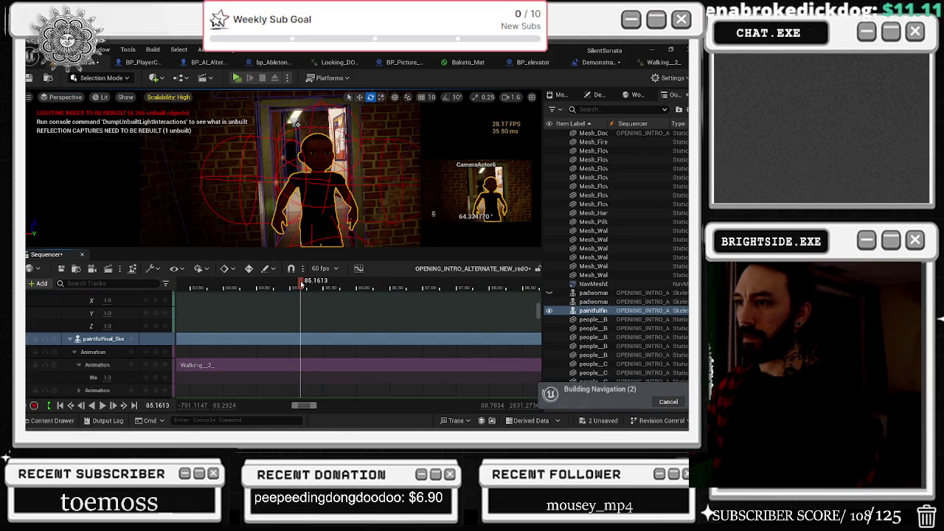
pyautogui.click(526, 303)
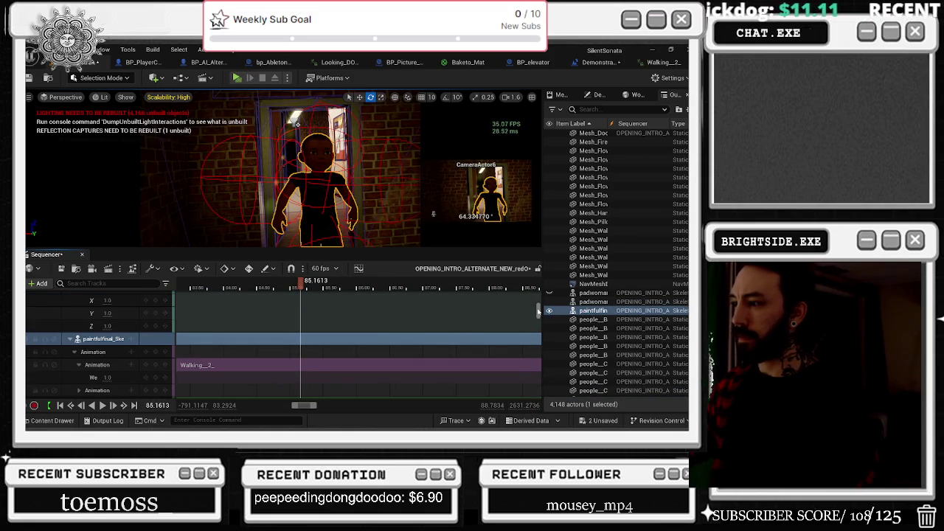
# Select CameraActor6 from the camera cut's options.
pyautogui.scroll(5, 442, 332)
pyautogui.rightClick(321, 309)
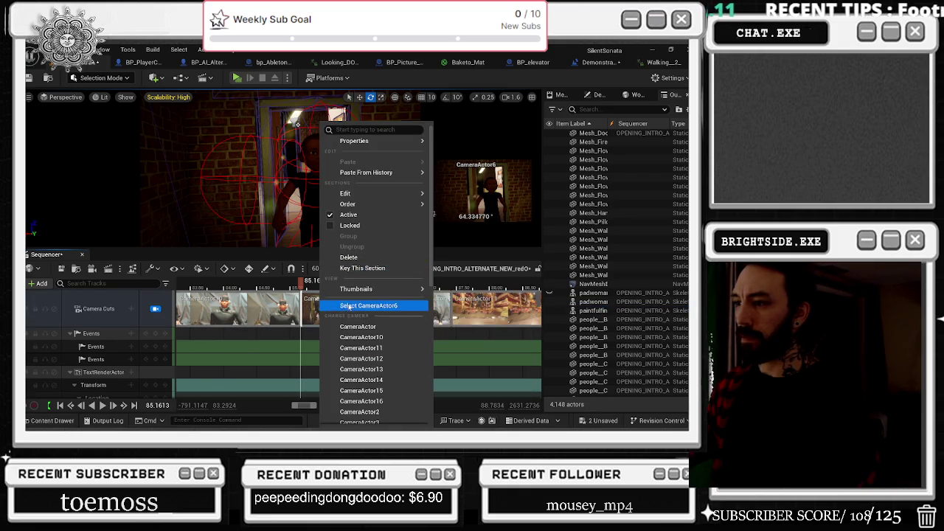
pyautogui.click(356, 305)
# Key CameraActor6 with pitch -1, yaw 91 and Location X 1680.
pyautogui.scroll(-3, 112, 372)
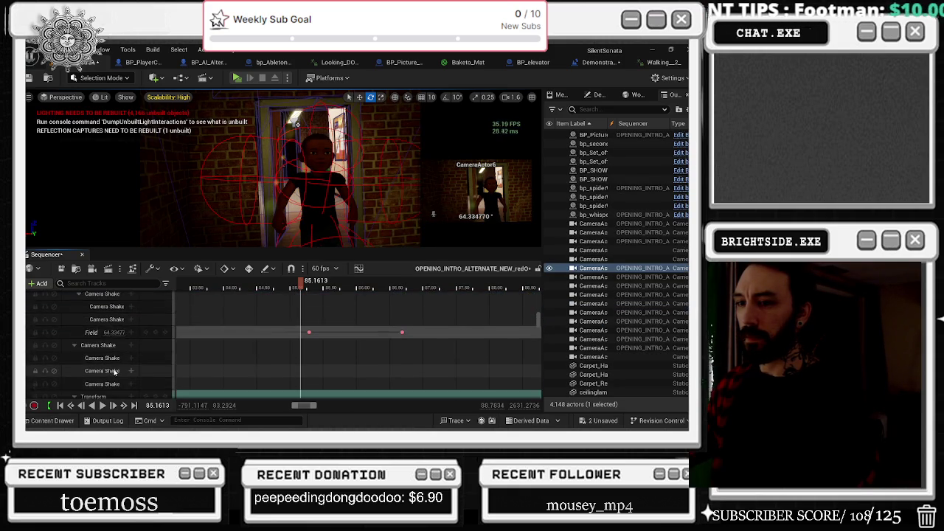
pyautogui.moveTo(118, 351); pyautogui.dragTo(103, 351)
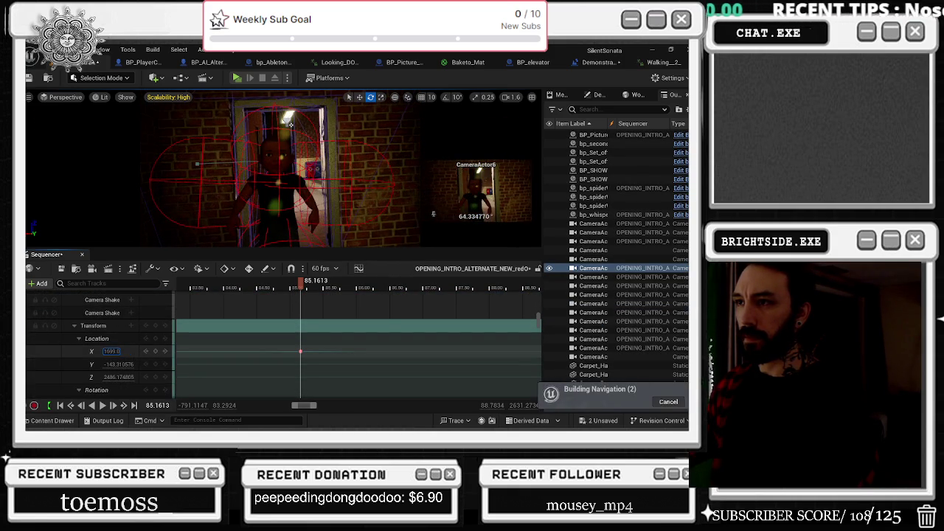
pyautogui.scroll(-3, 118, 354)
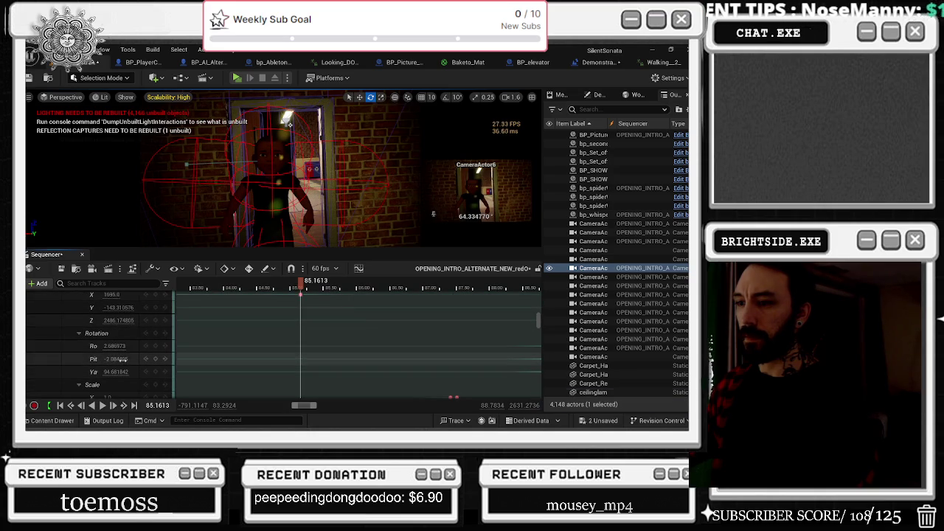
pyautogui.write('-1')
pyautogui.press('Return')
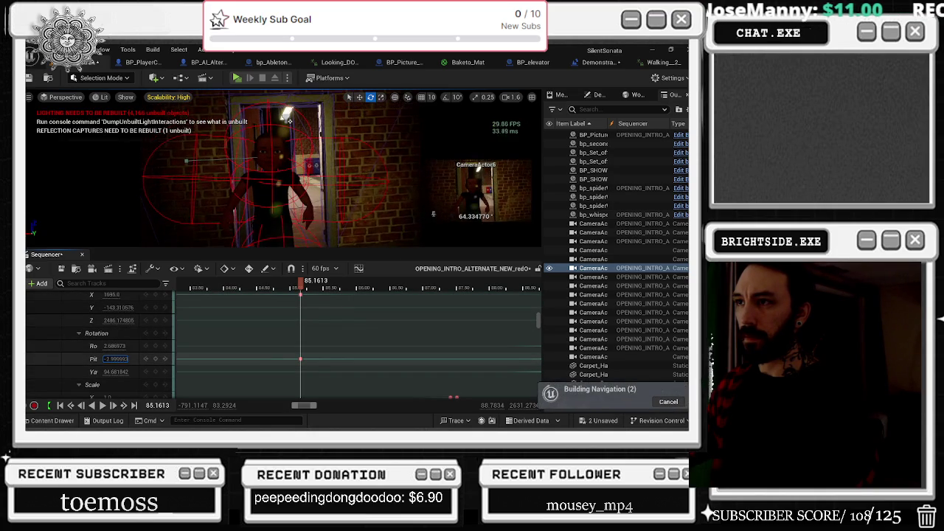
pyautogui.moveTo(121, 368); pyautogui.dragTo(136, 368)
pyautogui.write('91')
pyautogui.press('Return')
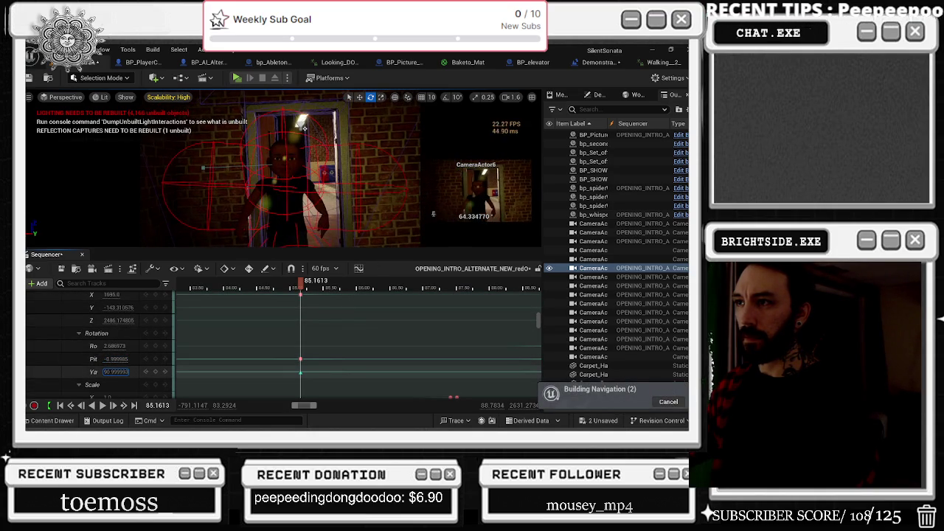
pyautogui.scroll(3, 114, 337)
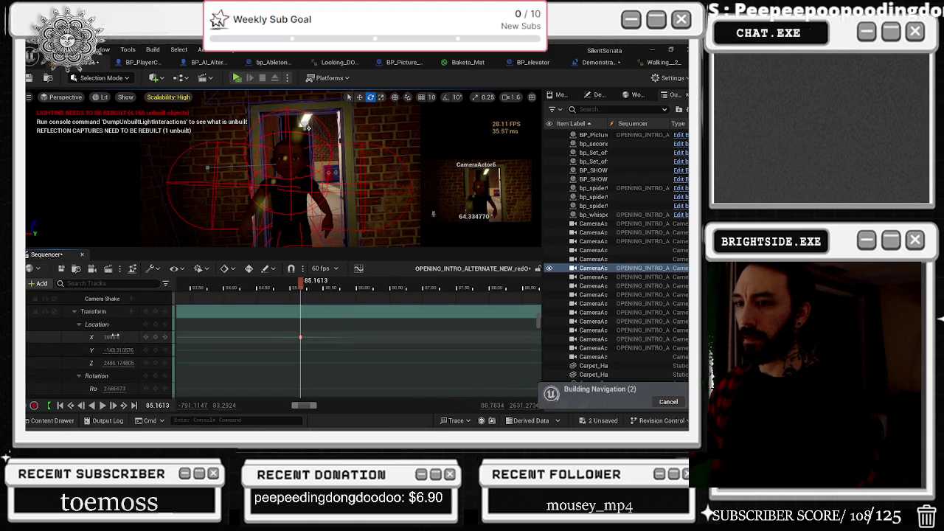
pyautogui.moveTo(116, 336); pyautogui.dragTo(110, 337)
pyautogui.scroll(-3, 132, 348)
pyautogui.click(132, 350)
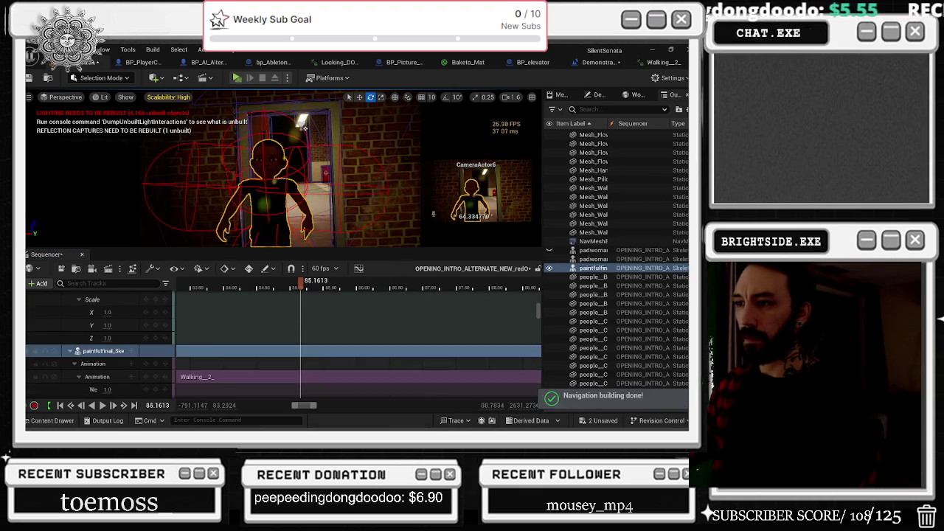
# Rework the character's X location key, deleting an extra X key and settling near 1655.
pyautogui.scroll(5, 129, 347)
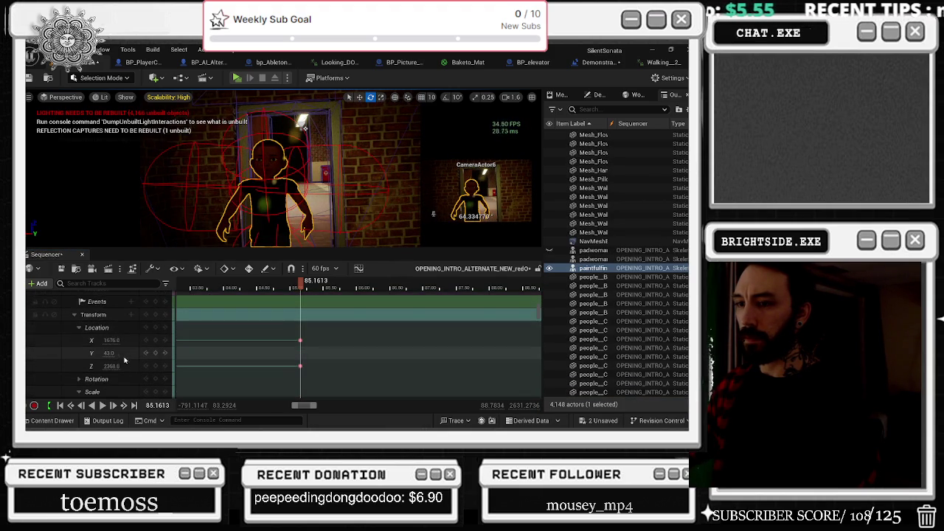
pyautogui.moveTo(115, 340); pyautogui.dragTo(110, 340)
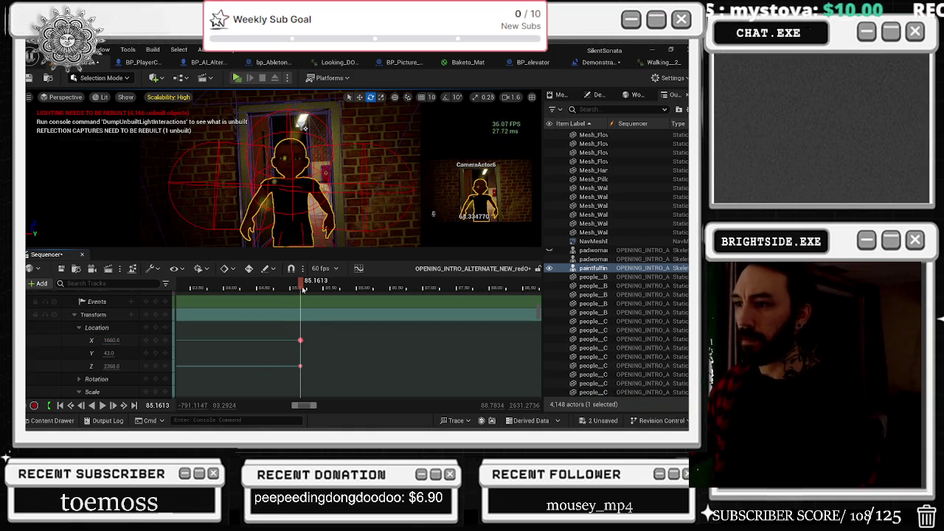
pyautogui.moveTo(304, 289)
pyautogui.mouseDown()
pyautogui.moveTo(189, 292)
pyautogui.moveTo(352, 289)
pyautogui.mouseUp()
pyautogui.keyDown('ctrl'); pyautogui.scroll(5, 286, 319); pyautogui.keyUp('ctrl')
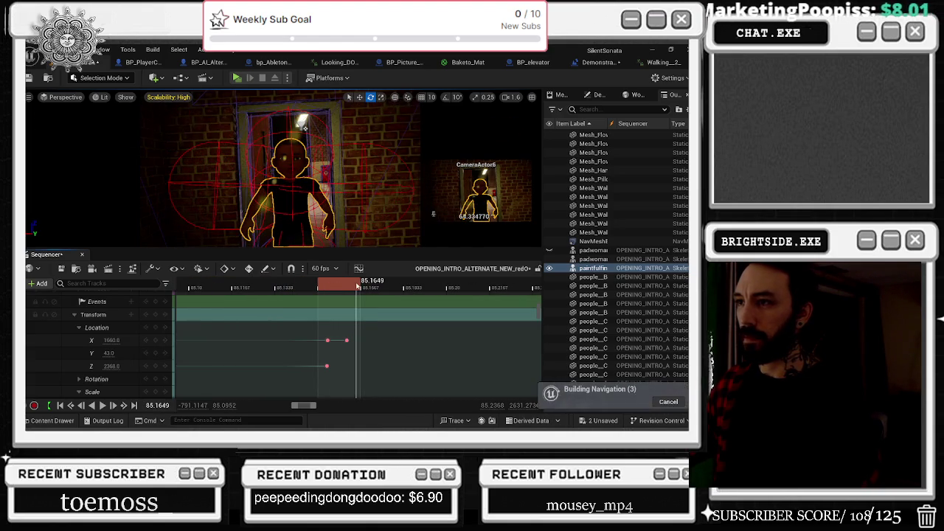
pyautogui.scroll(-1, 332, 322)
pyautogui.click(327, 325)
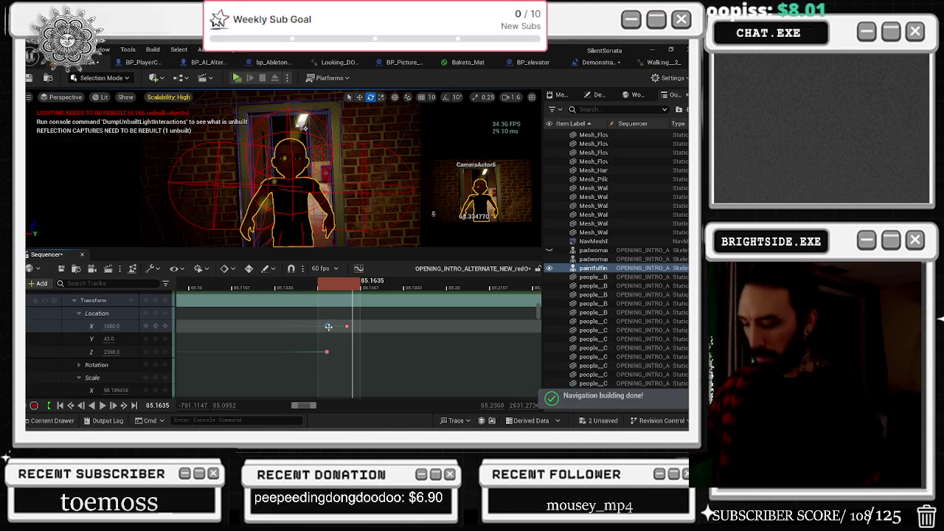
pyautogui.press('Delete')
pyautogui.moveTo(336, 289)
pyautogui.mouseDown()
pyautogui.moveTo(317, 290)
pyautogui.moveTo(354, 290)
pyautogui.moveTo(296, 290)
pyautogui.moveTo(379, 294)
pyautogui.moveTo(312, 294)
pyautogui.moveTo(343, 296)
pyautogui.mouseUp()
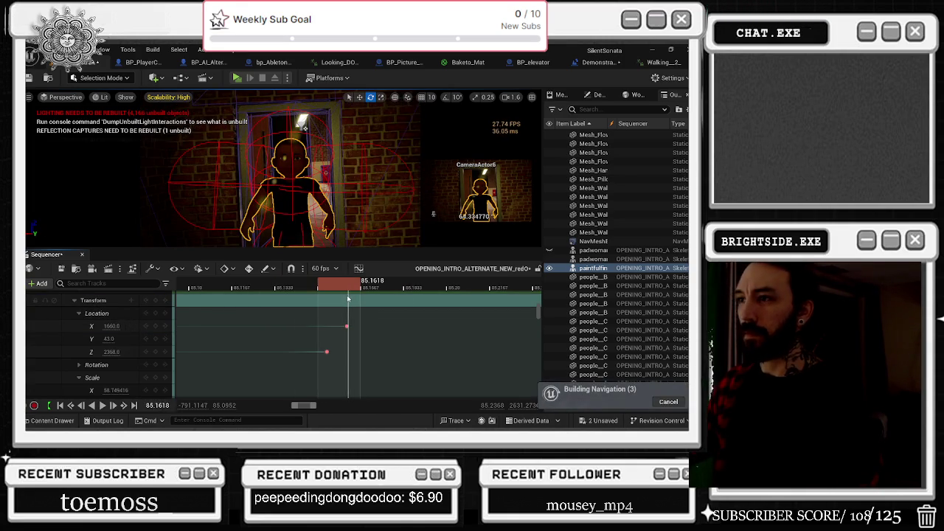
pyautogui.moveTo(330, 302); pyautogui.dragTo(332, 302)
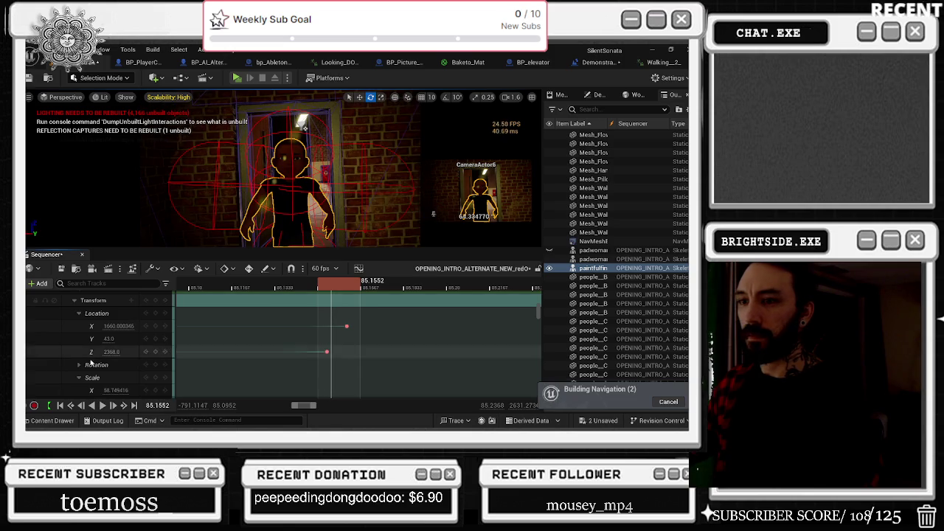
pyautogui.moveTo(118, 325)
pyautogui.mouseDown()
pyautogui.moveTo(127, 325)
pyautogui.moveTo(110, 325)
pyautogui.moveTo(115, 337)
pyautogui.mouseUp()
pyautogui.click(116, 325)
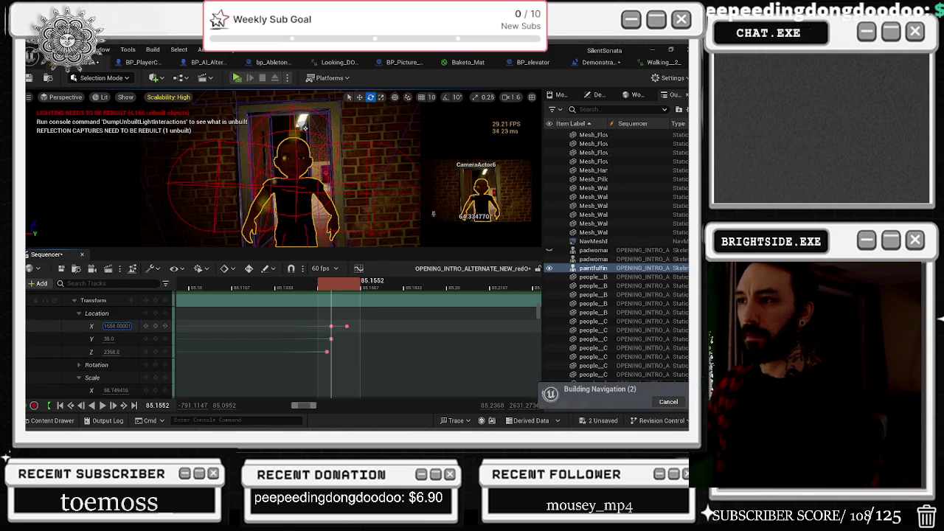
pyautogui.moveTo(117, 325)
pyautogui.mouseDown()
pyautogui.moveTo(104, 325)
pyautogui.moveTo(112, 352)
pyautogui.mouseUp()
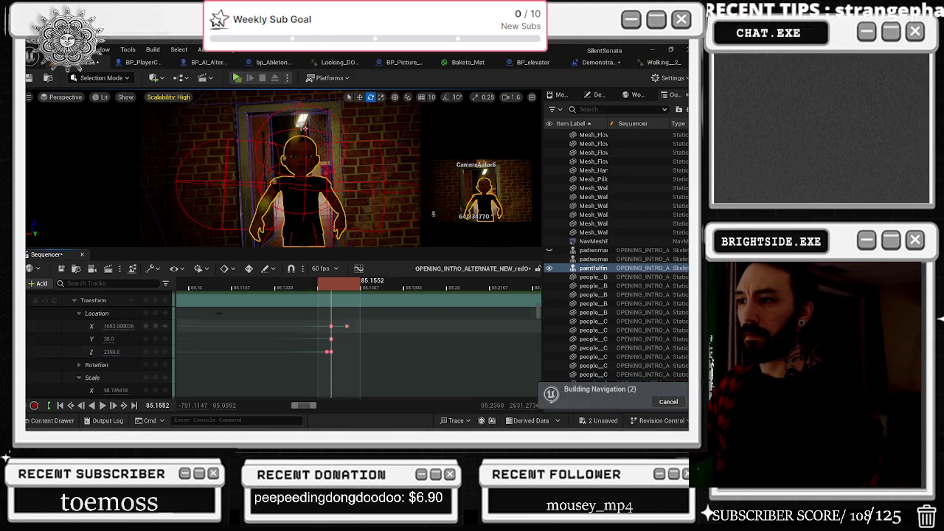
pyautogui.moveTo(331, 288); pyautogui.dragTo(332, 288)
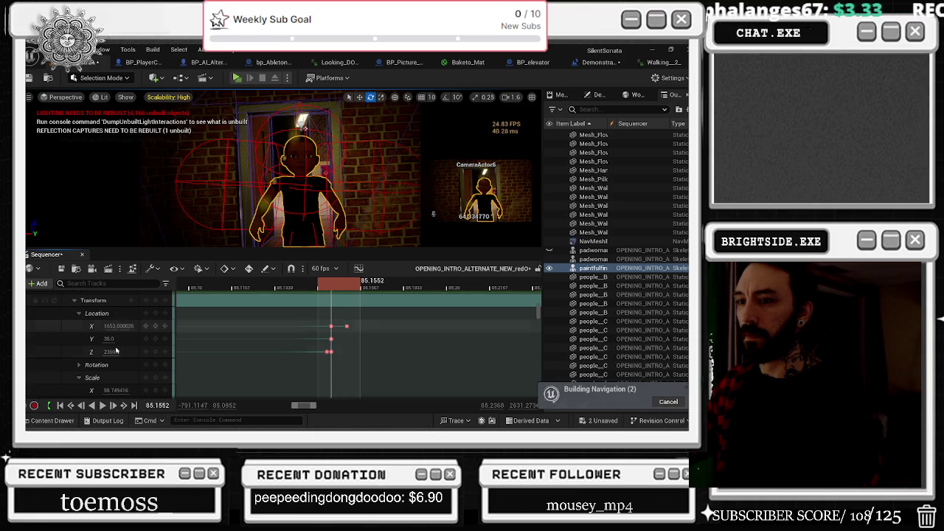
# Set the character's Y location key to 24, undoing a trial change to 23.
pyautogui.click(108, 338)
pyautogui.click(118, 326)
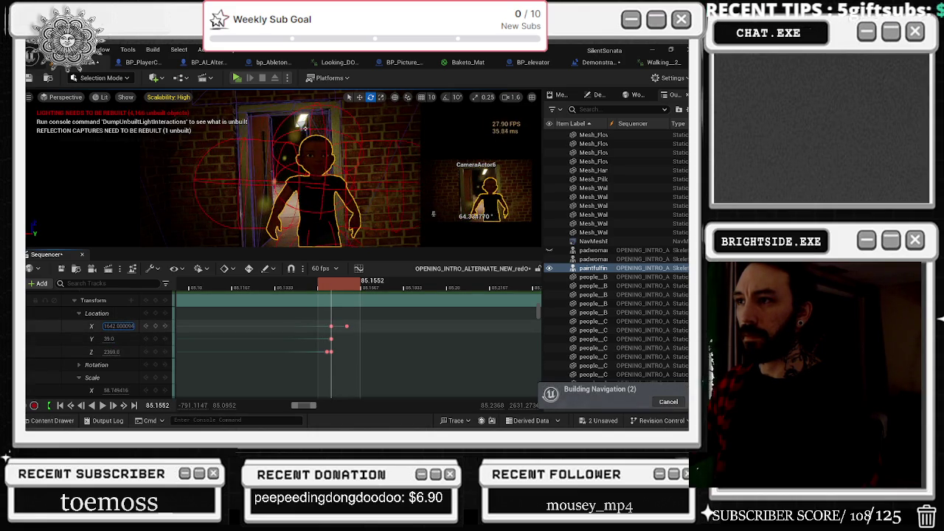
pyautogui.click(325, 287)
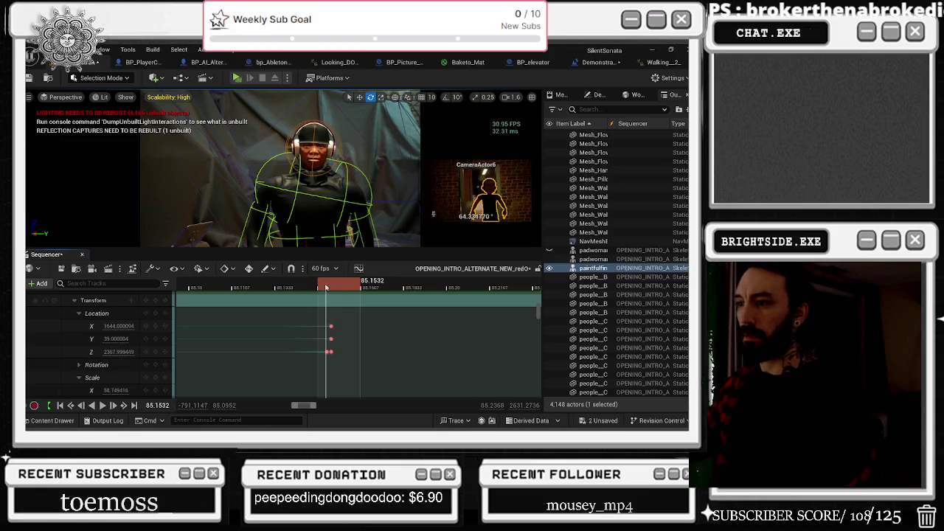
pyautogui.moveTo(330, 286); pyautogui.dragTo(334, 286)
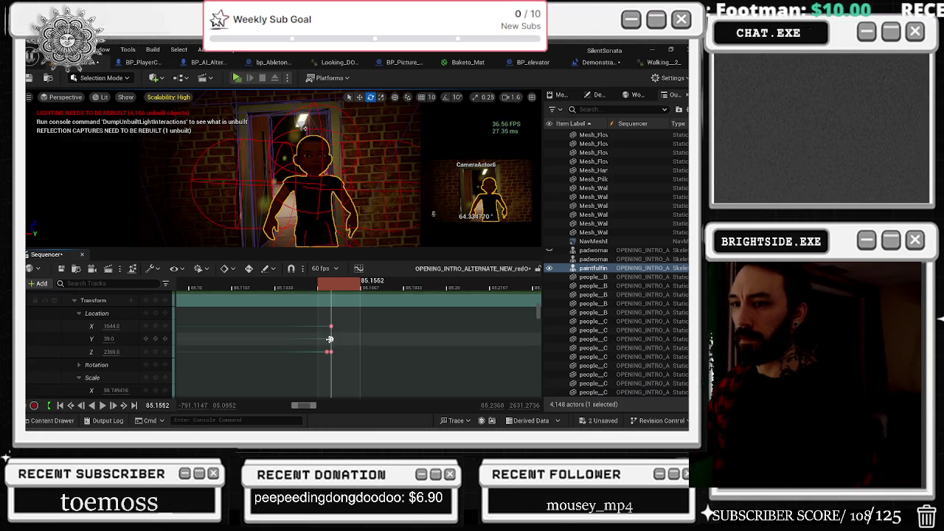
pyautogui.click(330, 339)
pyautogui.click(109, 339)
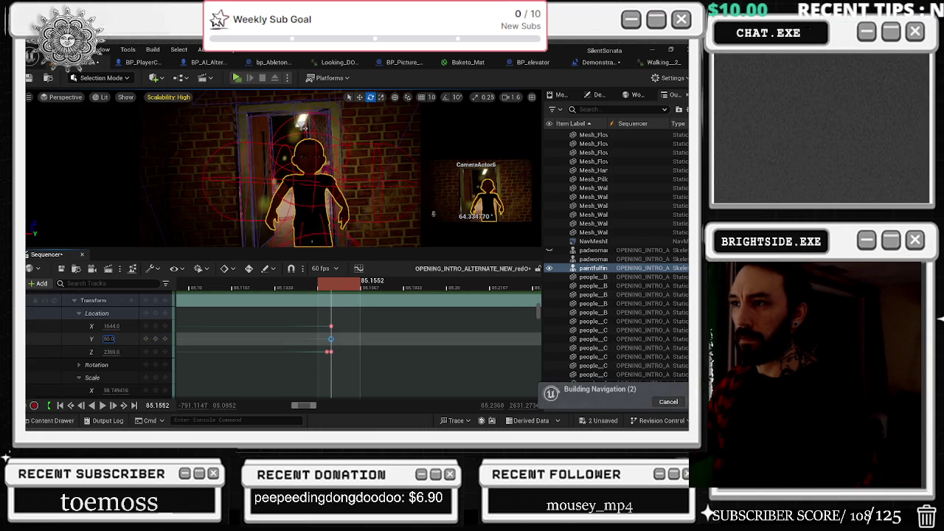
pyautogui.write('24')
pyautogui.press('Return')
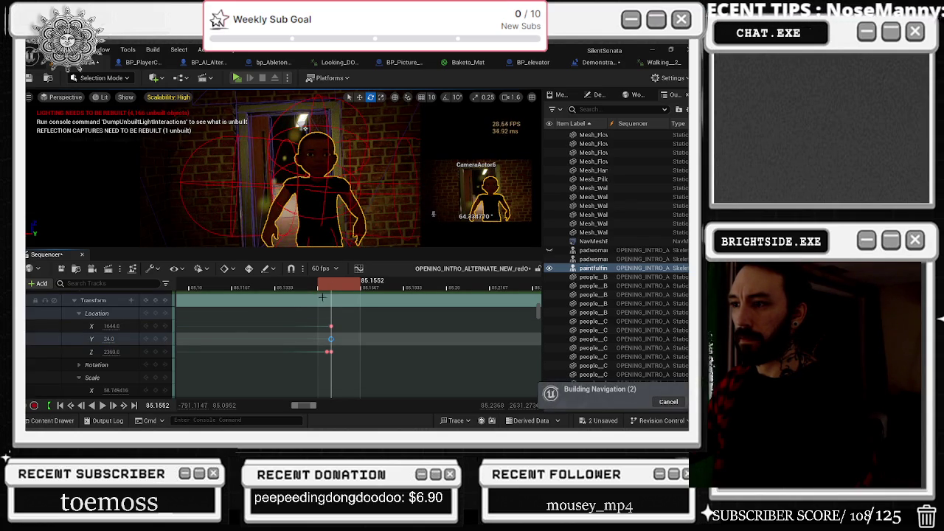
pyautogui.moveTo(336, 288); pyautogui.dragTo(332, 288)
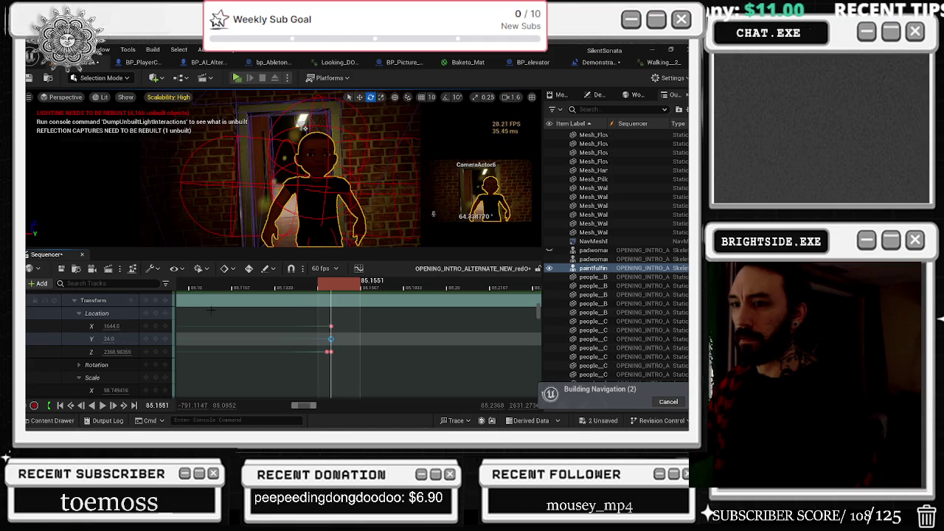
pyautogui.moveTo(109, 338); pyautogui.dragTo(118, 338)
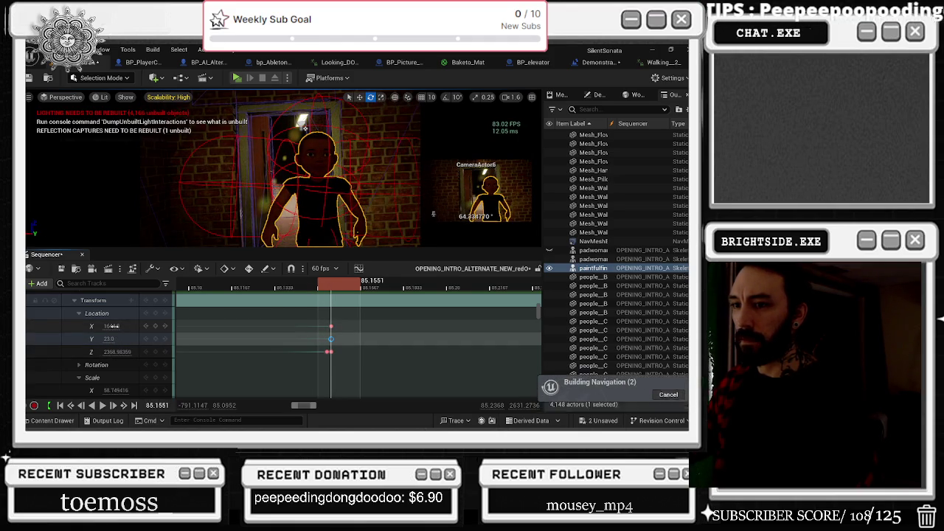
pyautogui.hotkey('ctrl', 'z')
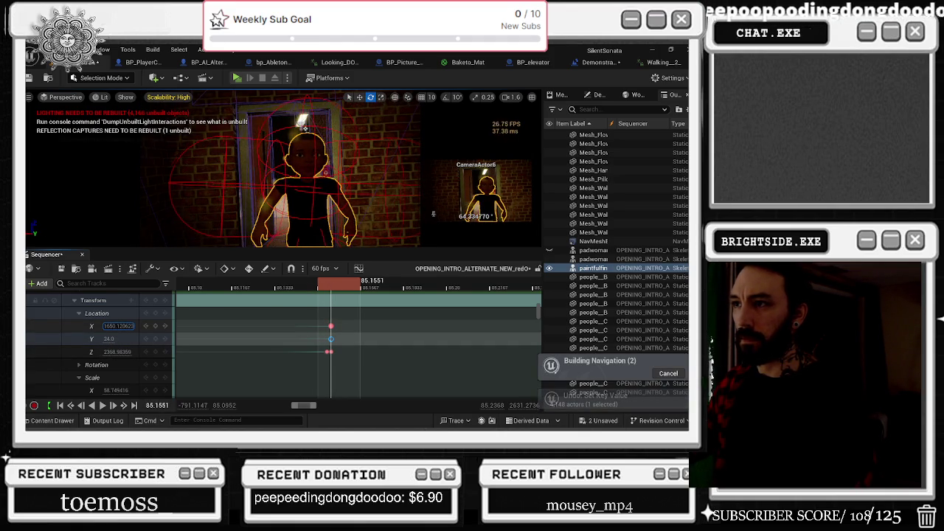
pyautogui.click(338, 290)
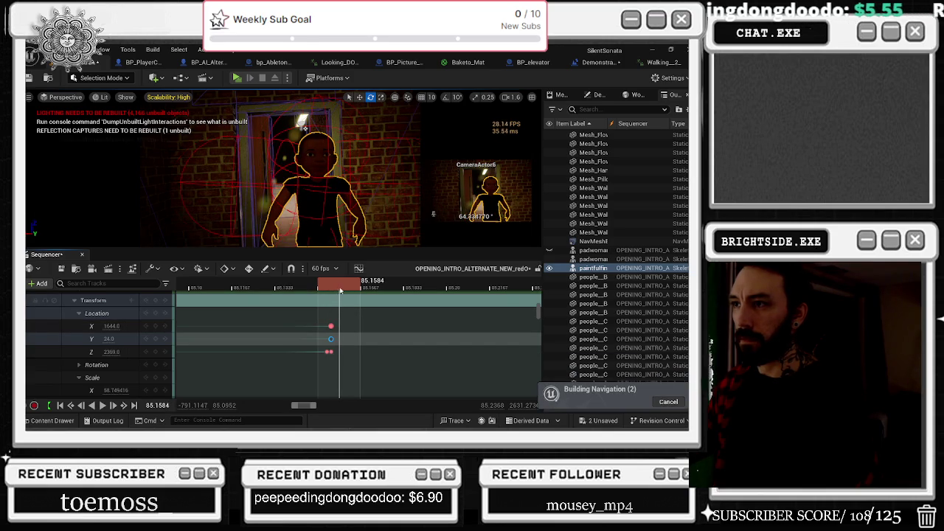
# Shift the X location key slightly earlier and scrub onto the keyed frame to check it.
pyautogui.scroll(5, 313, 340)
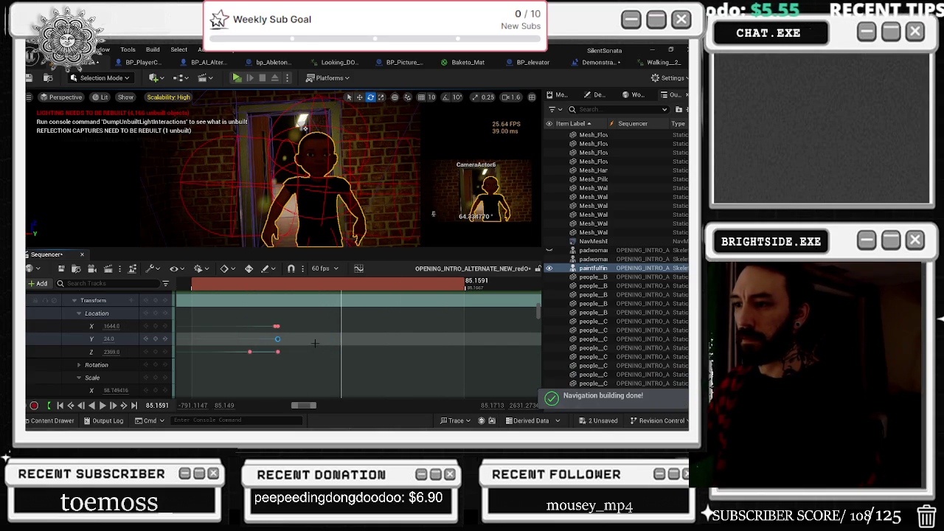
pyautogui.click(281, 325)
pyautogui.moveTo(280, 325); pyautogui.dragTo(275, 325)
pyautogui.click(327, 284)
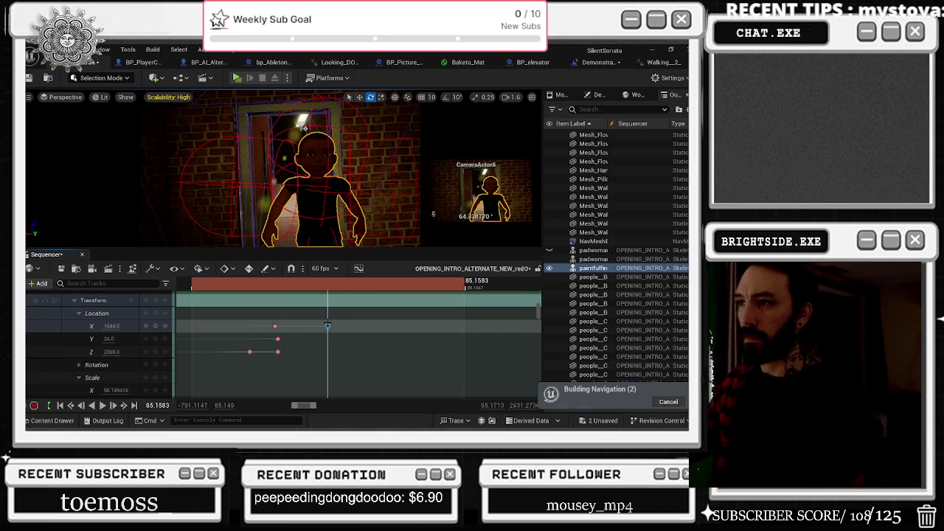
pyautogui.moveTo(297, 281)
pyautogui.mouseDown()
pyautogui.moveTo(257, 285)
pyautogui.moveTo(273, 289)
pyautogui.mouseUp()
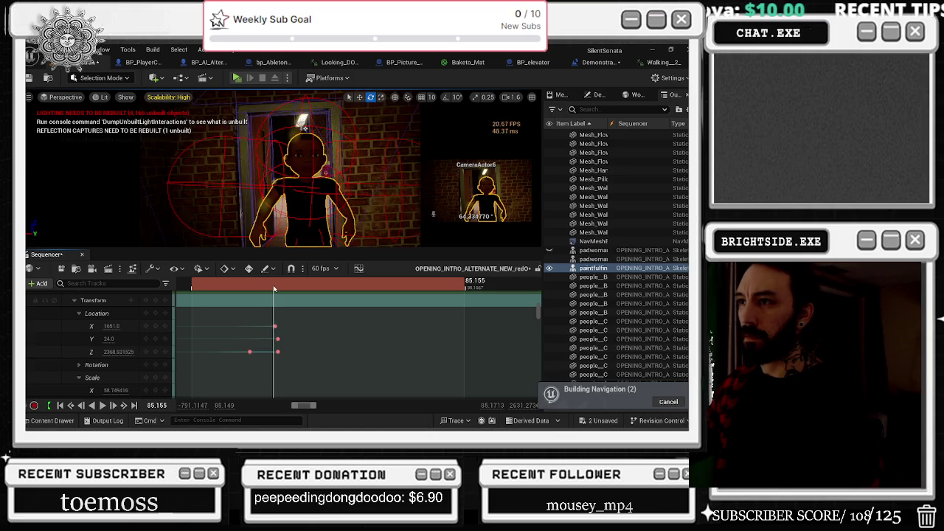
pyautogui.click(274, 326)
pyautogui.moveTo(277, 288); pyautogui.dragTo(280, 292)
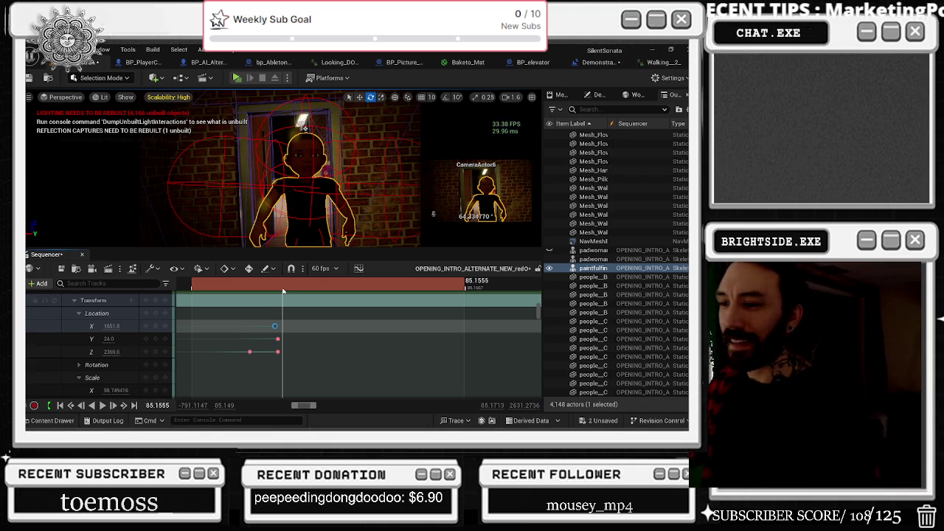
pyautogui.moveTo(284, 292); pyautogui.dragTo(273, 290)
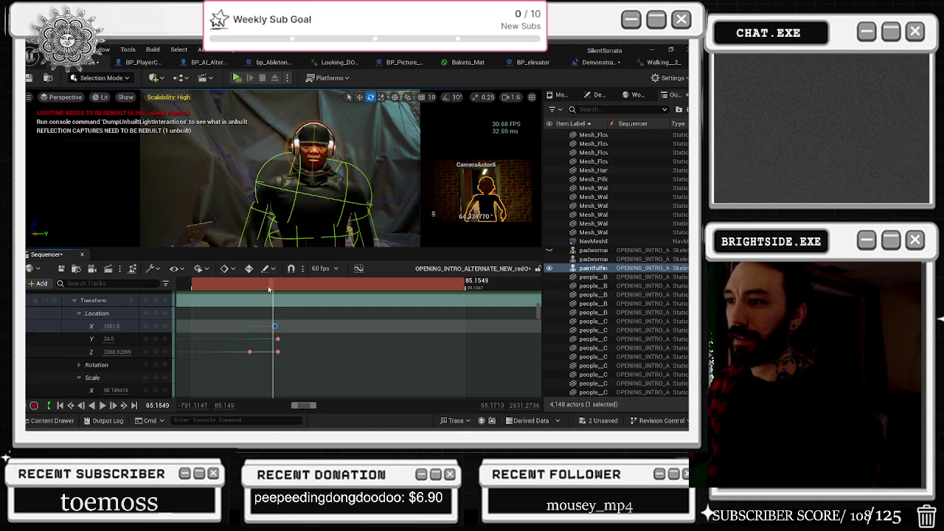
pyautogui.moveTo(266, 288); pyautogui.dragTo(272, 289)
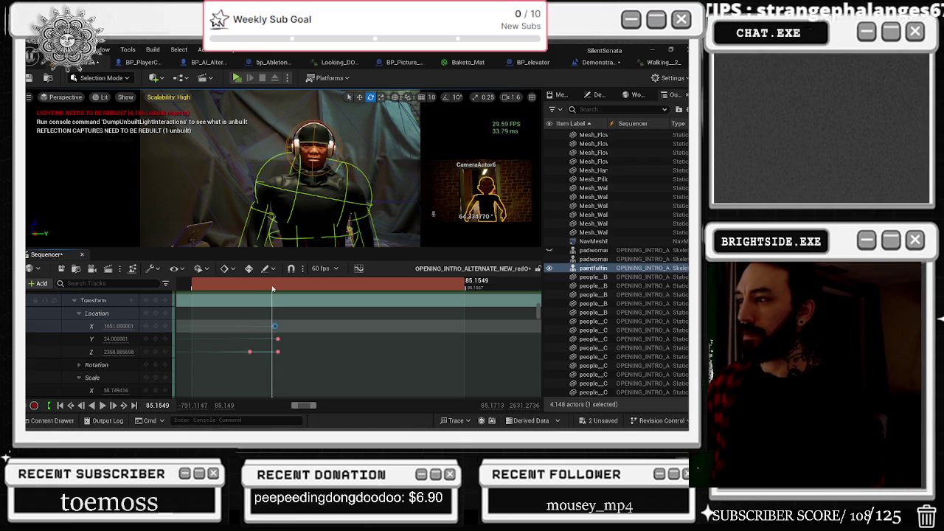
pyautogui.moveTo(272, 286); pyautogui.dragTo(273, 287)
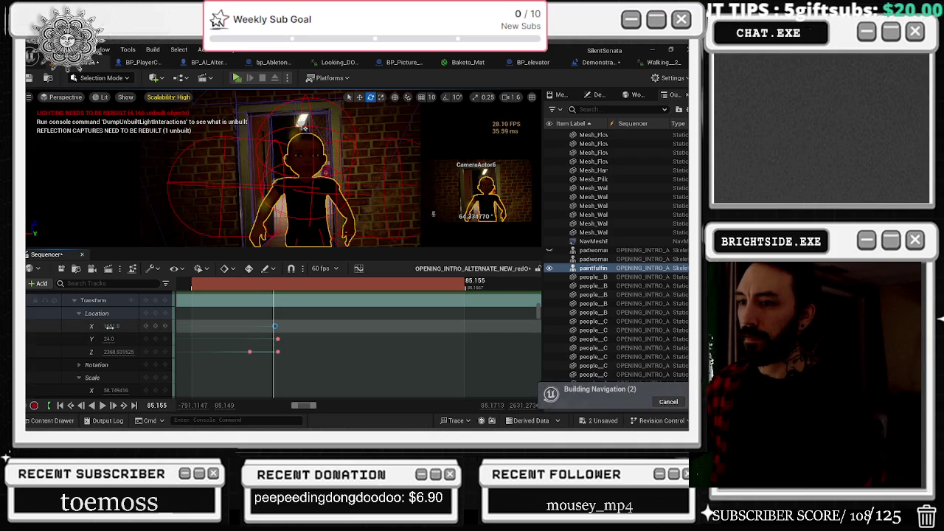
# Key the character's Z location at 2379 and preview the pose.
pyautogui.click(282, 324)
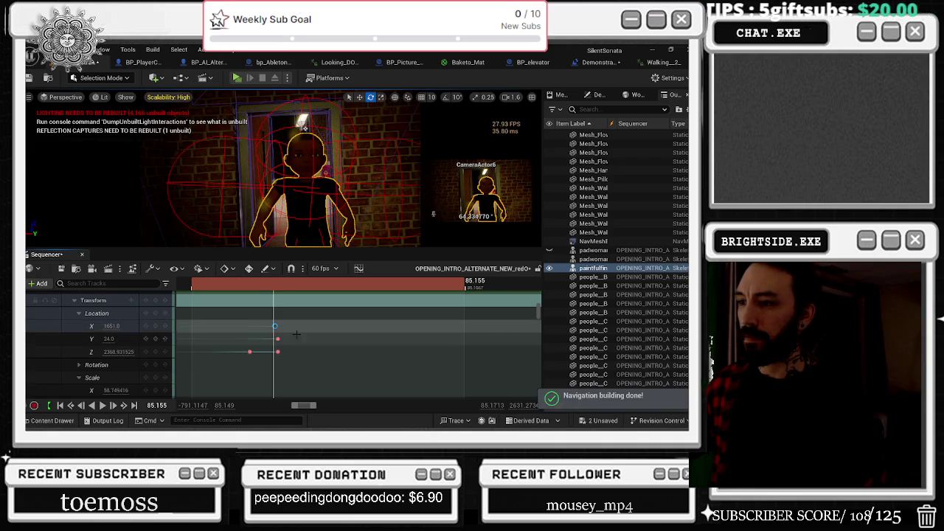
pyautogui.click(274, 326)
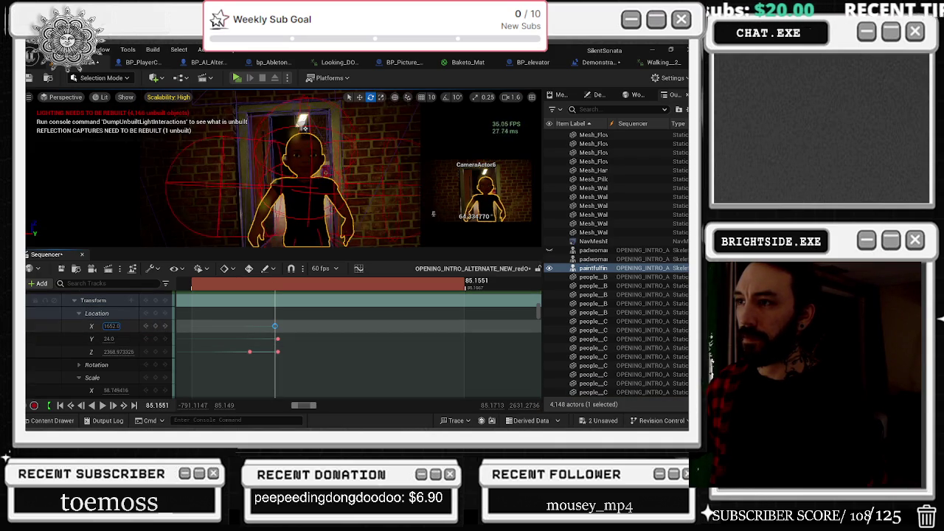
pyautogui.write('2379')
pyautogui.press('Return')
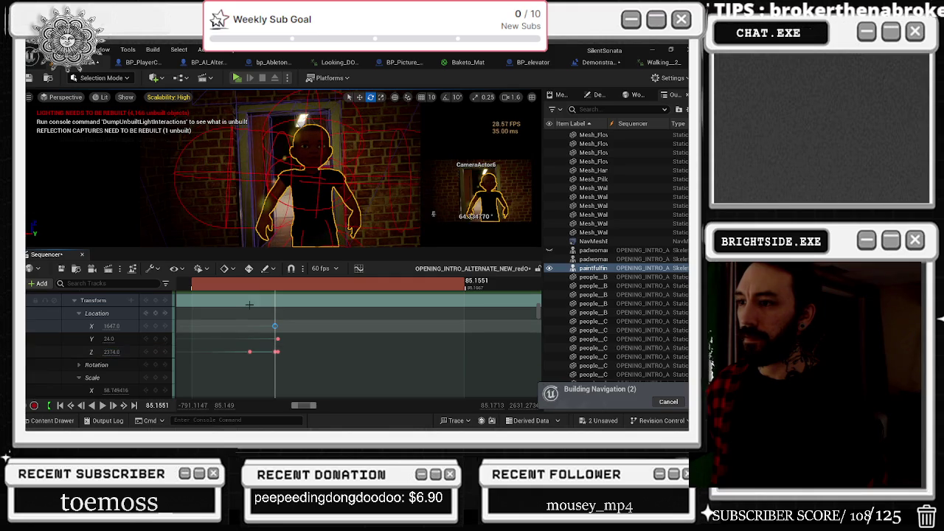
pyautogui.click(273, 290)
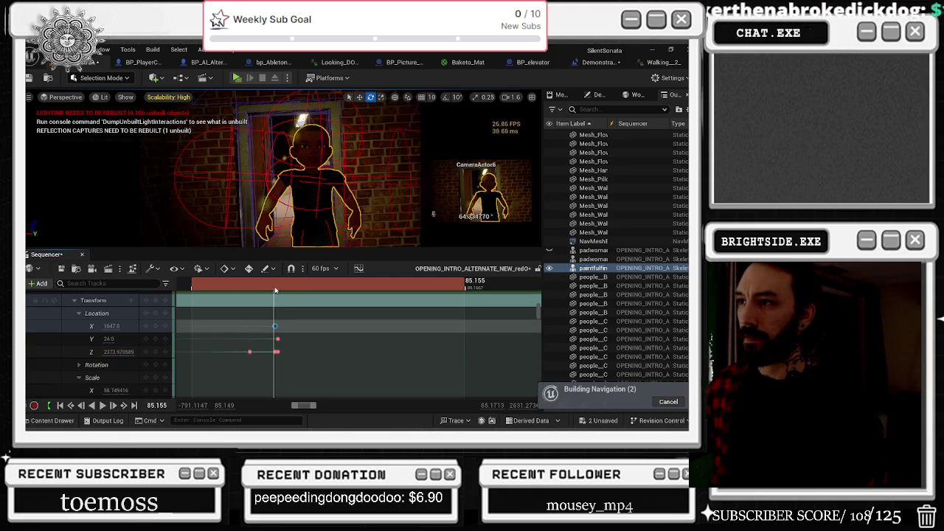
pyautogui.moveTo(272, 290); pyautogui.dragTo(277, 290)
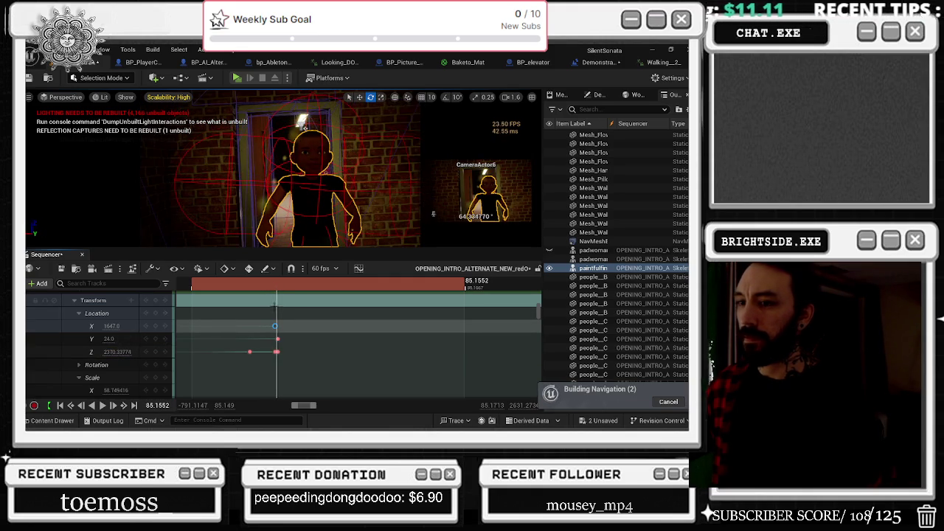
pyautogui.click(279, 293)
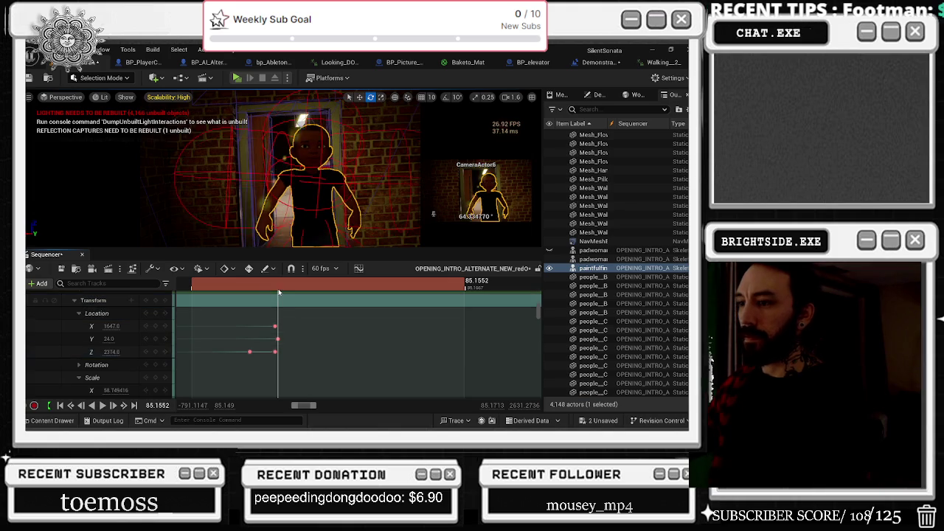
pyautogui.press('space')
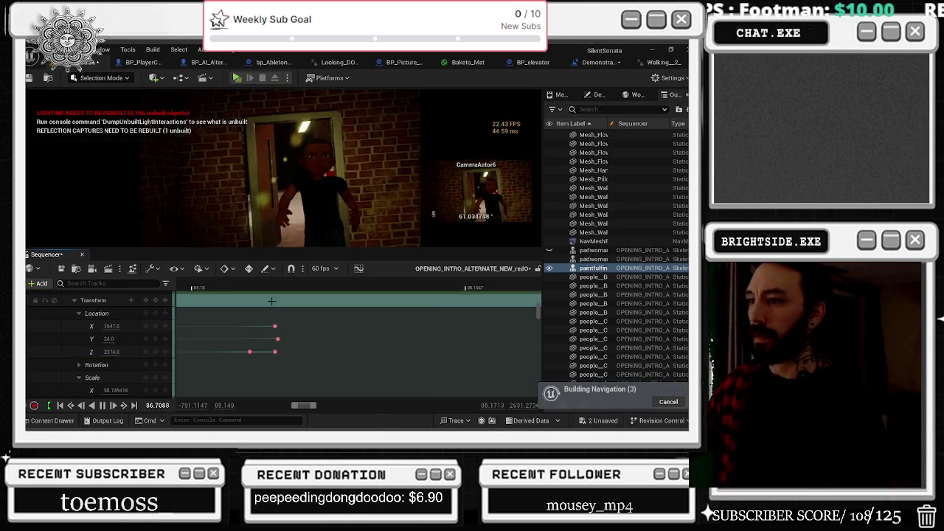
# Replay the intro from about 74 s and land the playhead at the doorway shot near 86.55 s.
pyautogui.scroll(-10, 277, 304)
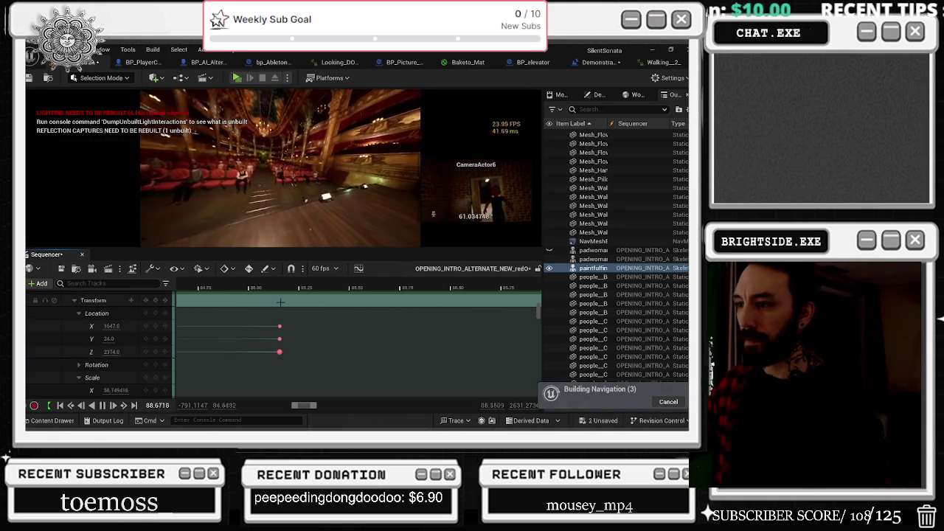
pyautogui.click(291, 291)
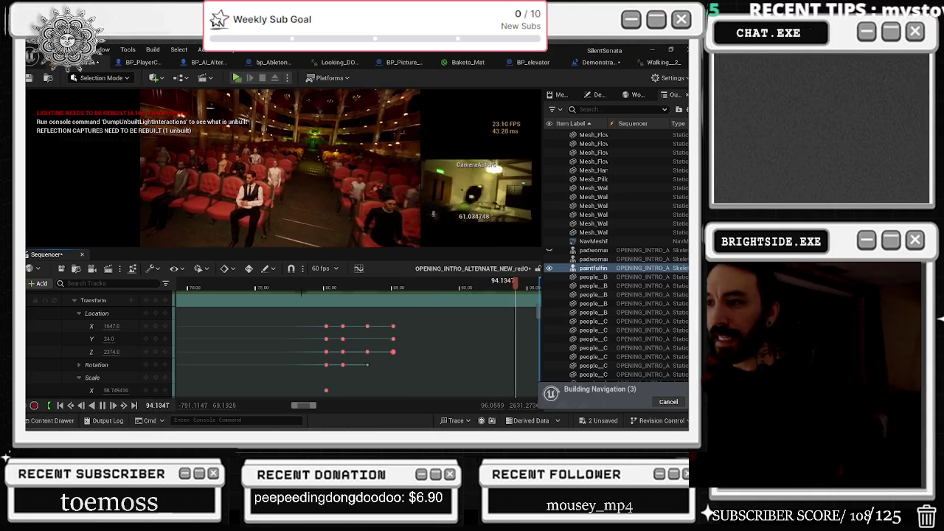
pyautogui.click(319, 288)
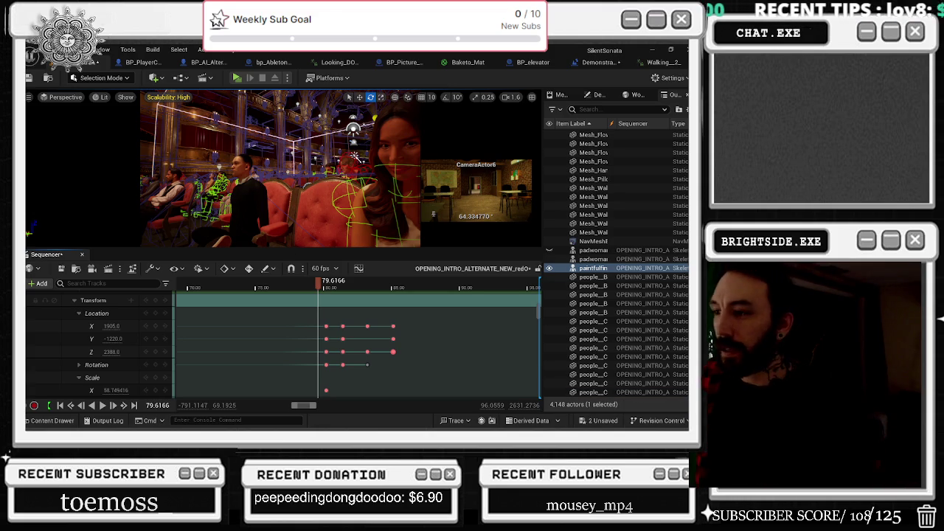
pyautogui.click(245, 288)
pyautogui.press('space')
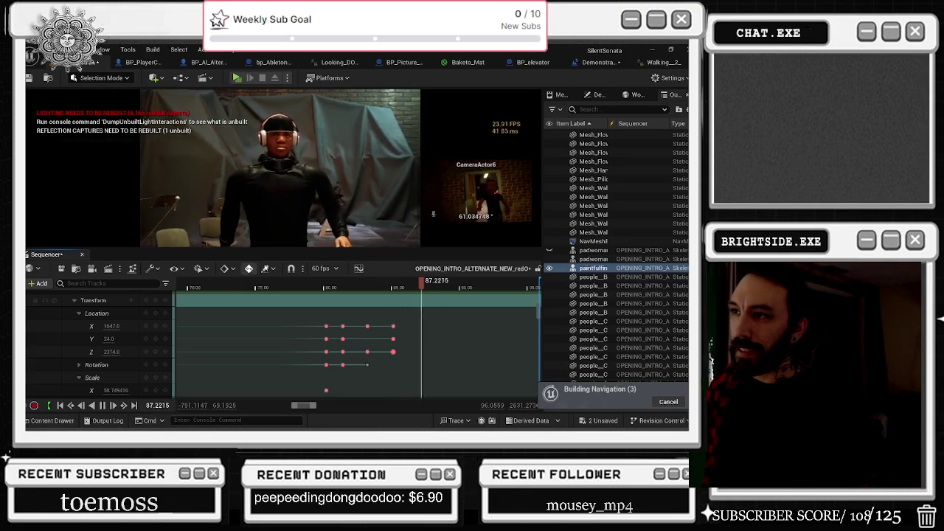
pyautogui.click(375, 287)
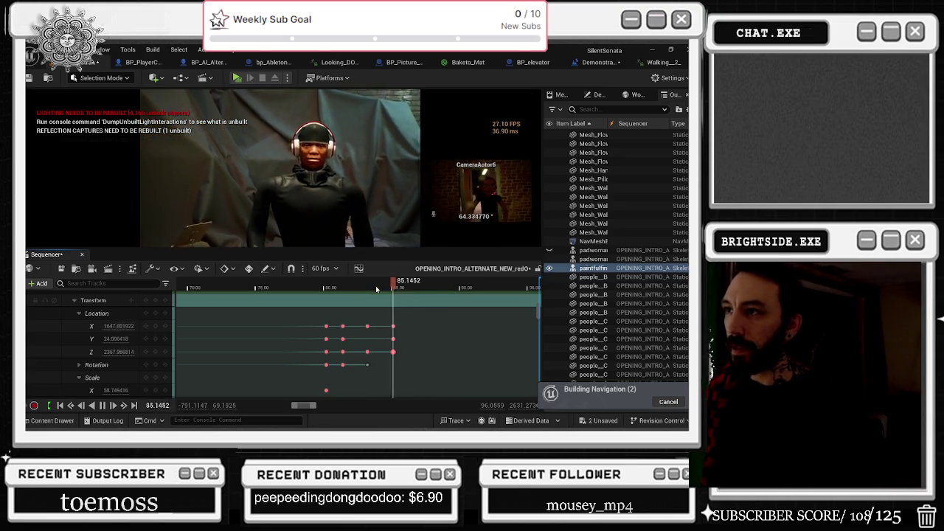
pyautogui.press('space')
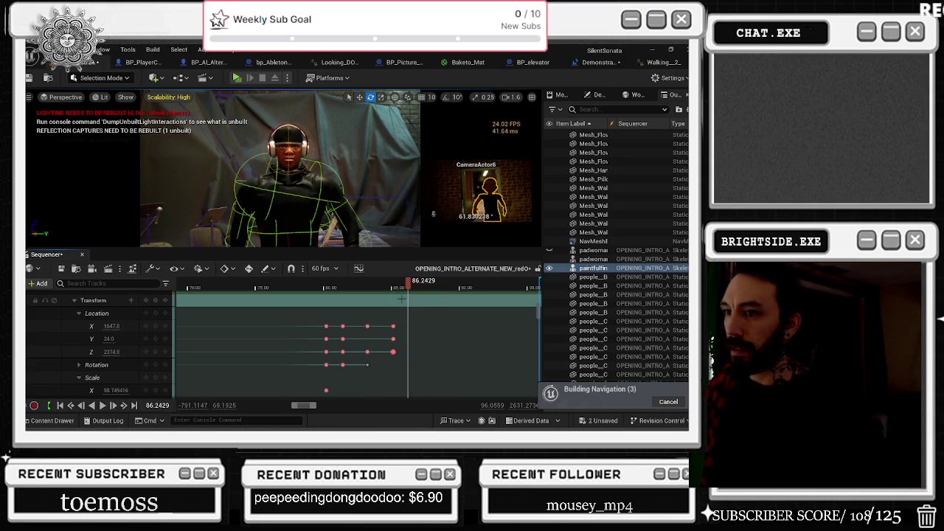
pyautogui.click(411, 287)
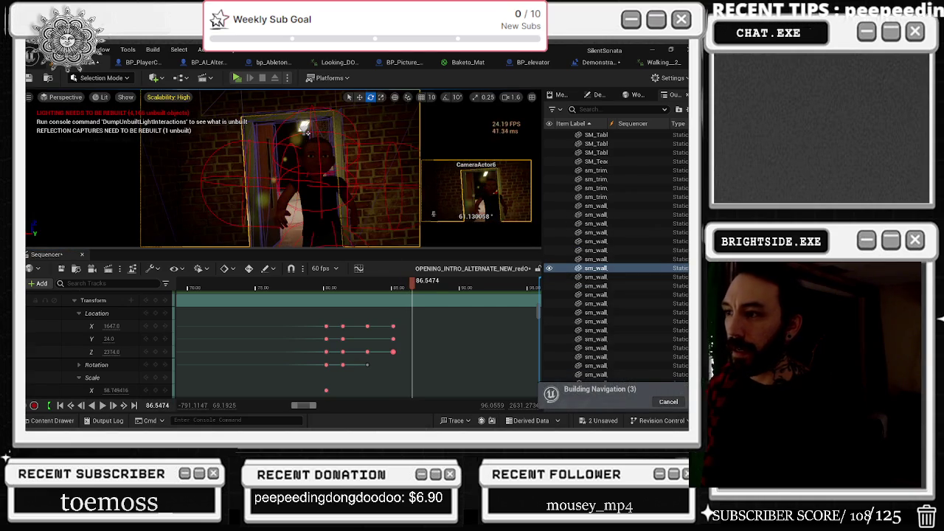
# Key the walking character's location and rotation at the playhead, then scrub into the doorway shot.
pyautogui.scroll(-3, 419, 339)
pyautogui.scroll(-2, 419, 339)
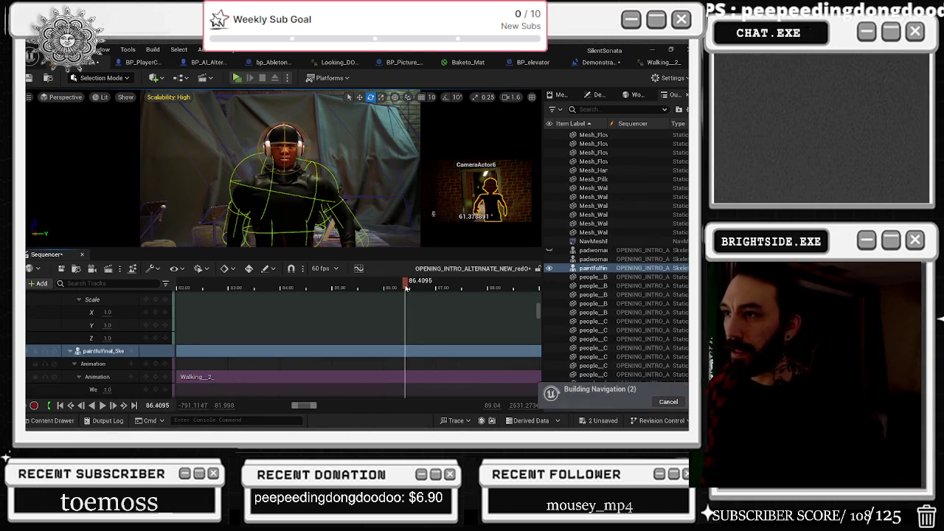
pyautogui.scroll(-1, 408, 352)
pyautogui.scroll(-5, 408, 352)
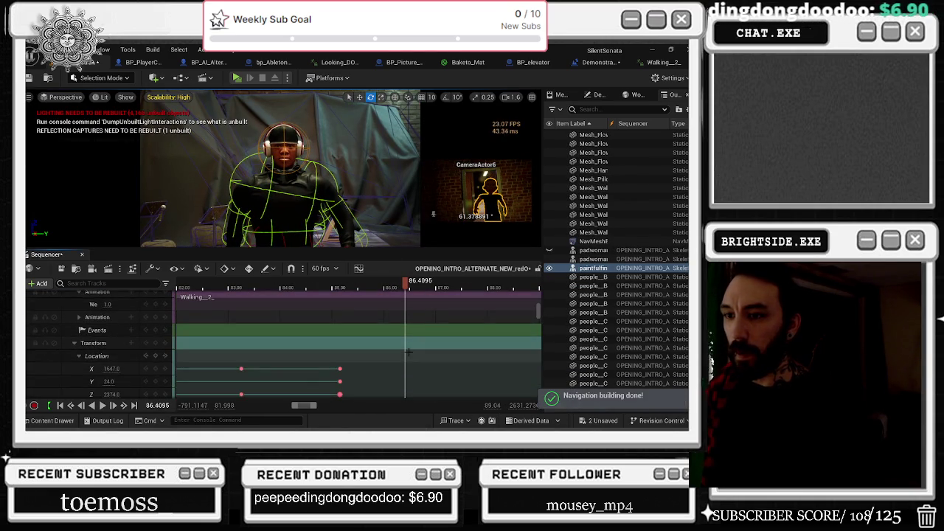
pyautogui.scroll(-1, 409, 352)
pyautogui.scroll(2, 409, 352)
pyautogui.scroll(-1, 408, 352)
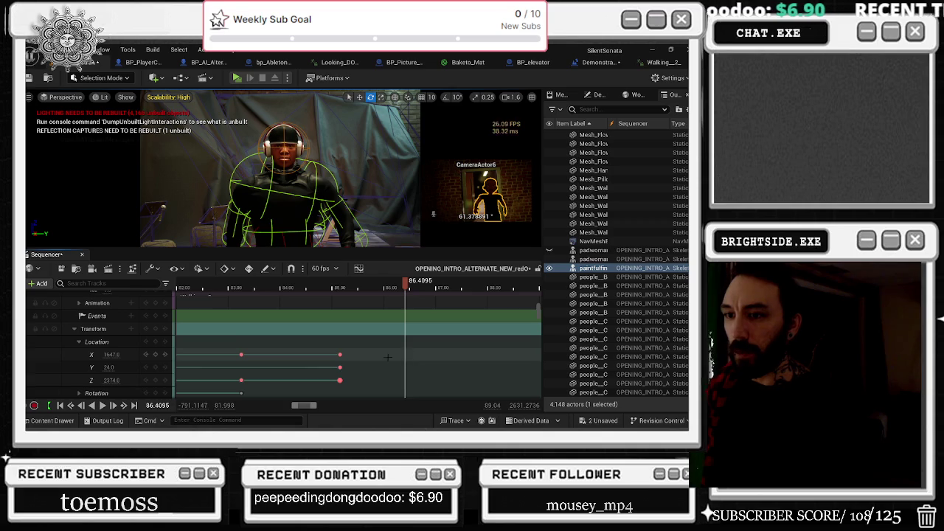
pyautogui.press('s')
pyautogui.click(410, 288)
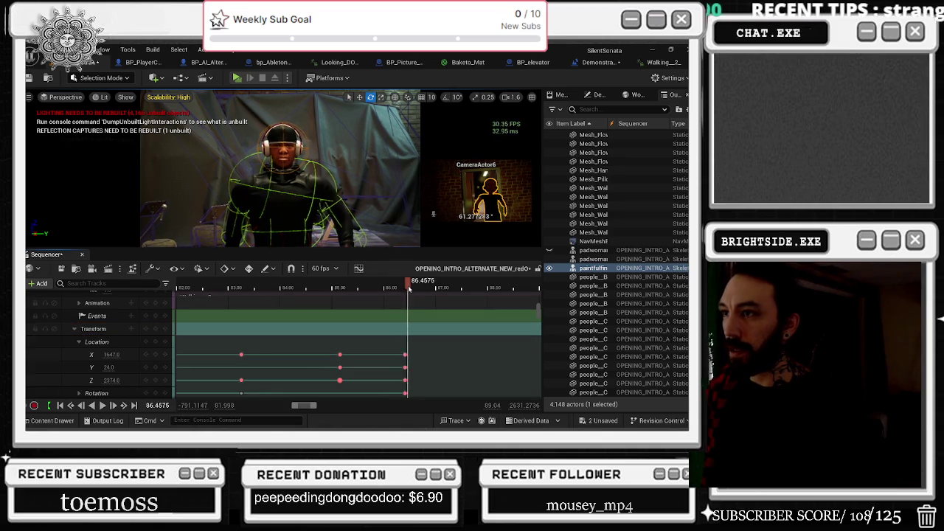
pyautogui.moveTo(410, 289); pyautogui.dragTo(411, 290)
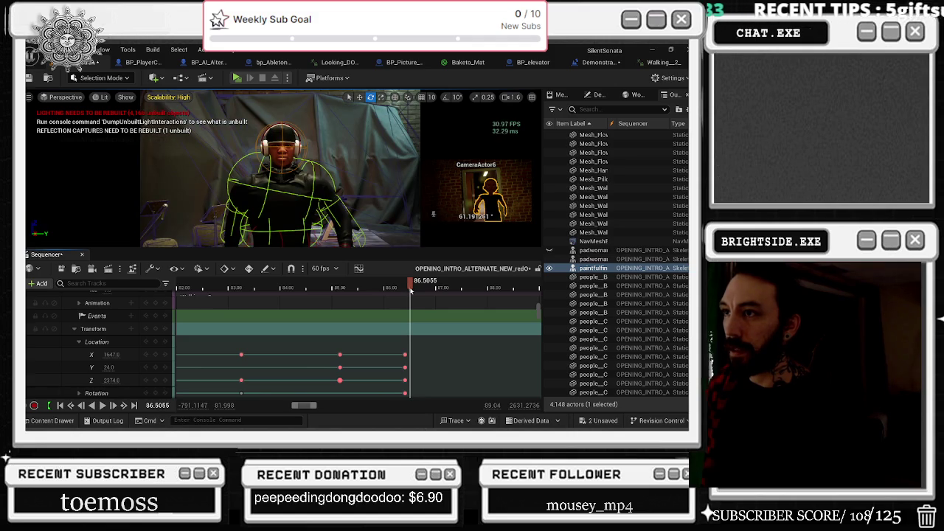
# Shift the character's X location toward 1674.75, checking the pose on both sides of the cut.
pyautogui.moveTo(112, 355)
pyautogui.mouseDown()
pyautogui.moveTo(103, 355)
pyautogui.moveTo(112, 366)
pyautogui.moveTo(128, 371)
pyautogui.mouseUp()
pyautogui.moveTo(412, 287)
pyautogui.mouseDown()
pyautogui.moveTo(431, 287)
pyautogui.moveTo(412, 287)
pyautogui.mouseUp()
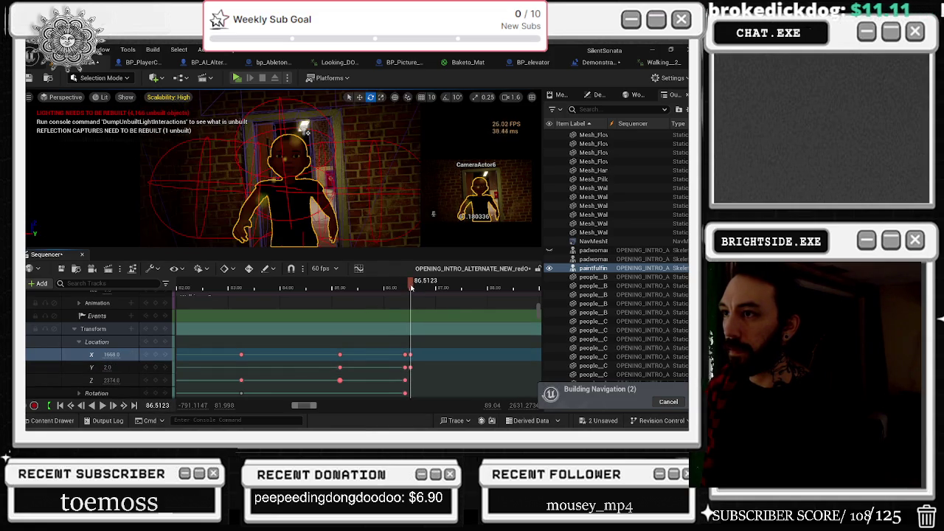
pyautogui.moveTo(112, 355); pyautogui.dragTo(117, 355)
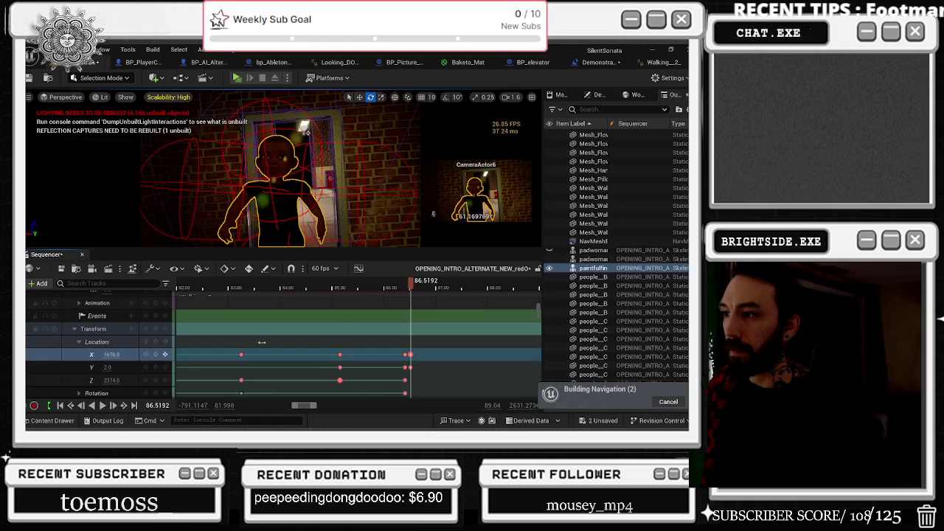
pyautogui.click(411, 287)
pyautogui.scroll(5, 411, 287)
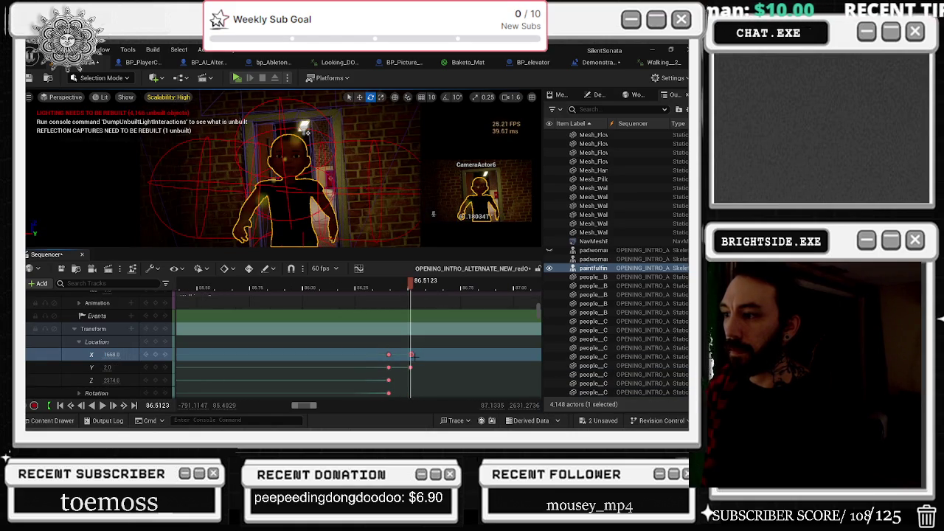
pyautogui.click(411, 288)
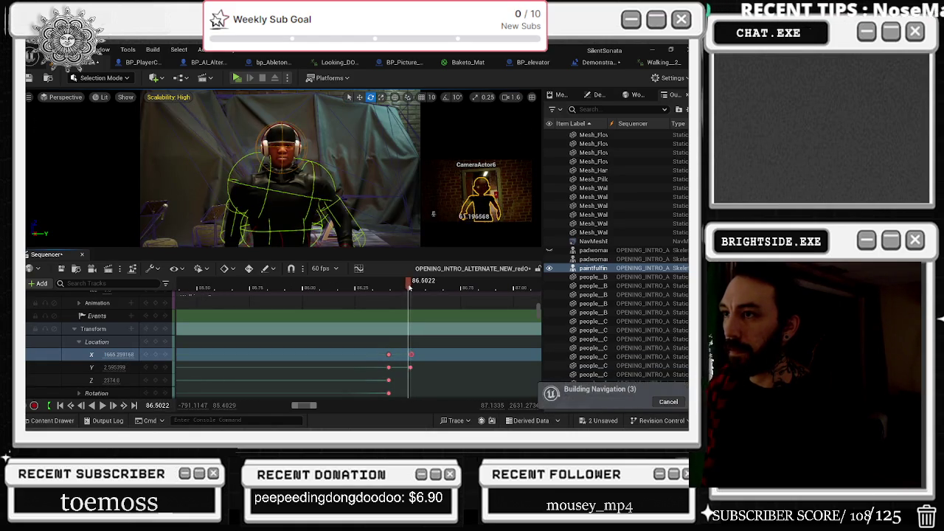
pyautogui.click(411, 288)
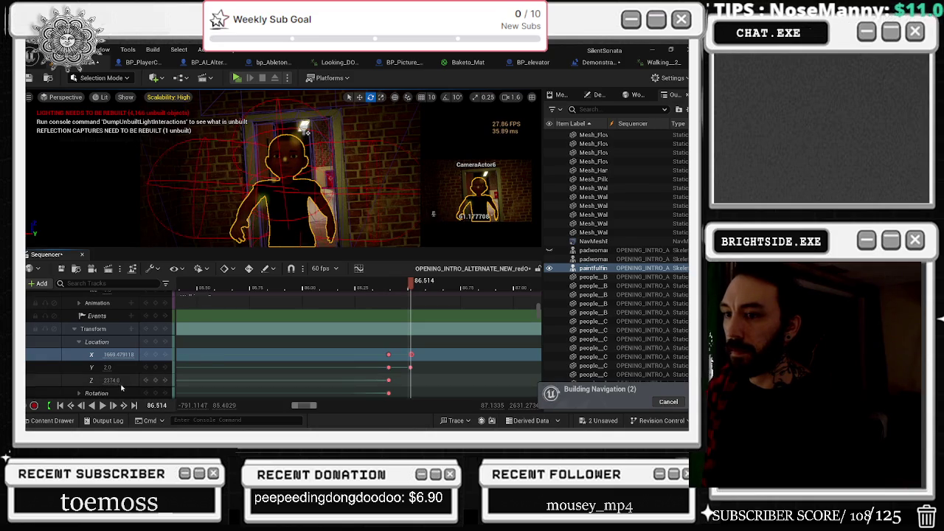
# Set the character's Z location to 2380 and check the frames around the cut.
pyautogui.click(150, 380)
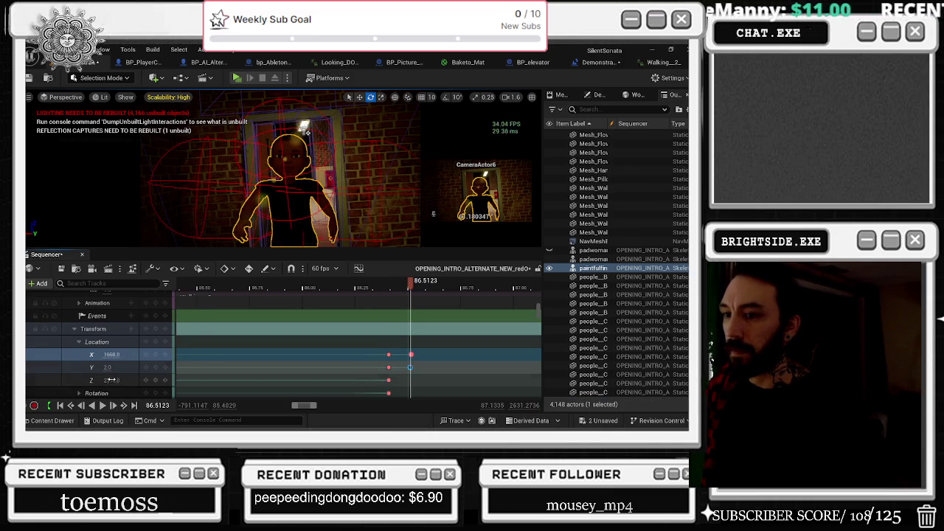
pyautogui.write('2388')
pyautogui.press('Return')
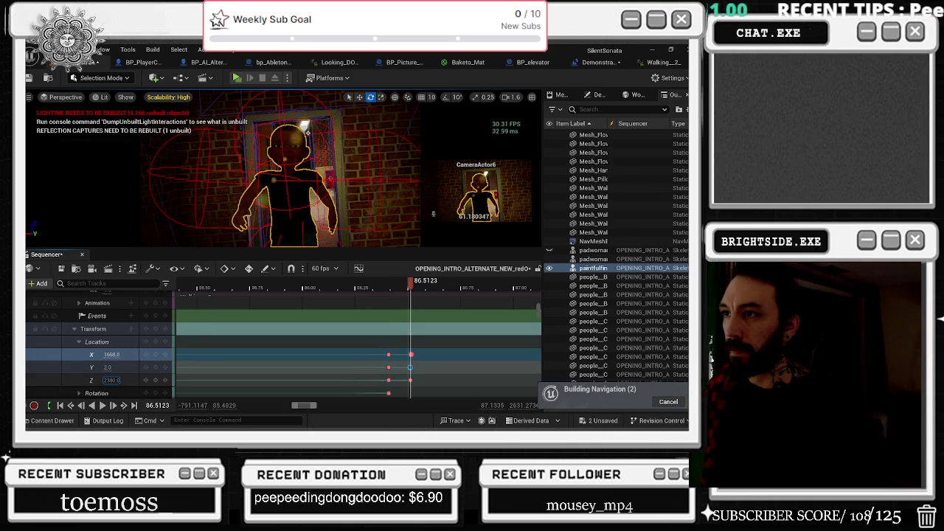
pyautogui.click(410, 287)
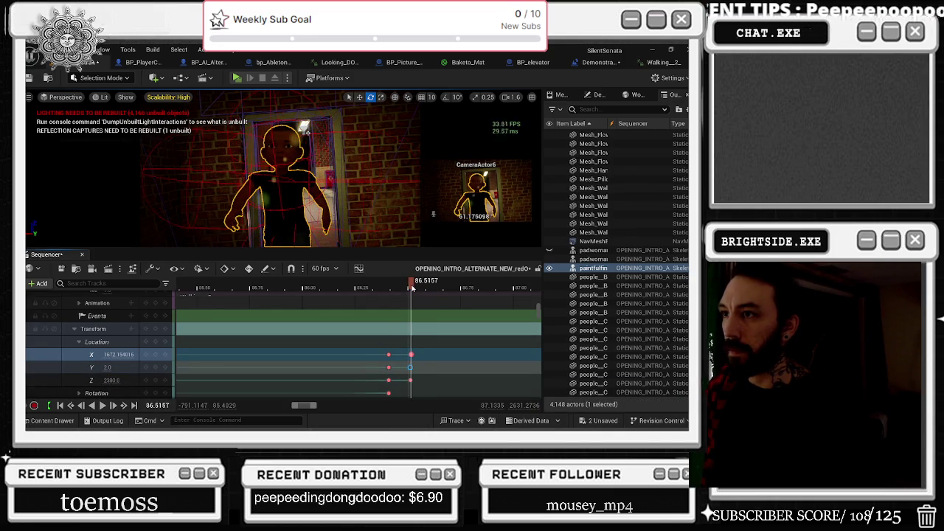
pyautogui.click(413, 288)
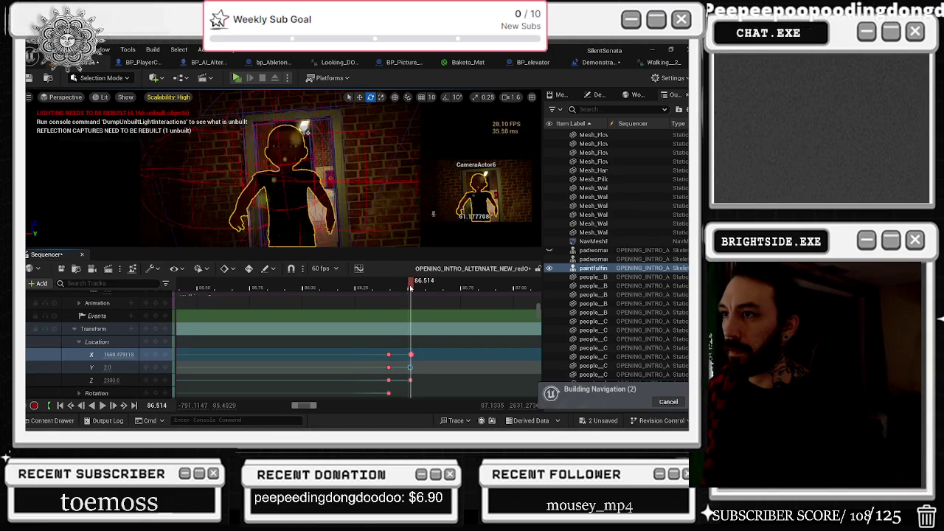
pyautogui.moveTo(413, 288); pyautogui.dragTo(412, 288)
# Add a Location X key and move the X keys onto the 86.51 s mark.
pyautogui.scroll(8, 407, 354)
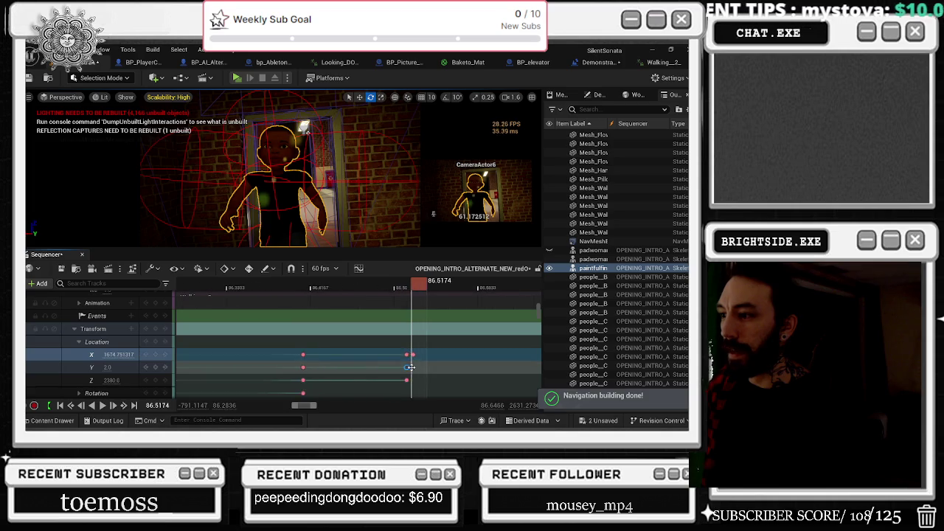
pyautogui.click(407, 354)
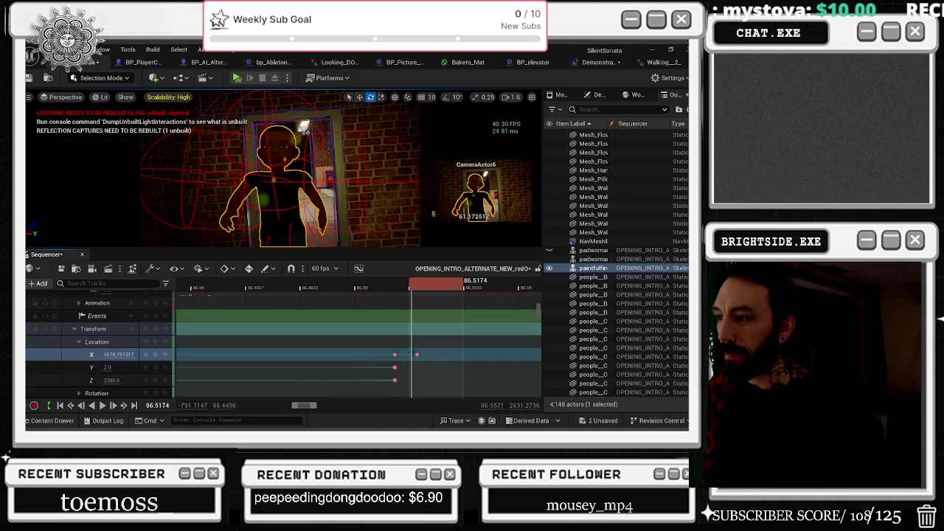
pyautogui.click(157, 357)
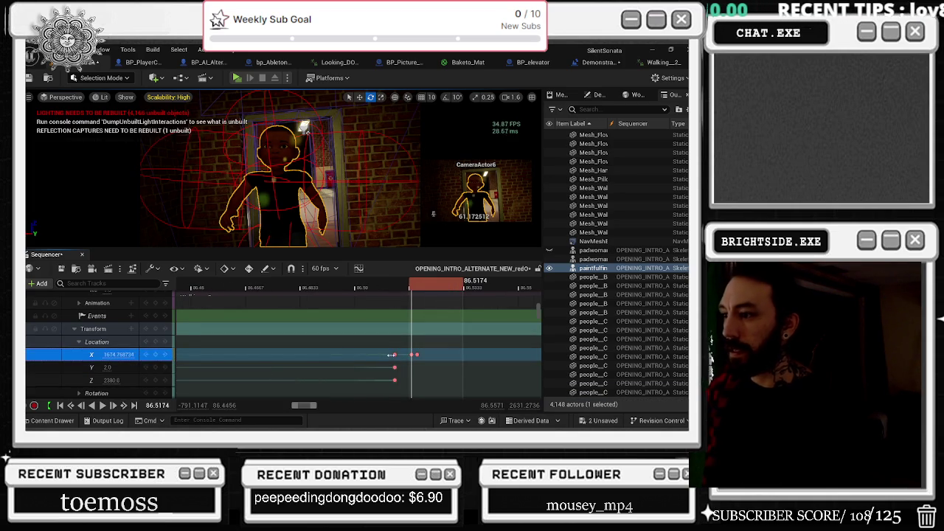
pyautogui.click(394, 355)
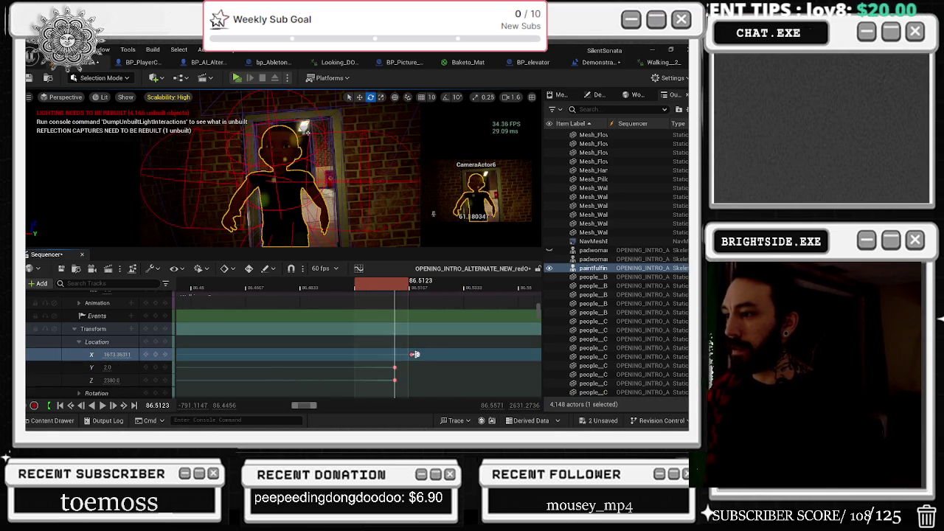
pyautogui.moveTo(411, 355); pyautogui.dragTo(396, 342)
# Play the sequence to review the adjusted doorway shot.
pyautogui.scroll(-2, 369, 347)
pyautogui.scroll(-3, 353, 352)
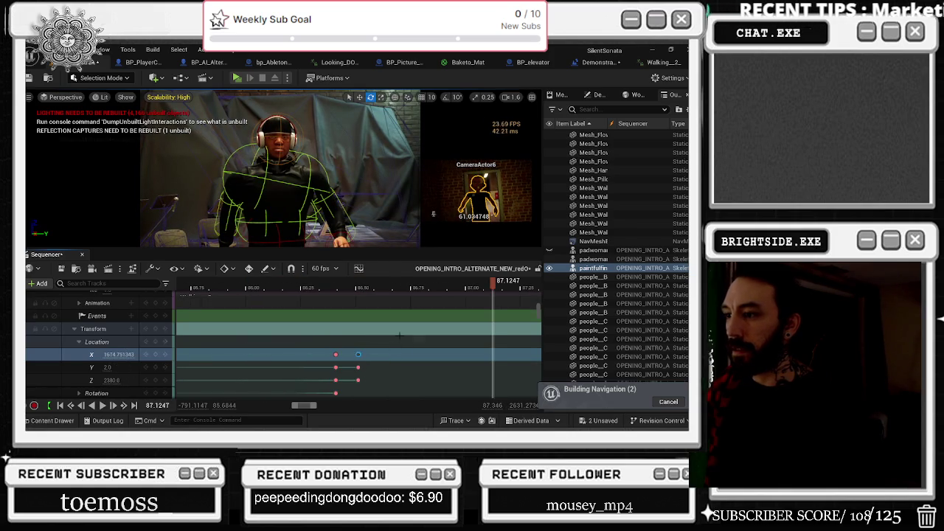
pyautogui.press('space')
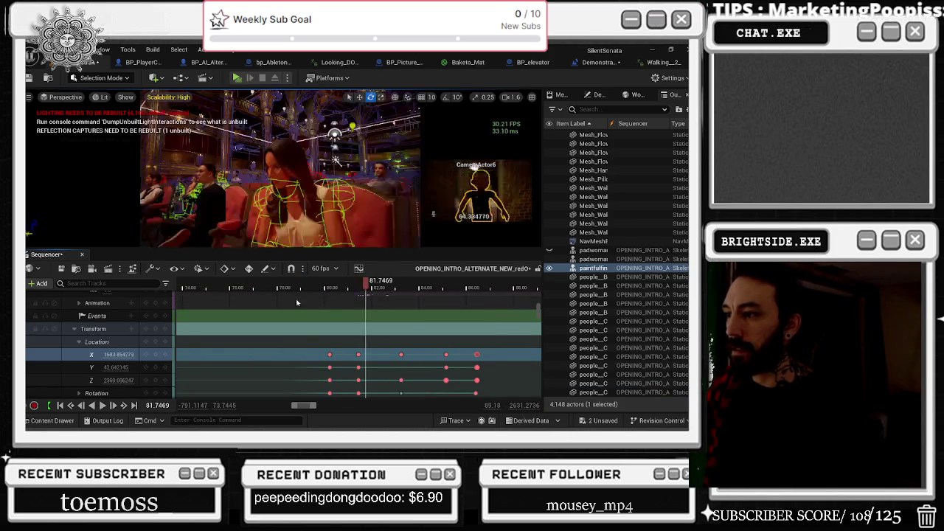
pyautogui.click(297, 297)
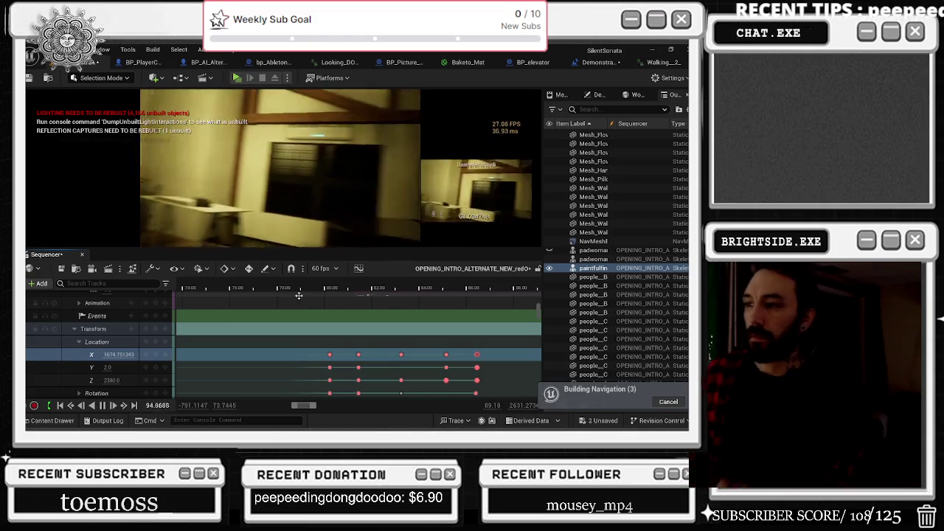
pyautogui.scroll(-5, 299, 295)
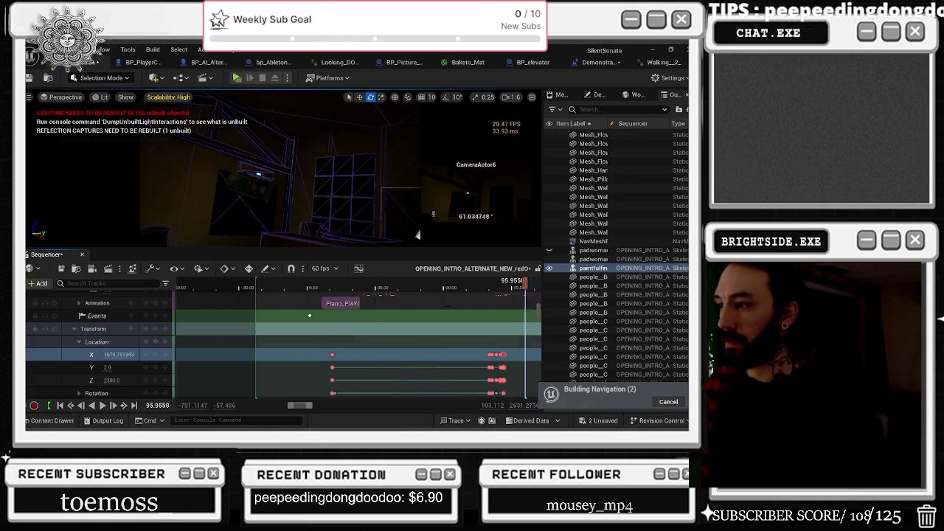
pyautogui.moveTo(517, 286); pyautogui.dragTo(502, 288)
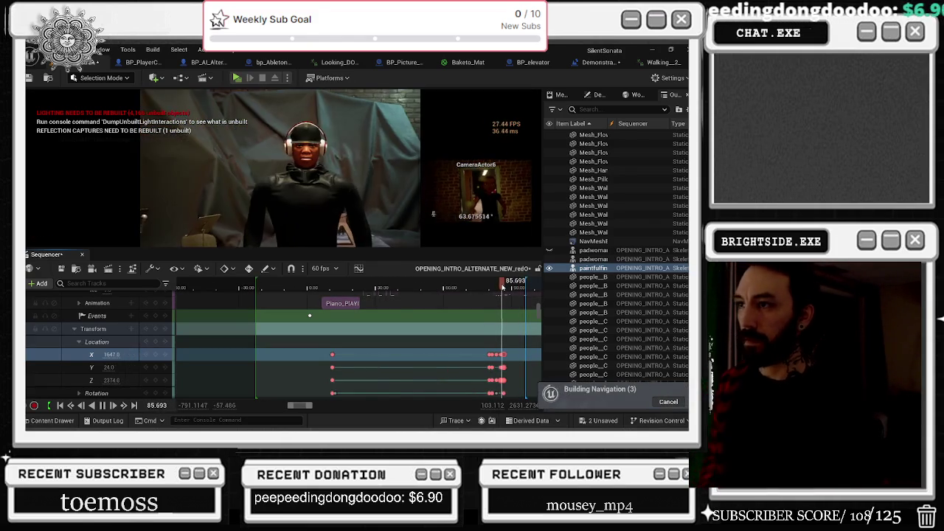
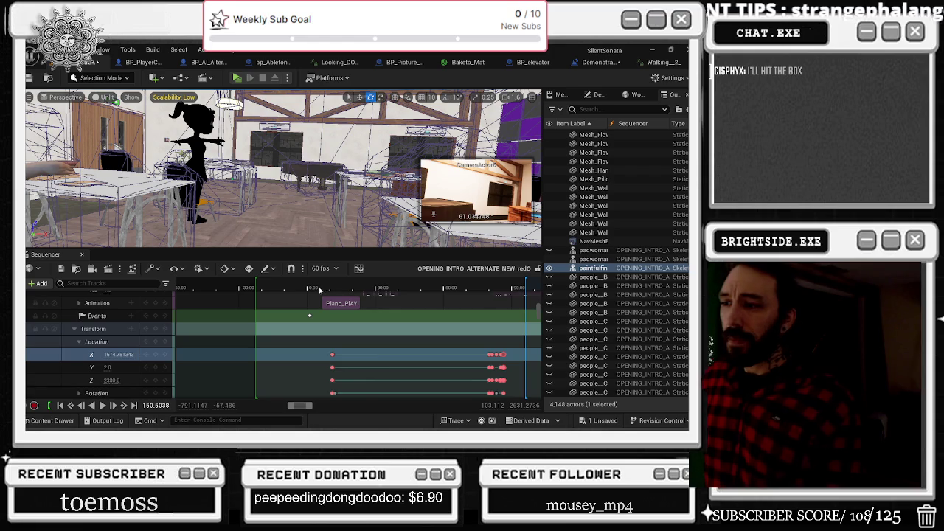
# Scrub and play the intro cinematic, checking shots between about 78 and 82.5 seconds.
pyautogui.moveTo(318, 289); pyautogui.dragTo(491, 296)
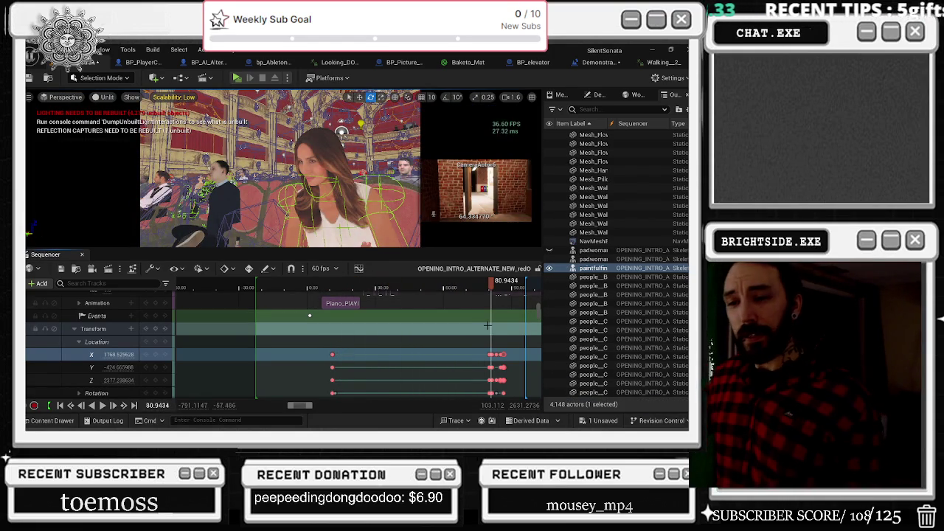
pyautogui.press('space')
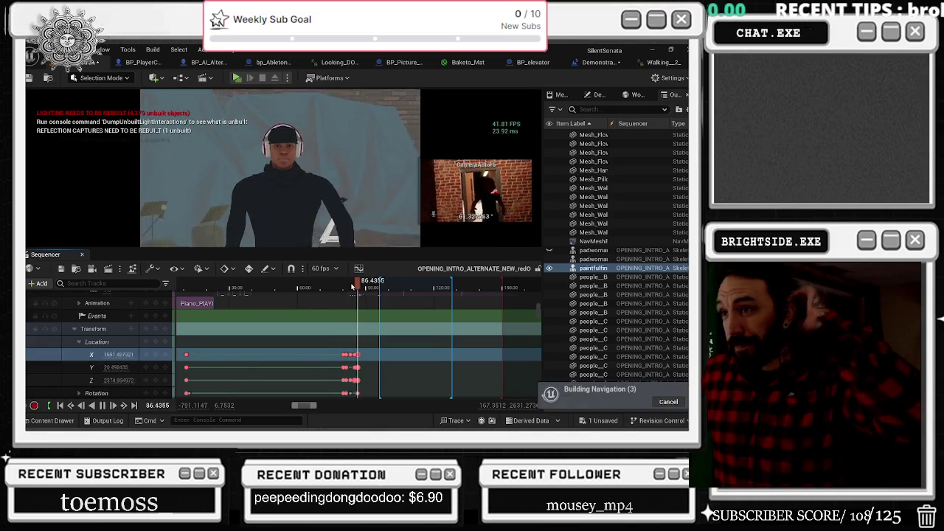
pyautogui.click(345, 286)
pyautogui.moveTo(345, 287); pyautogui.dragTo(348, 287)
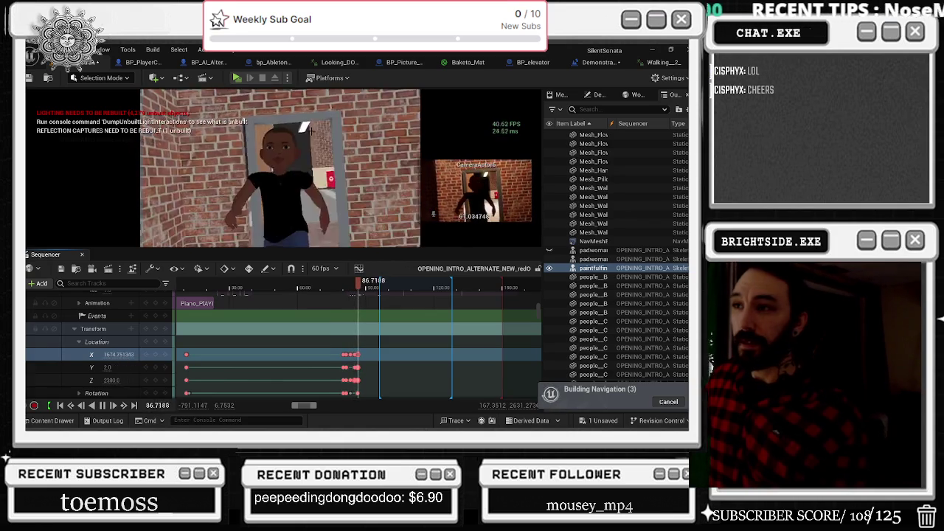
pyautogui.moveTo(353, 286); pyautogui.dragTo(350, 286)
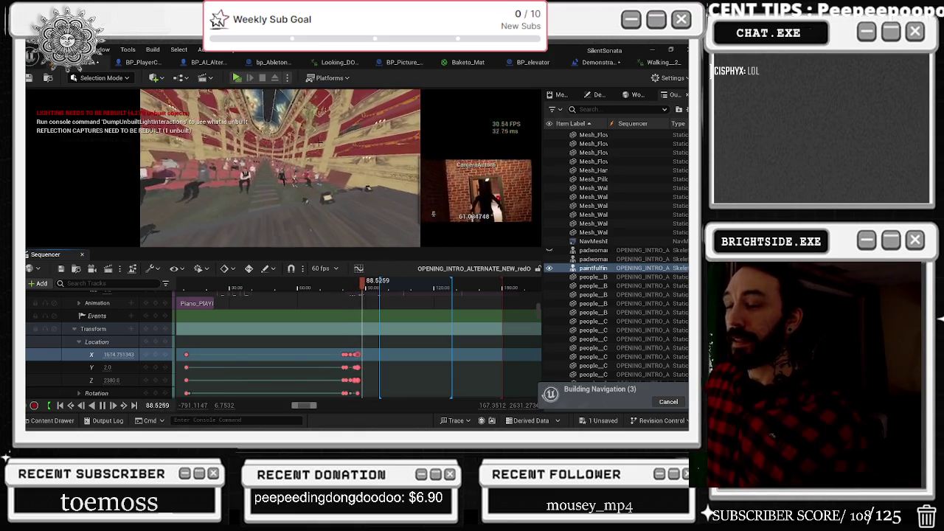
pyautogui.click(341, 286)
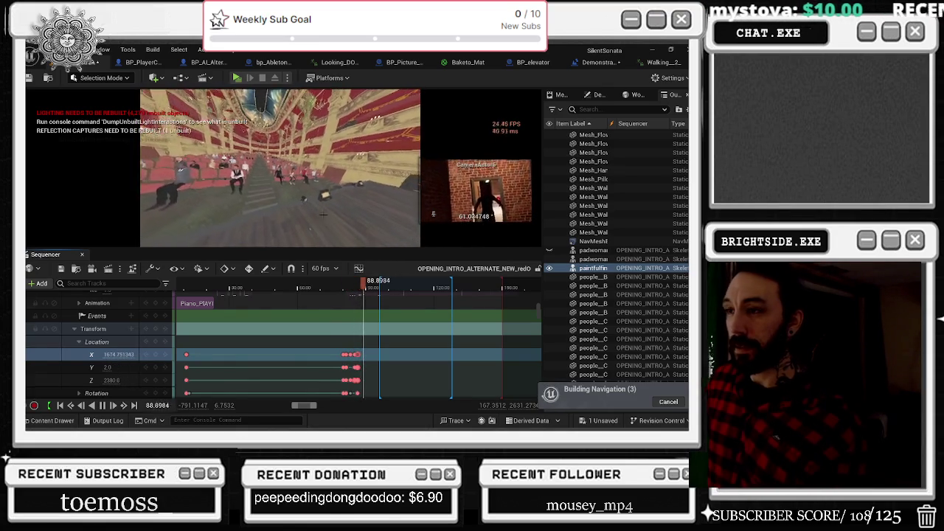
# Turn off game view and replay the cinematic from about 84.9 seconds.
pyautogui.scroll(-5, 443, 332)
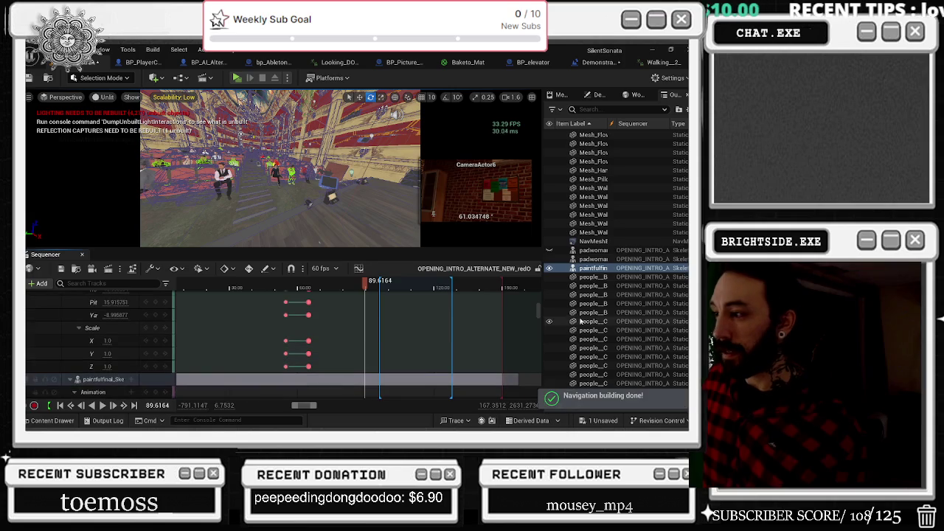
pyautogui.scroll(10, 539, 311)
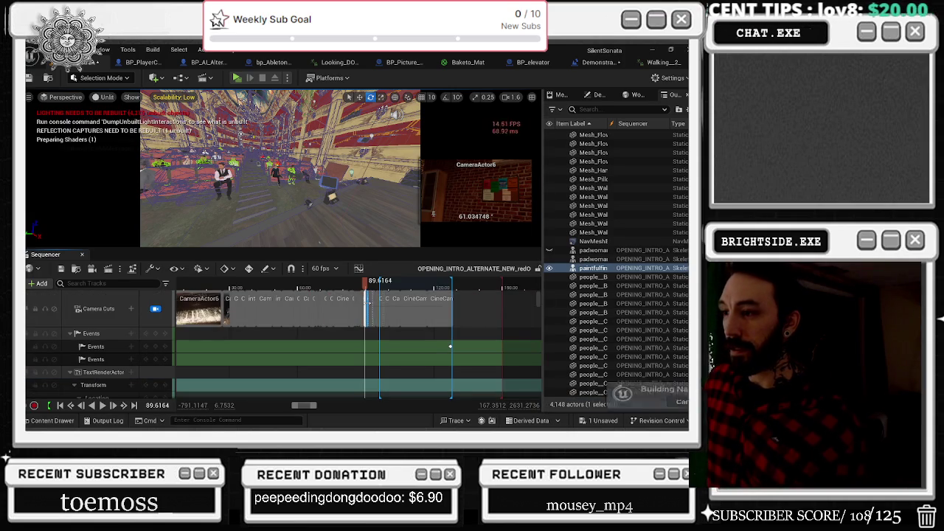
pyautogui.scroll(5, 374, 290)
pyautogui.moveTo(374, 290); pyautogui.dragTo(346, 283)
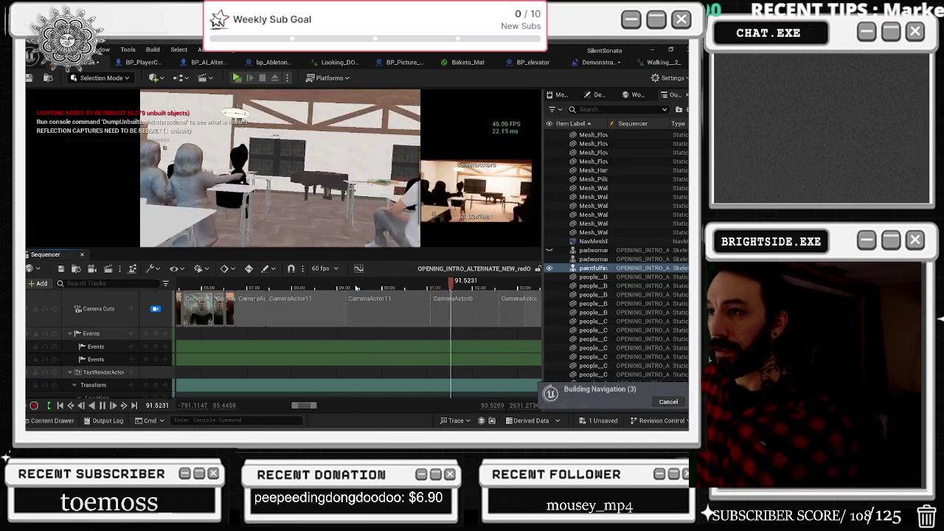
pyautogui.click(243, 288)
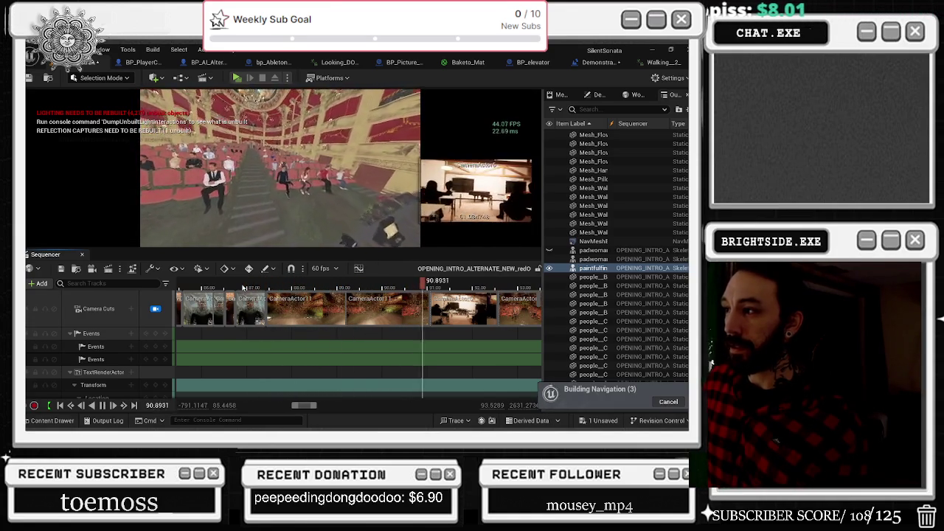
pyautogui.press('g')
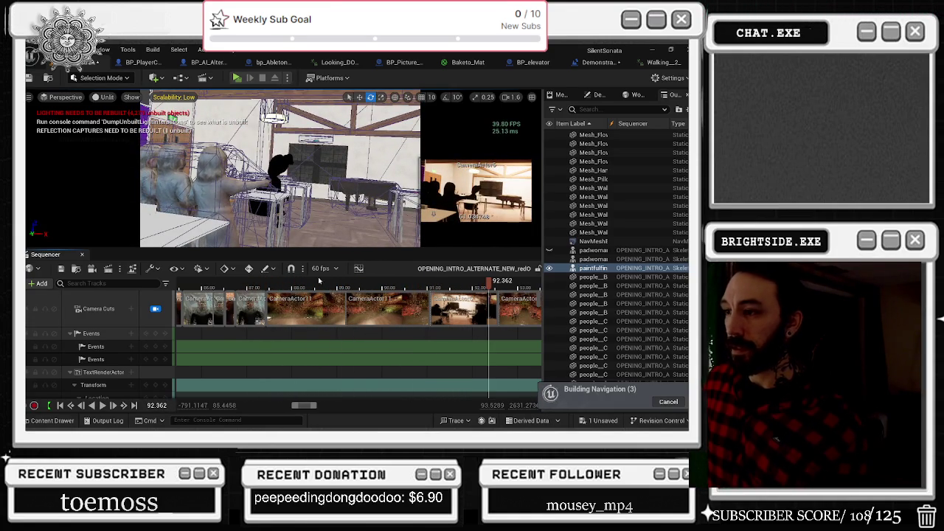
pyautogui.scroll(3, 319, 280)
pyautogui.click(297, 281)
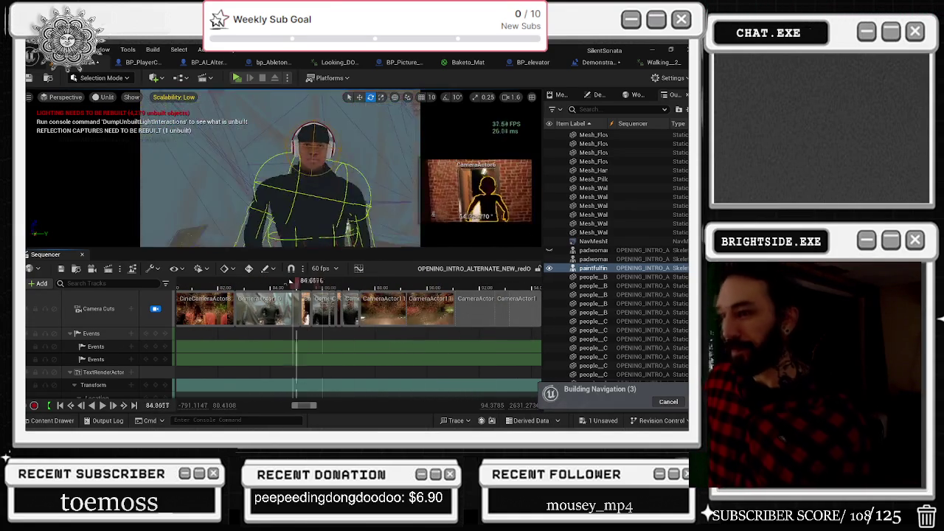
pyautogui.press('space')
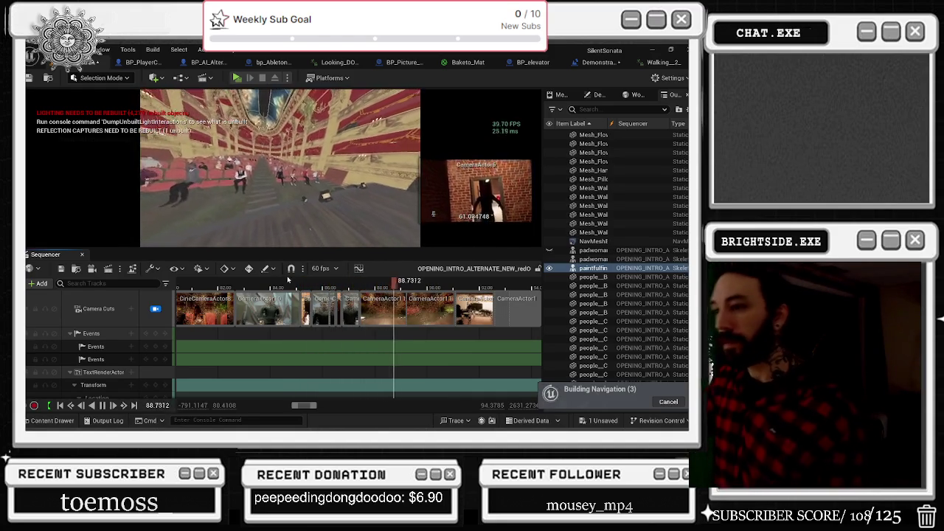
# Replay the brick-wall character shot from 86.1 seconds, then return to about 82.1 seconds.
pyautogui.moveTo(315, 281); pyautogui.dragTo(340, 295)
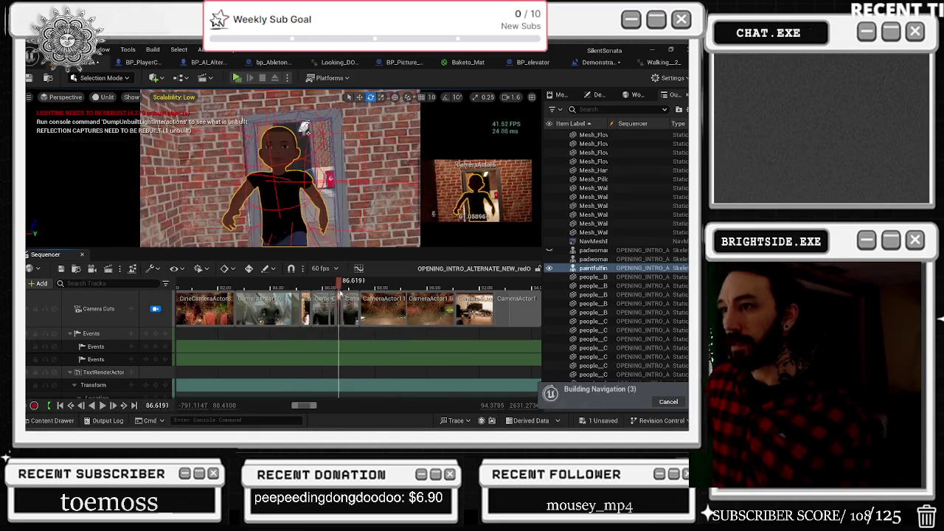
pyautogui.press('space')
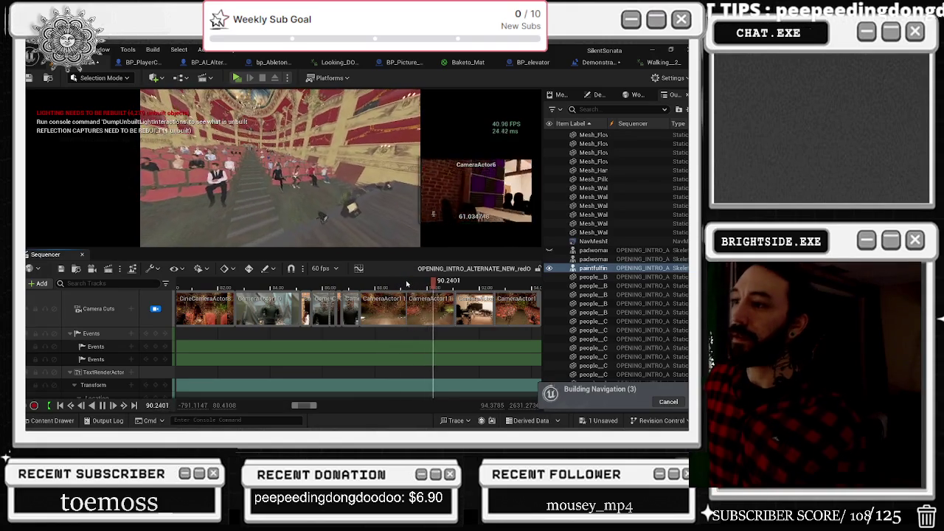
pyautogui.click(327, 283)
pyautogui.press('space')
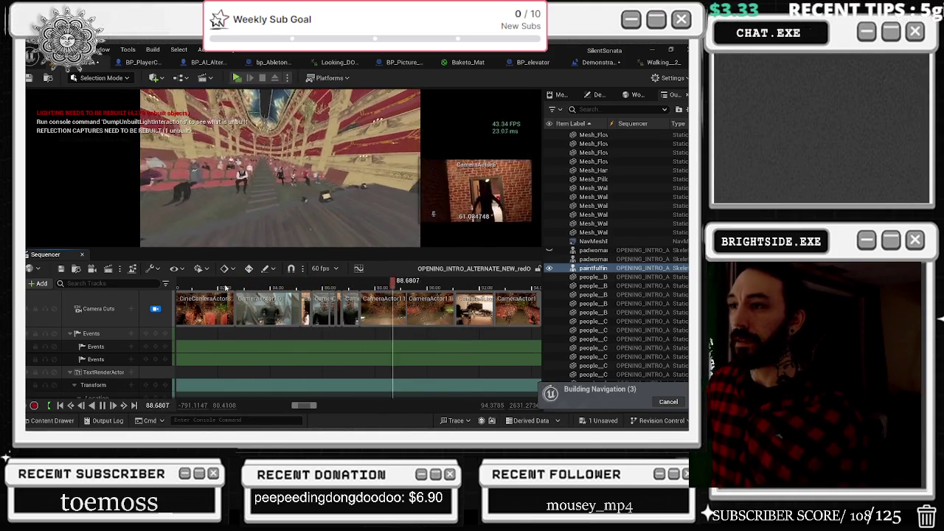
pyautogui.click(222, 288)
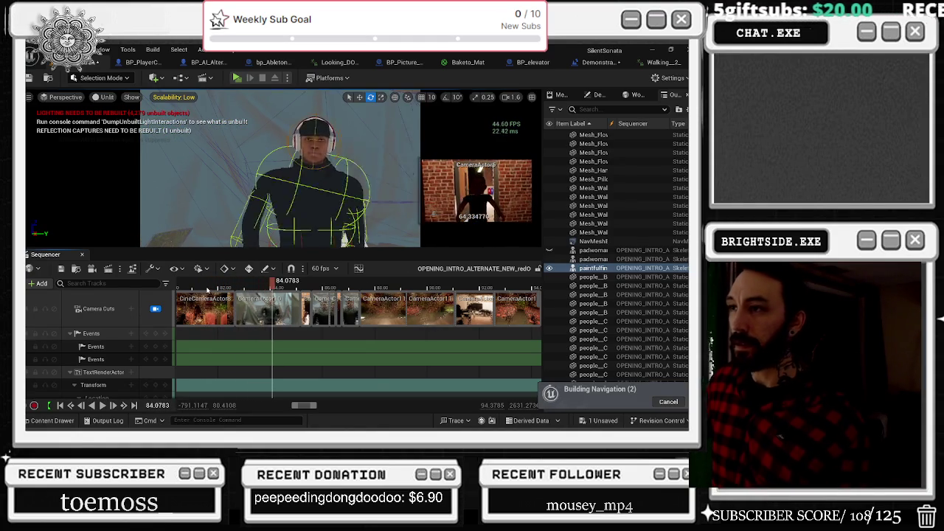
# Select the sitting character and browse from its Details materials to Ch06_body in the Content Browser.
pyautogui.click(302, 191)
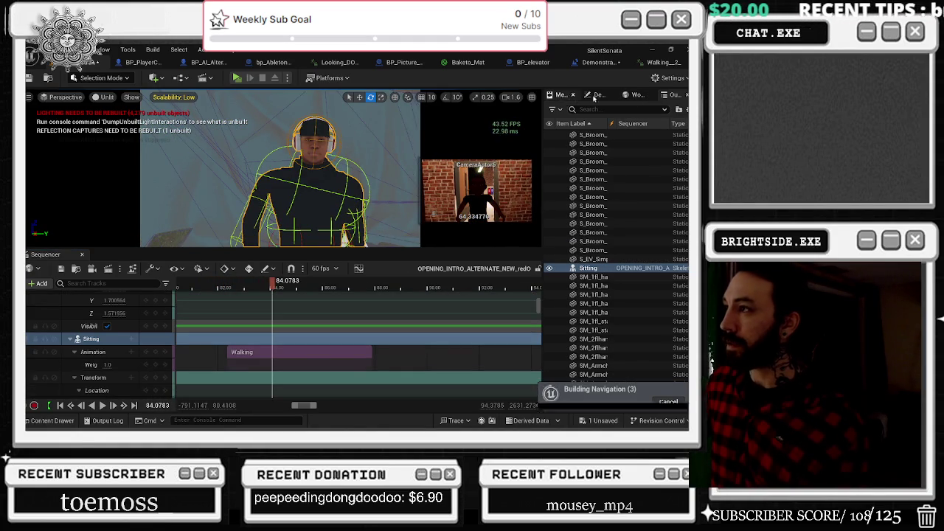
pyautogui.click(636, 95)
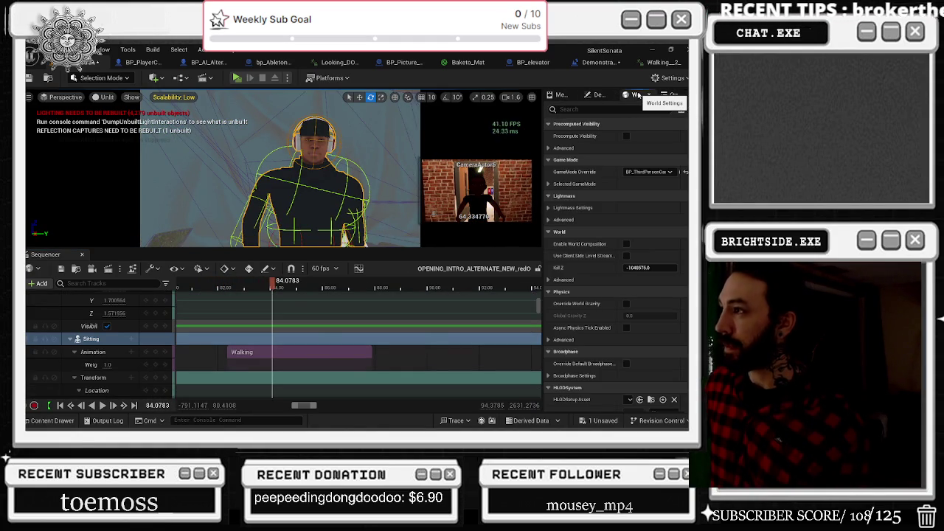
pyautogui.click(597, 96)
pyautogui.scroll(-5, 652, 340)
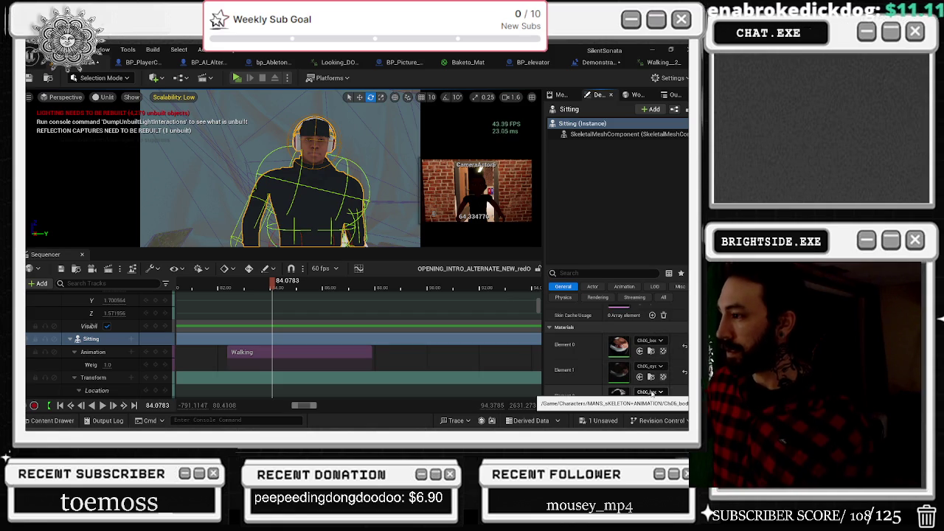
pyautogui.click(650, 351)
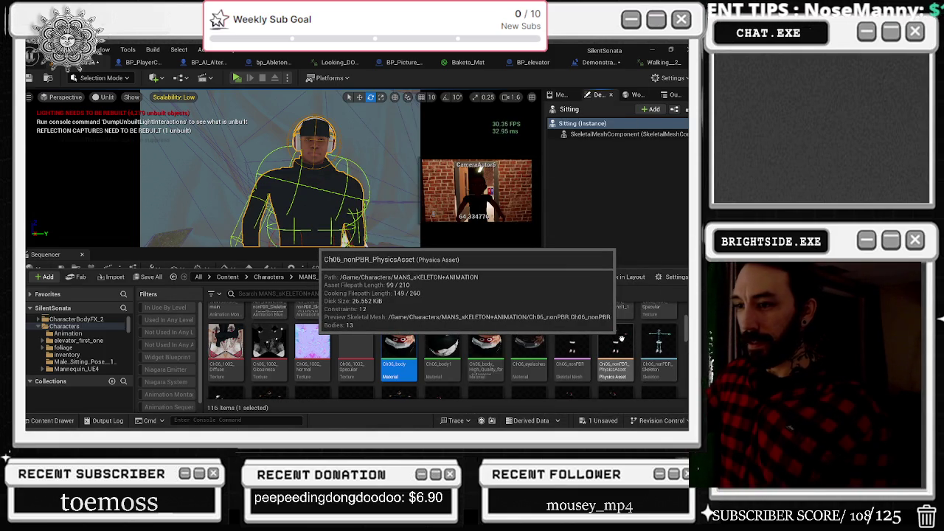
pyautogui.scroll(-1, 622, 339)
pyautogui.scroll(3, 435, 325)
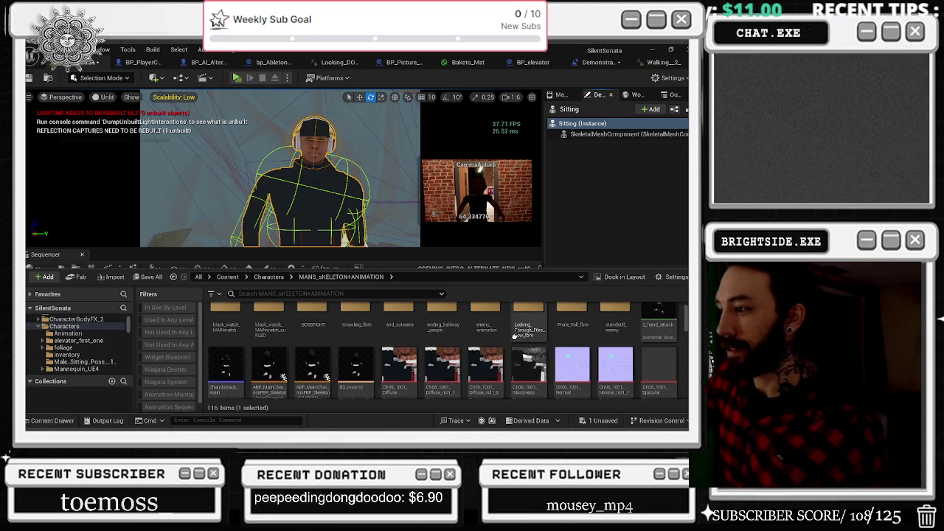
# Open the Ch06_1001_Diffuse texture and zoom into its preview.
pyautogui.click(411, 364)
pyautogui.doubleClick(410, 364)
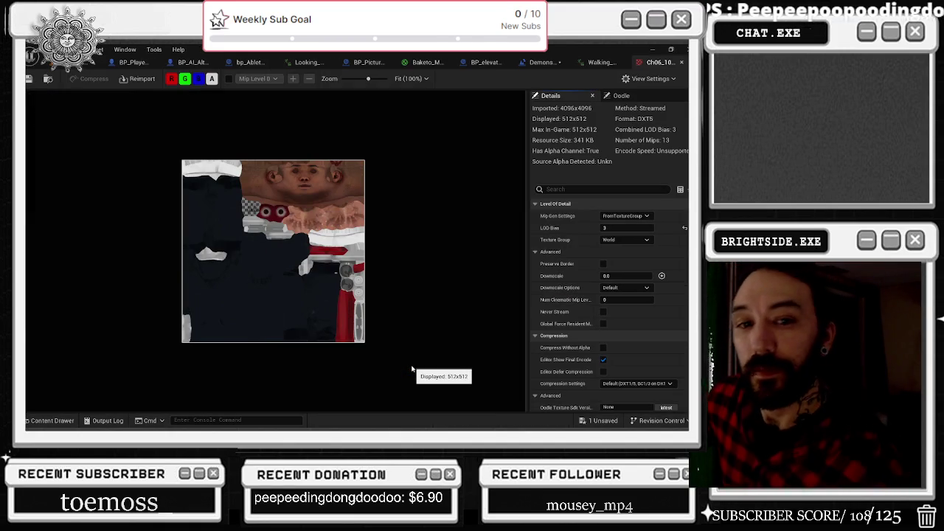
pyautogui.scroll(1, 302, 159)
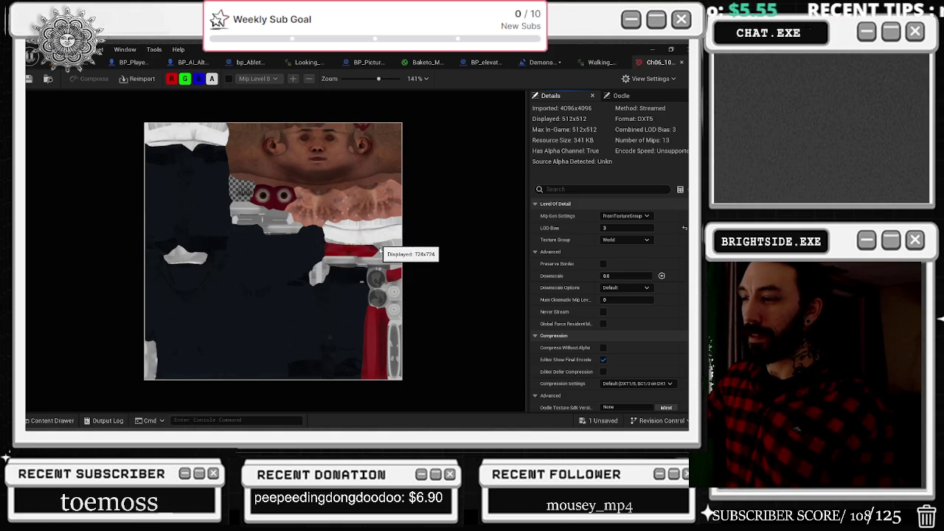
pyautogui.scroll(1, 346, 129)
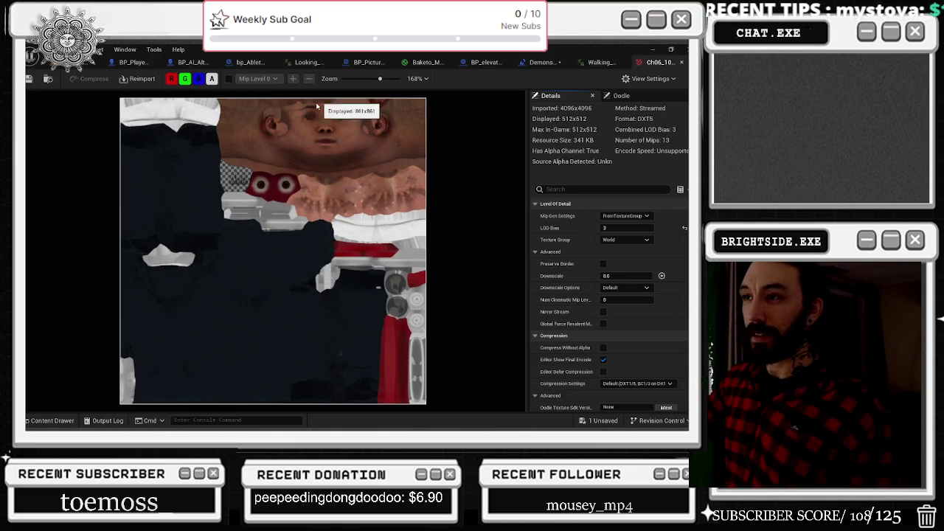
pyautogui.scroll(1, 283, 104)
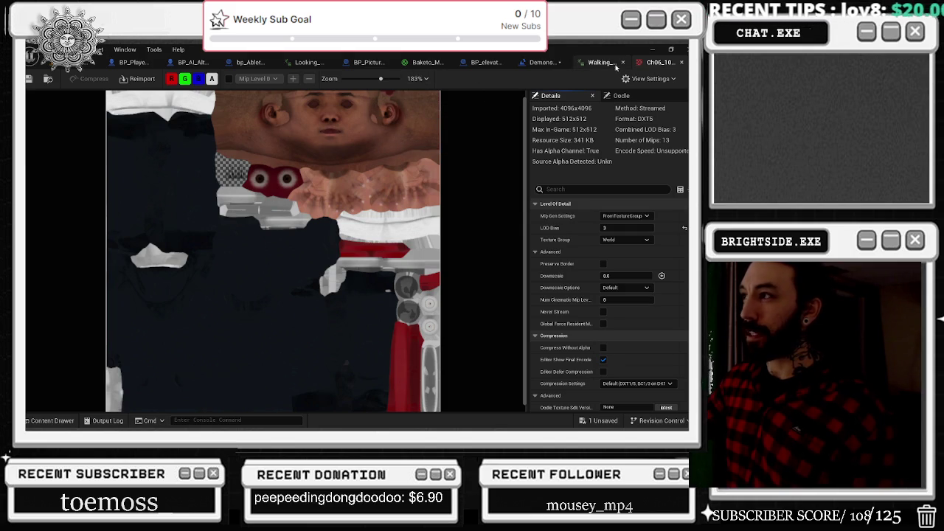
# Close the diffuse texture and Walking_2 editors and return to the level editor.
pyautogui.click(681, 63)
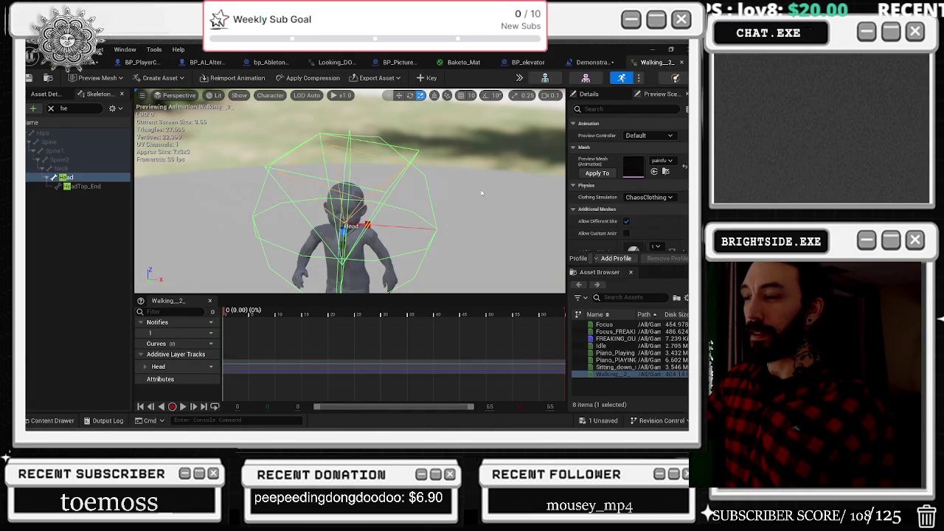
pyautogui.click(682, 63)
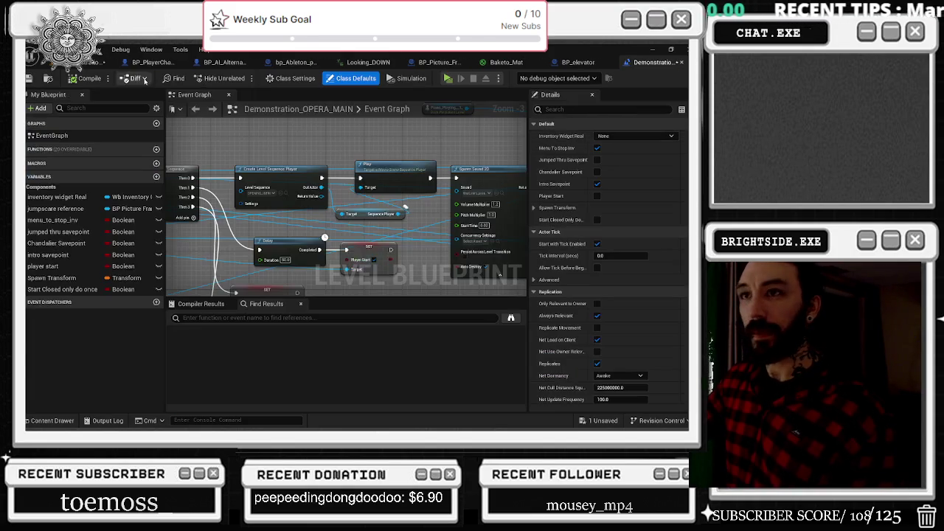
pyautogui.click(85, 65)
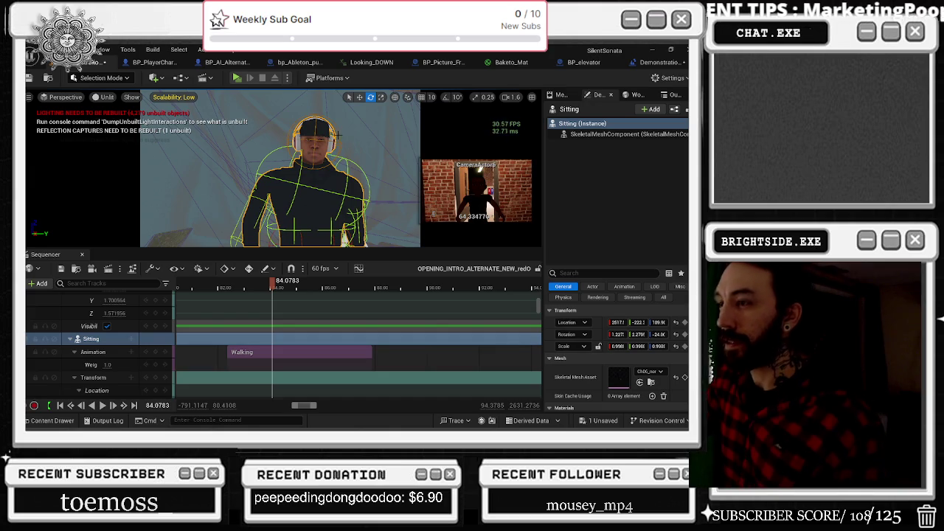
pyautogui.scroll(-3, 654, 363)
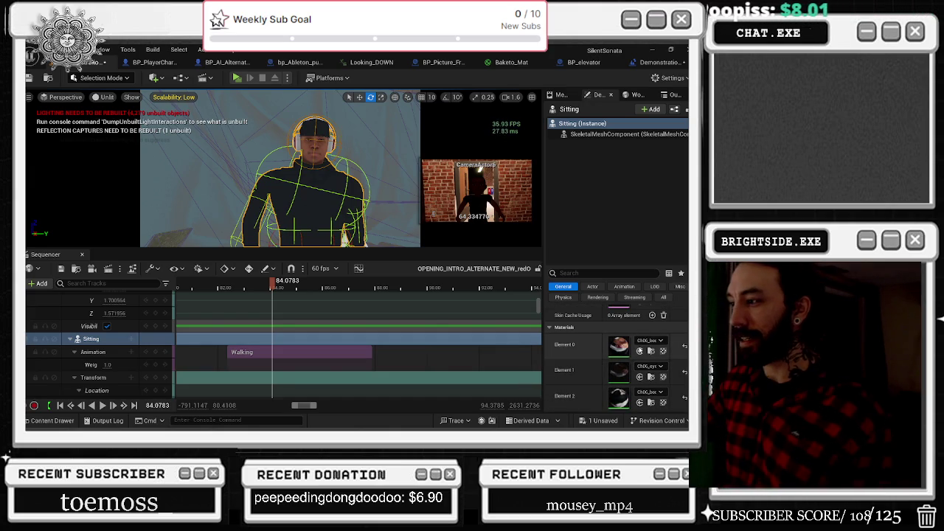
pyautogui.click(644, 342)
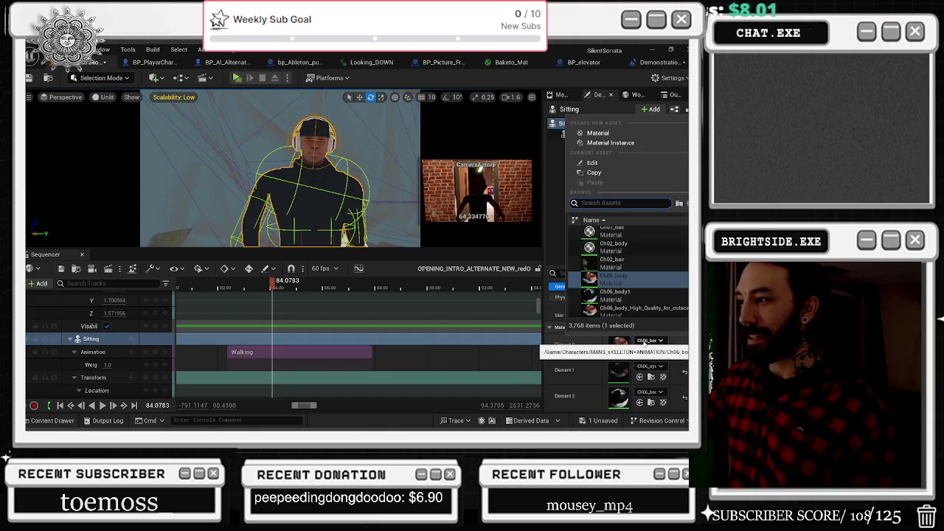
pyautogui.click(634, 295)
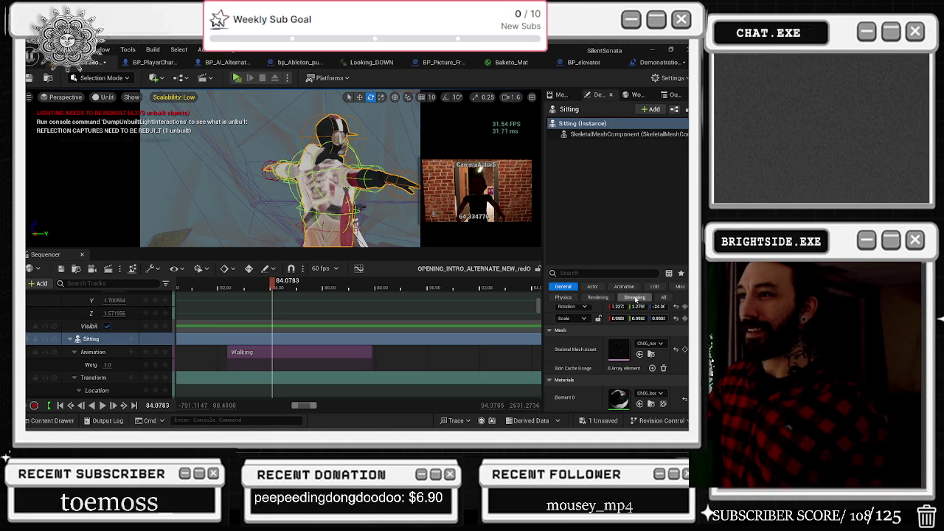
pyautogui.hotkey('ctrl', 'z')
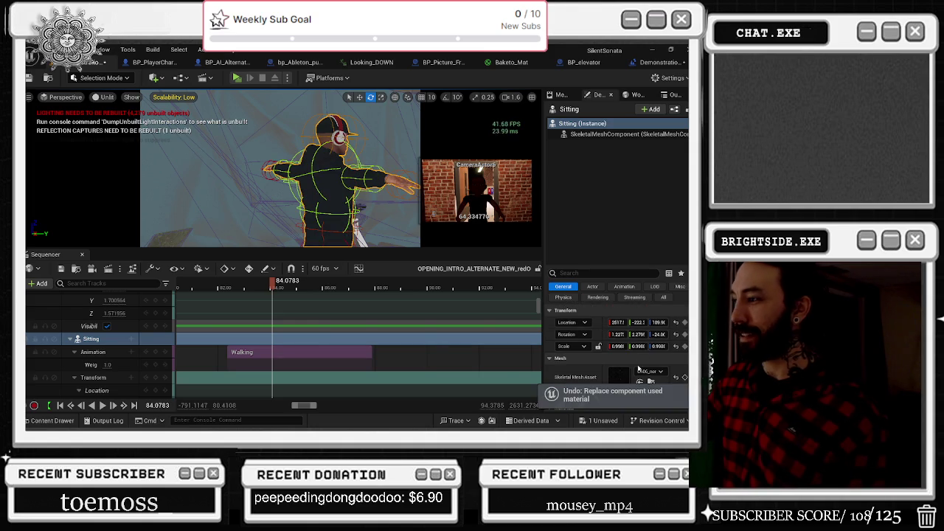
pyautogui.scroll(-2, 640, 367)
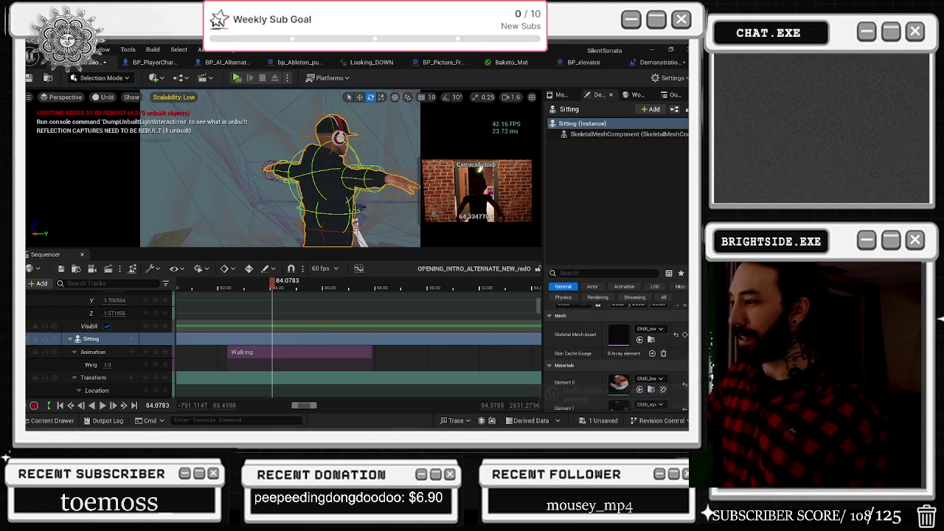
pyautogui.scroll(-1, 660, 388)
pyautogui.click(662, 402)
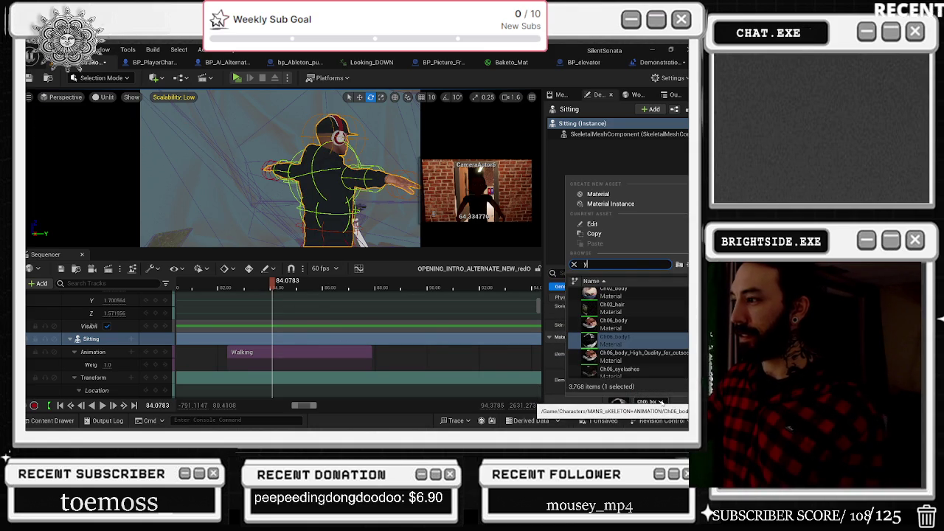
pyautogui.write('t')
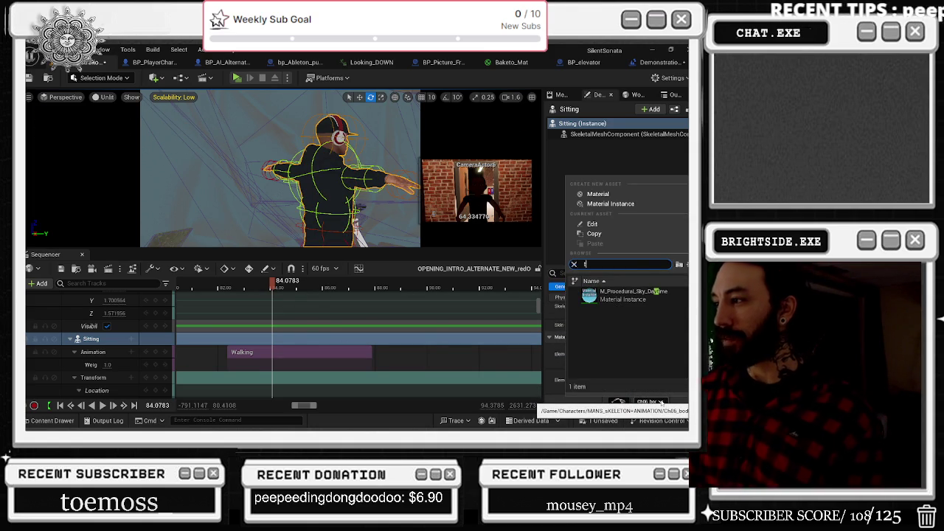
pyautogui.write('ranspar')
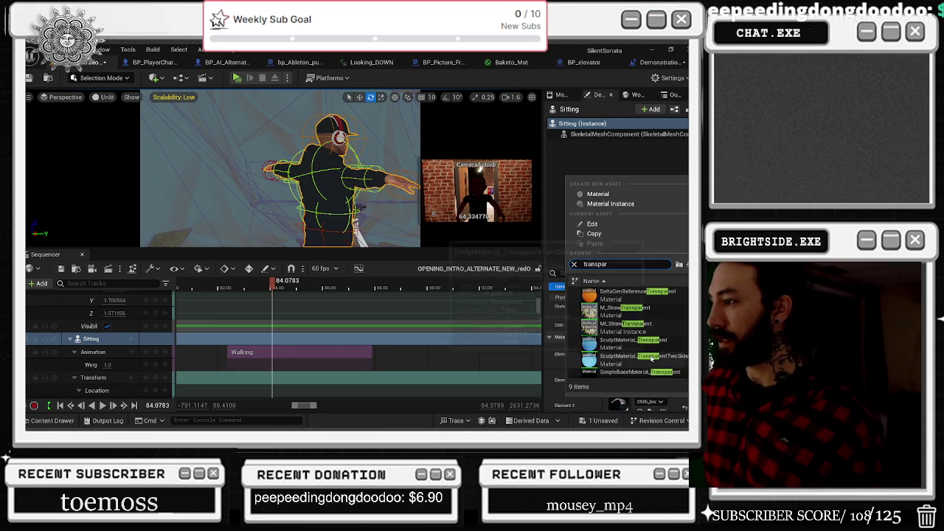
pyautogui.click(652, 358)
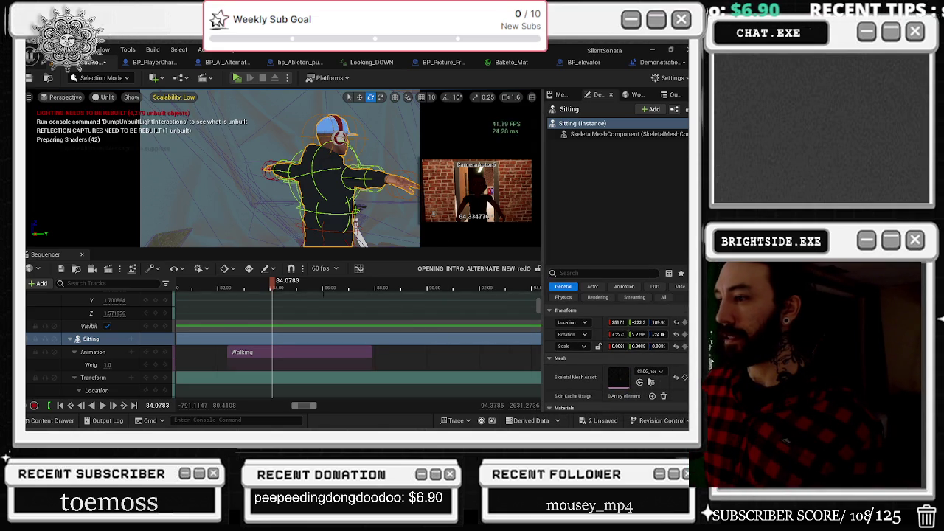
pyautogui.moveTo(272, 282); pyautogui.dragTo(268, 282)
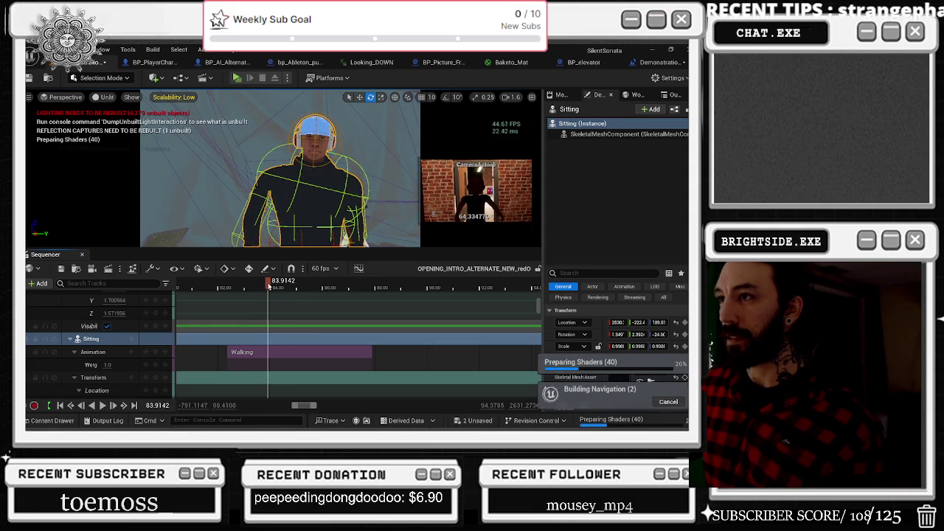
pyautogui.hotkey('ctrl', 'z')
pyautogui.press('space')
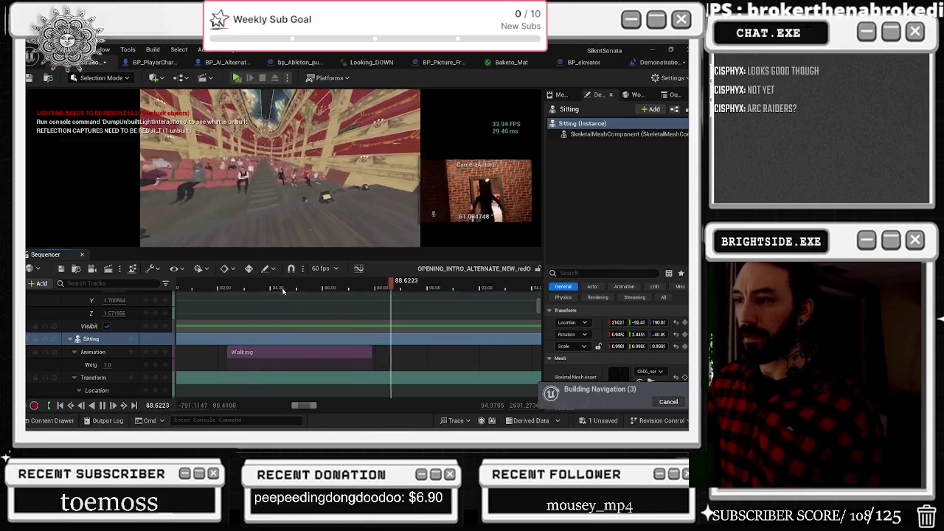
pyautogui.click(261, 287)
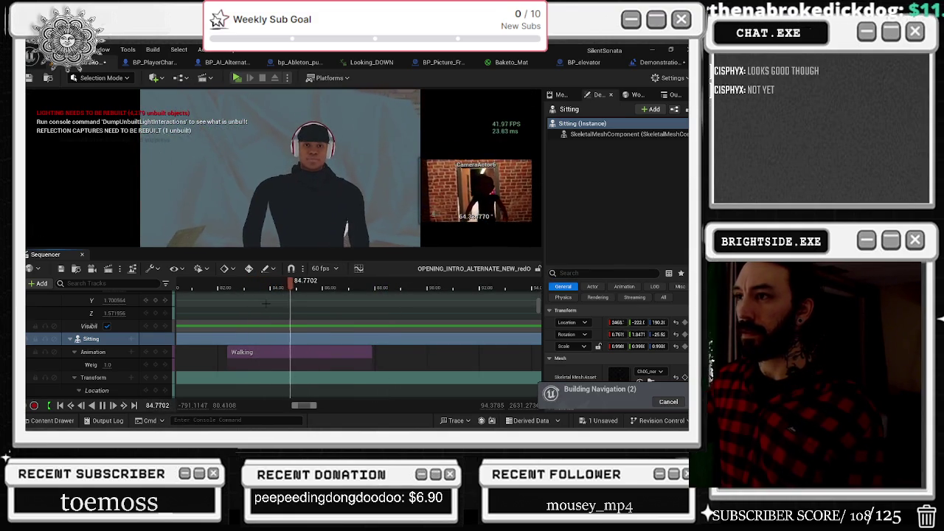
pyautogui.press('space')
pyautogui.click(224, 288)
pyautogui.press('space')
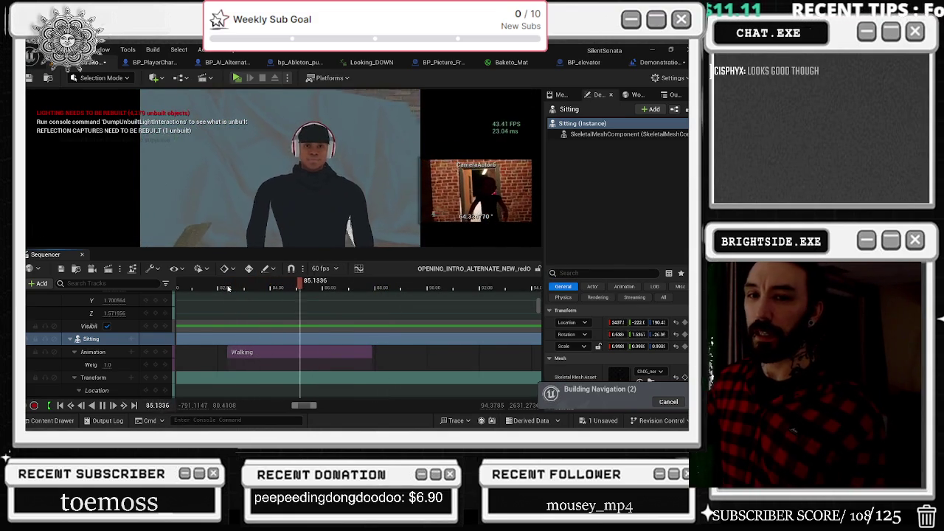
pyautogui.press('space')
pyautogui.rightClick(305, 352)
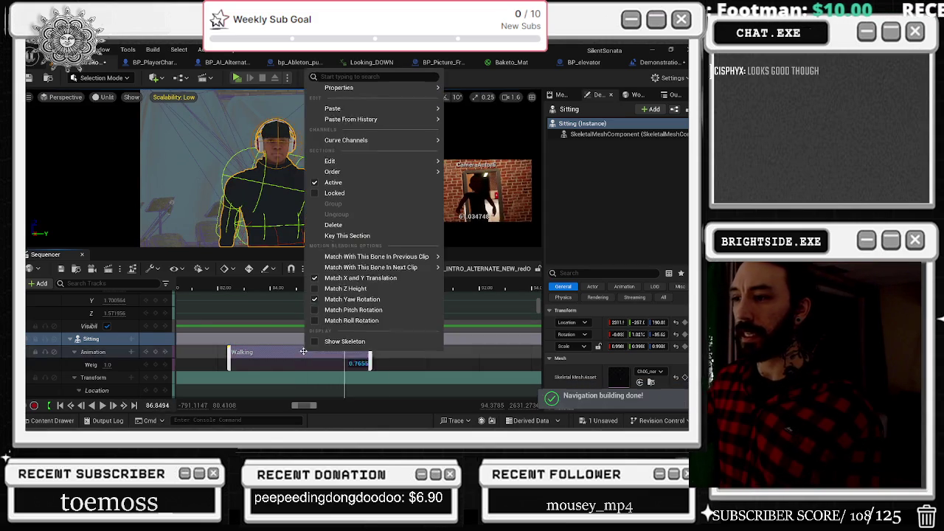
# Split the Walking clip, extend the second section earlier, and preview the blend from 81.71.
pyautogui.moveTo(337, 157)
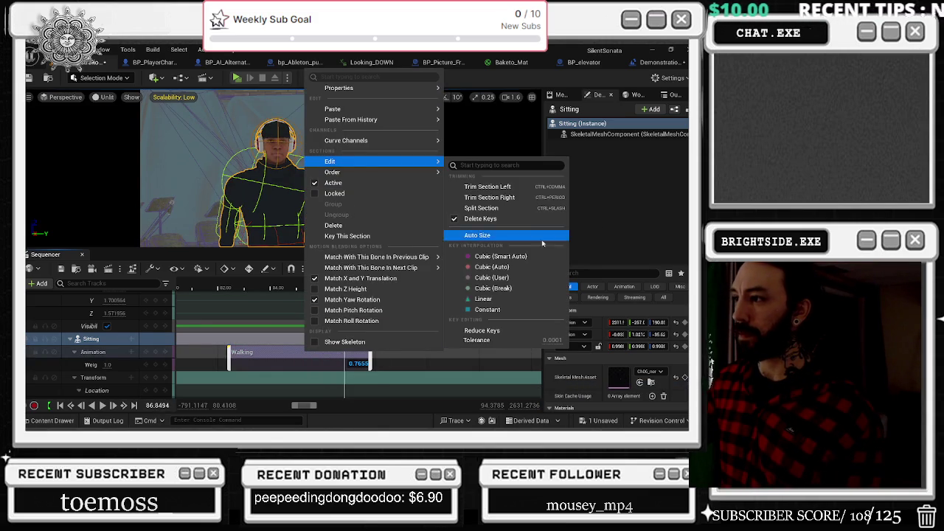
pyautogui.click(507, 208)
pyautogui.moveTo(327, 288)
pyautogui.mouseDown()
pyautogui.moveTo(371, 289)
pyautogui.moveTo(267, 291)
pyautogui.moveTo(305, 295)
pyautogui.moveTo(297, 292)
pyautogui.mouseUp()
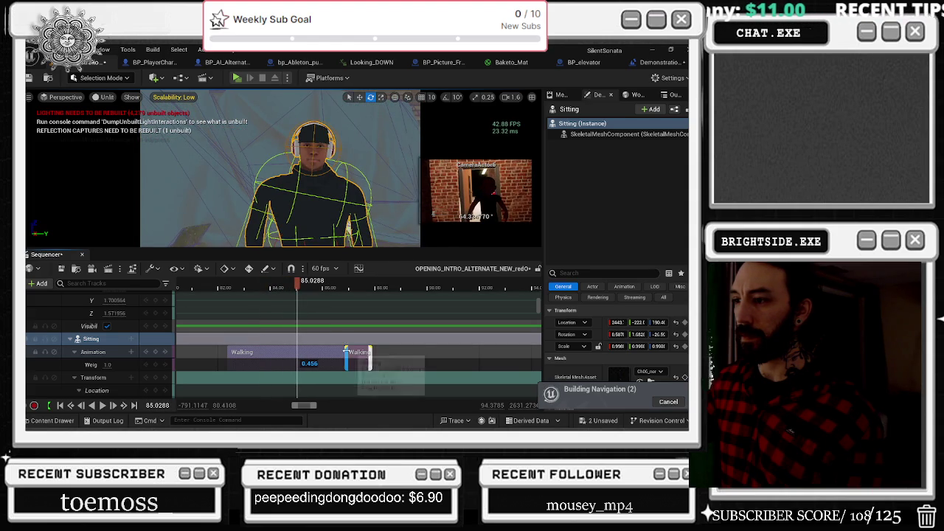
pyautogui.moveTo(297, 355); pyautogui.dragTo(355, 353)
pyautogui.click(267, 287)
pyautogui.click(211, 288)
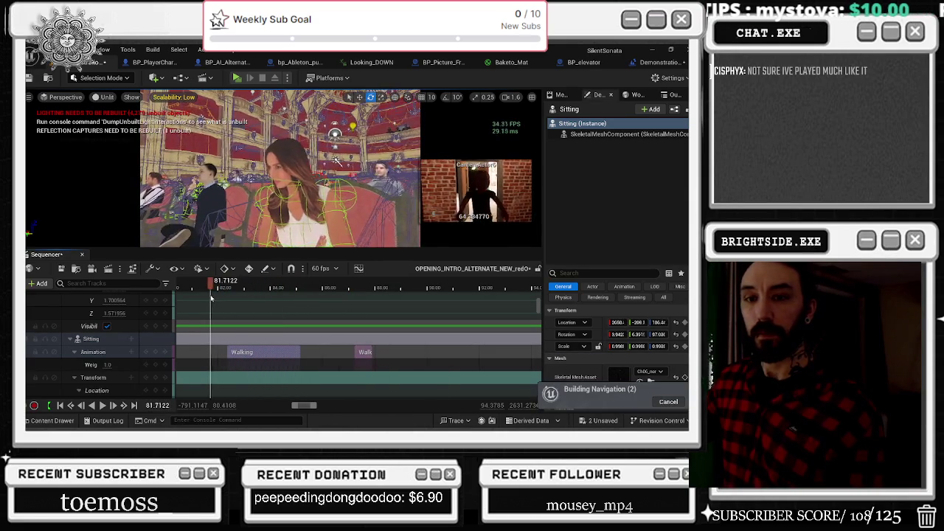
pyautogui.press('space')
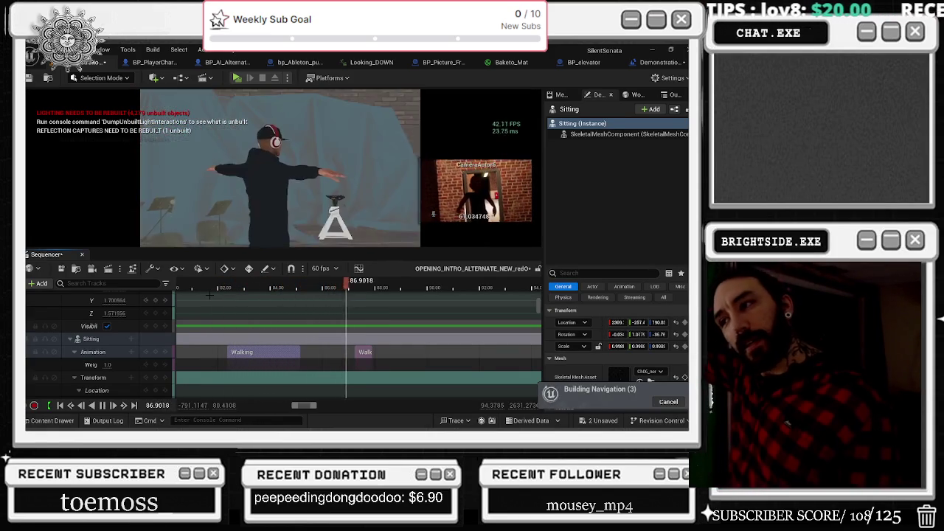
pyautogui.press('space')
# Undo the resize and split so Walking is whole, then select the paintfulfinal_Skeleton track.
pyautogui.hotkey('ctrl', 'z')
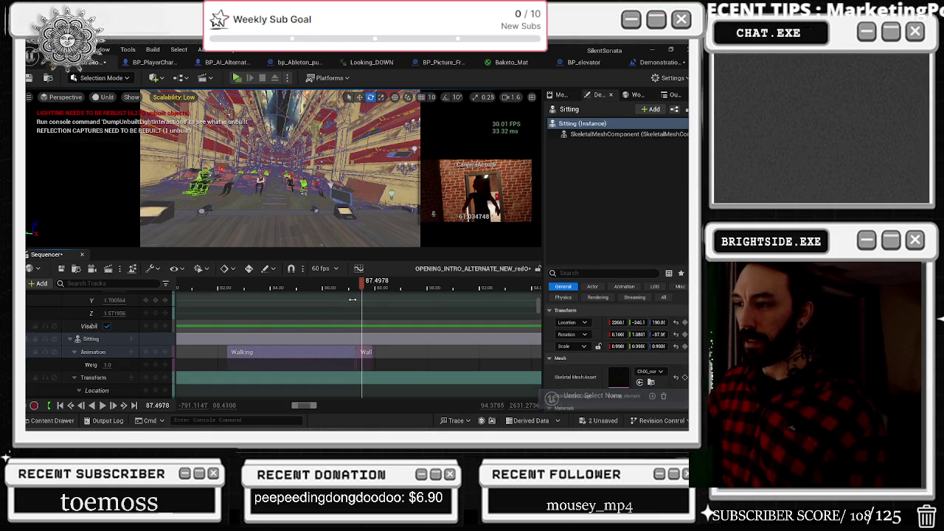
pyautogui.hotkey('ctrl', 'z')
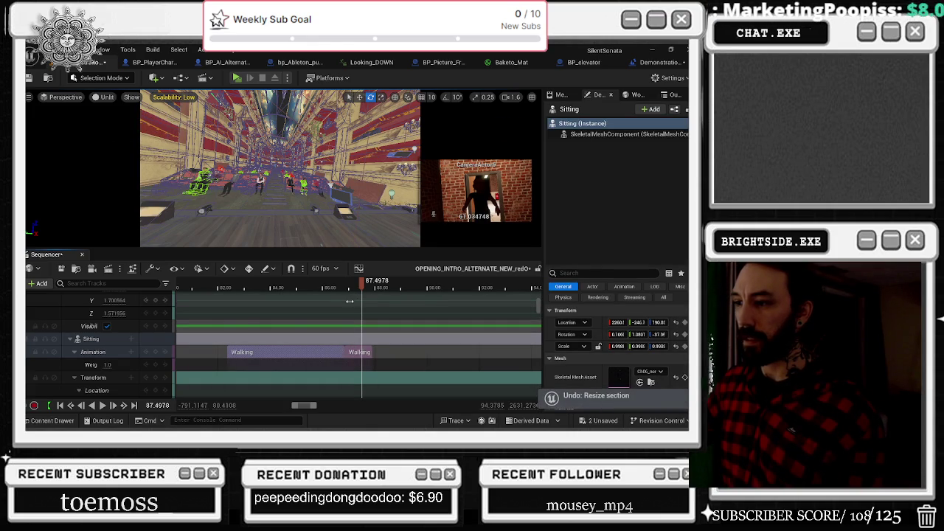
pyautogui.hotkey('ctrl', 'z')
pyautogui.moveTo(365, 285); pyautogui.dragTo(301, 285)
pyautogui.click(103, 350)
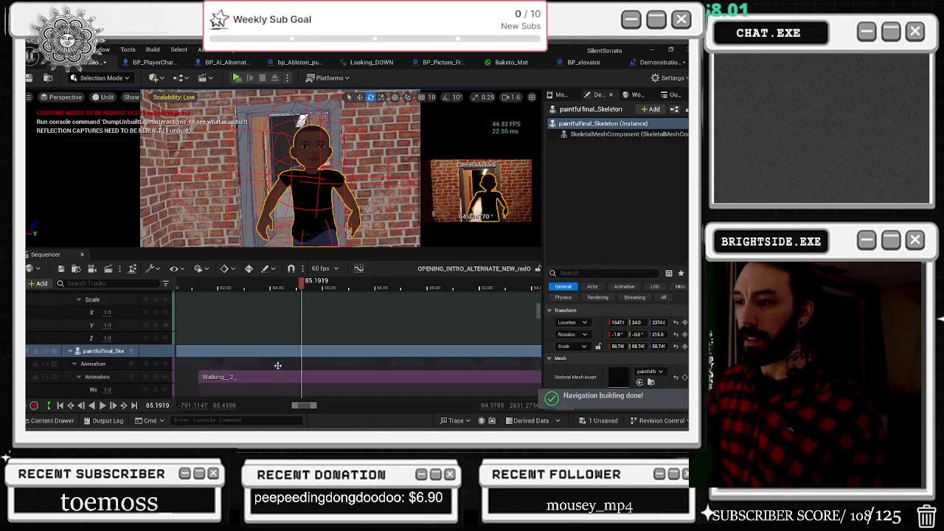
# Preview the paintfulfinal_Skeleton character from the theatre shot and scrub to about 86.16.
pyautogui.click(275, 287)
pyautogui.click(202, 286)
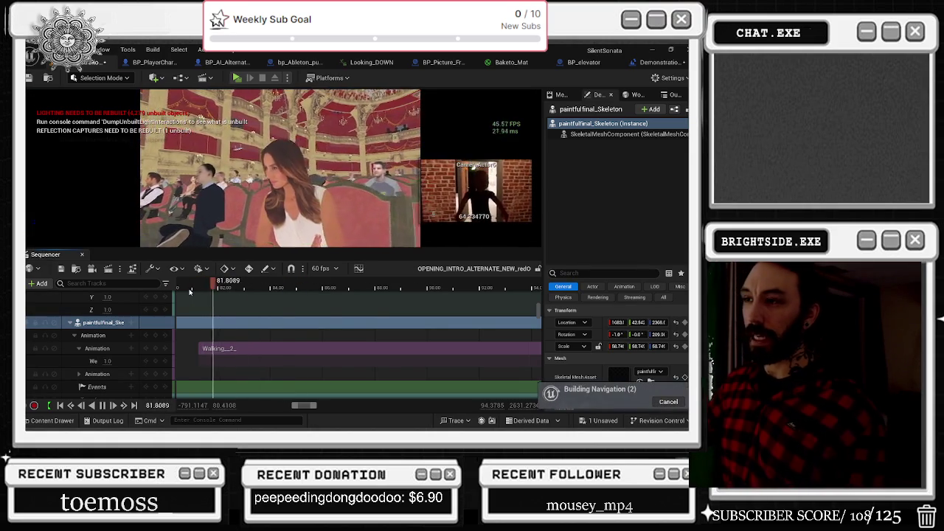
pyautogui.press('space')
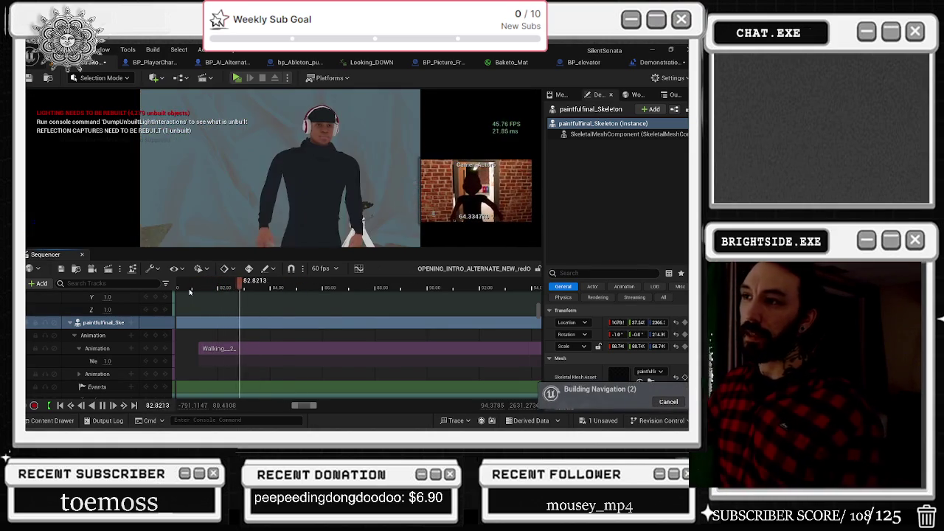
pyautogui.press('space')
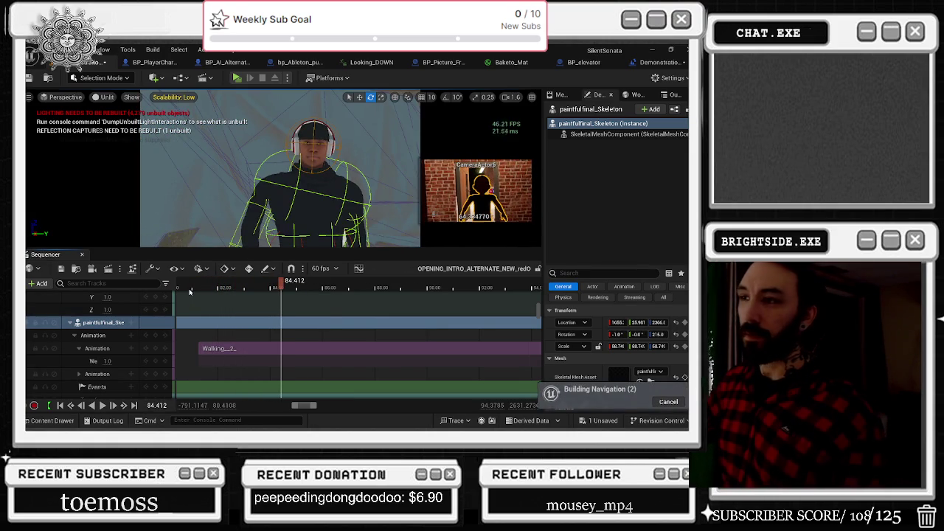
pyautogui.moveTo(198, 287)
pyautogui.mouseDown()
pyautogui.moveTo(342, 296)
pyautogui.moveTo(306, 294)
pyautogui.moveTo(319, 295)
pyautogui.mouseUp()
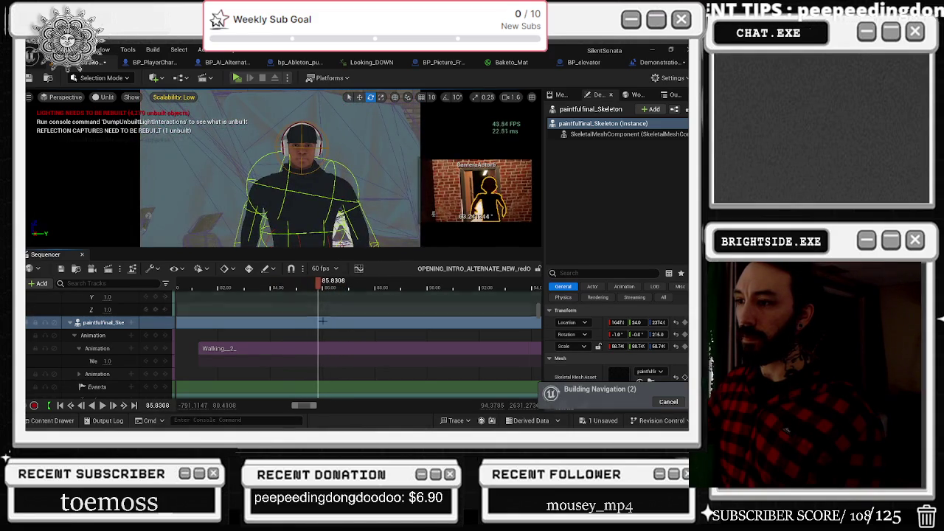
# Split the Walking__2_ clip, set the time to about 86.54, and open the second clip's Properties.
pyautogui.rightClick(329, 348)
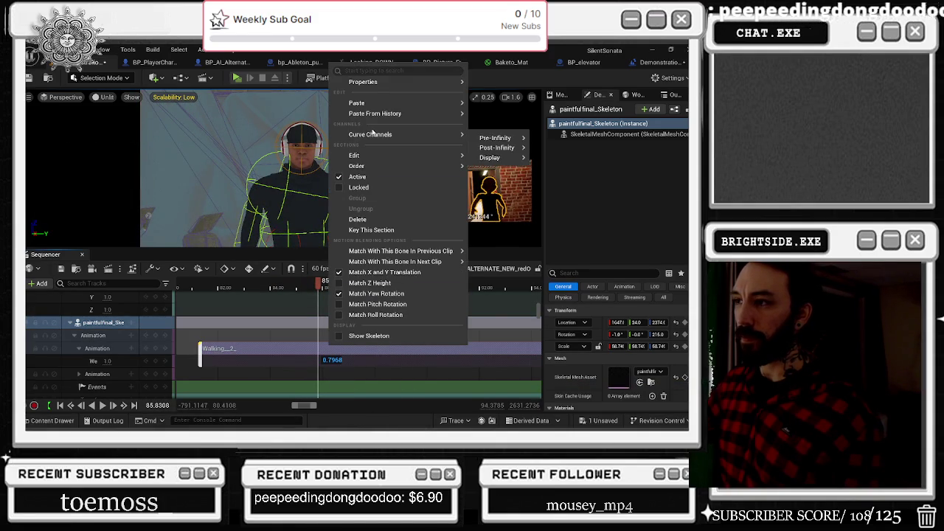
pyautogui.moveTo(376, 156)
pyautogui.click(505, 202)
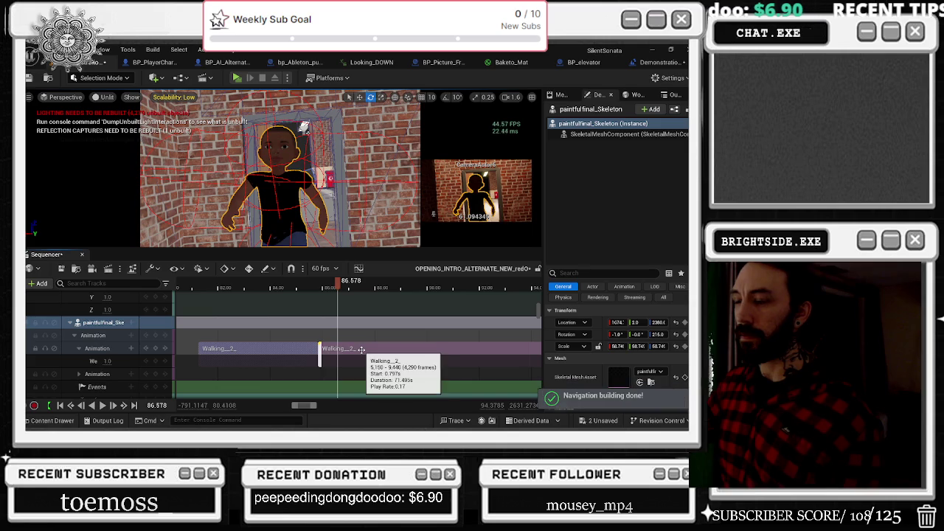
pyautogui.click(337, 287)
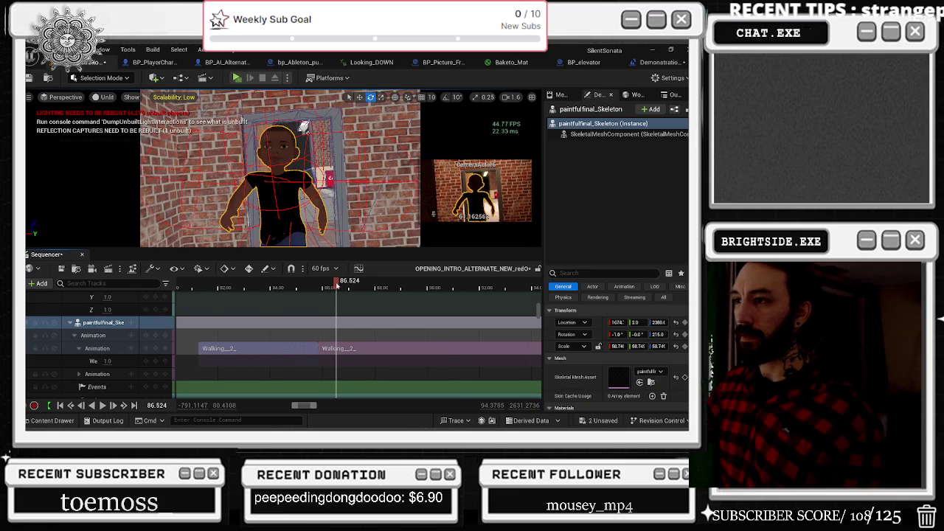
pyautogui.moveTo(336, 287); pyautogui.dragTo(337, 286)
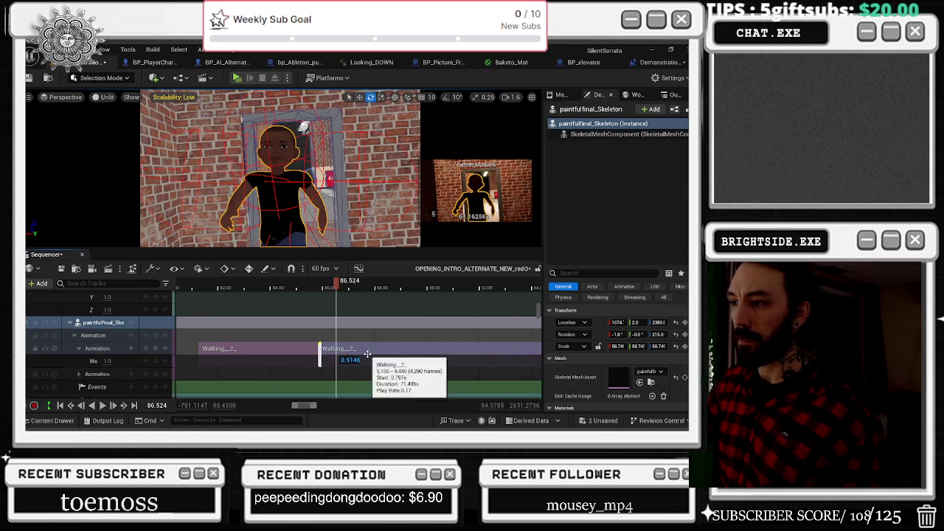
pyautogui.rightClick(367, 354)
pyautogui.moveTo(414, 92)
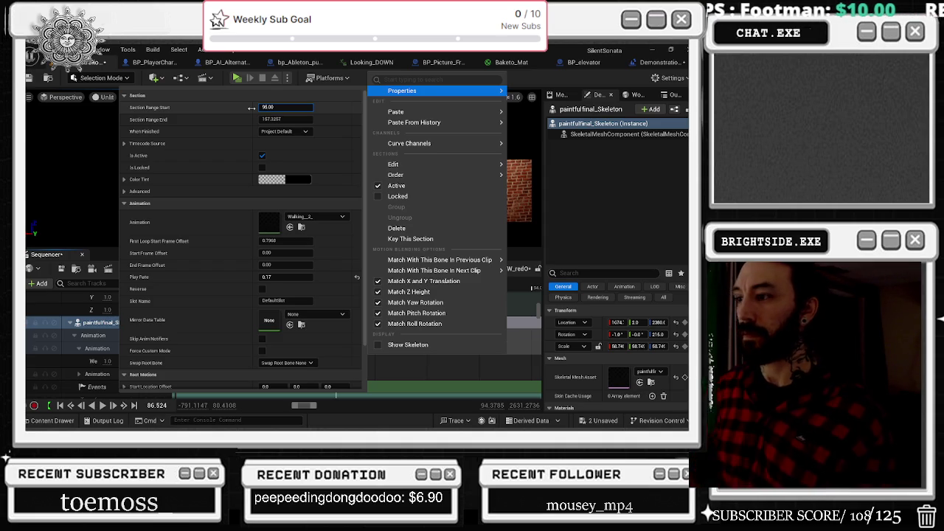
# Commit the new clip start time, scrub to about 85.31, then undo it.
pyautogui.press('Return')
pyautogui.click(298, 291)
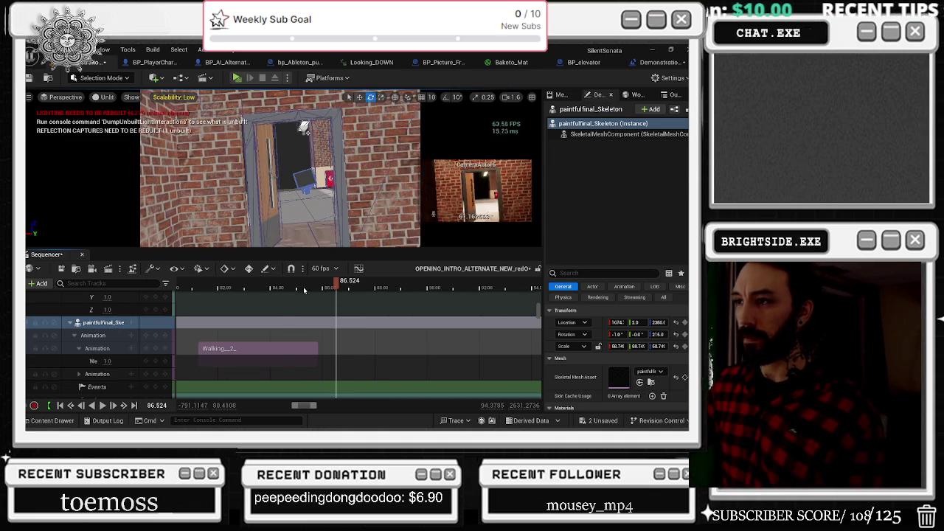
pyautogui.moveTo(298, 292); pyautogui.dragTo(304, 289)
pyautogui.hotkey('ctrl', 'z')
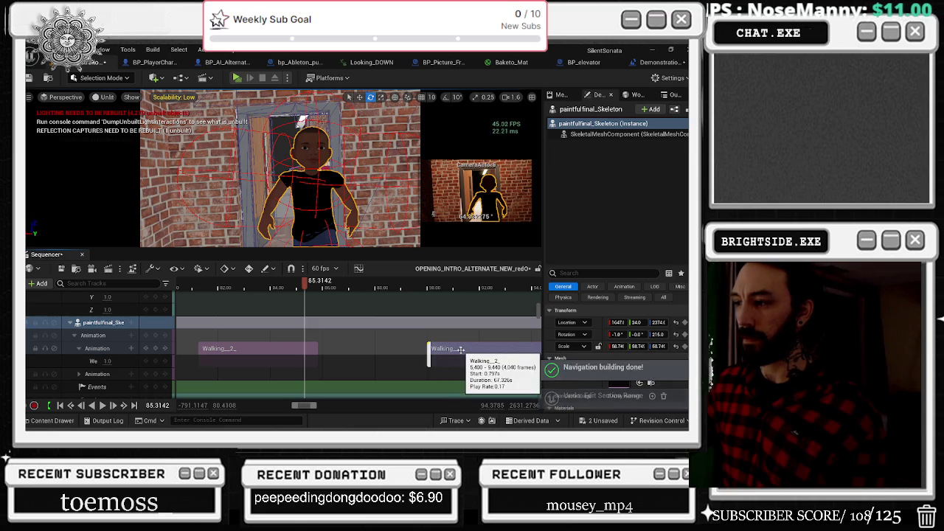
# Drag the second Walking section's start earlier, confirm its Start Frame Offset, and scrub to about 86.3.
pyautogui.moveTo(462, 350); pyautogui.dragTo(354, 350)
pyautogui.rightClick(411, 357)
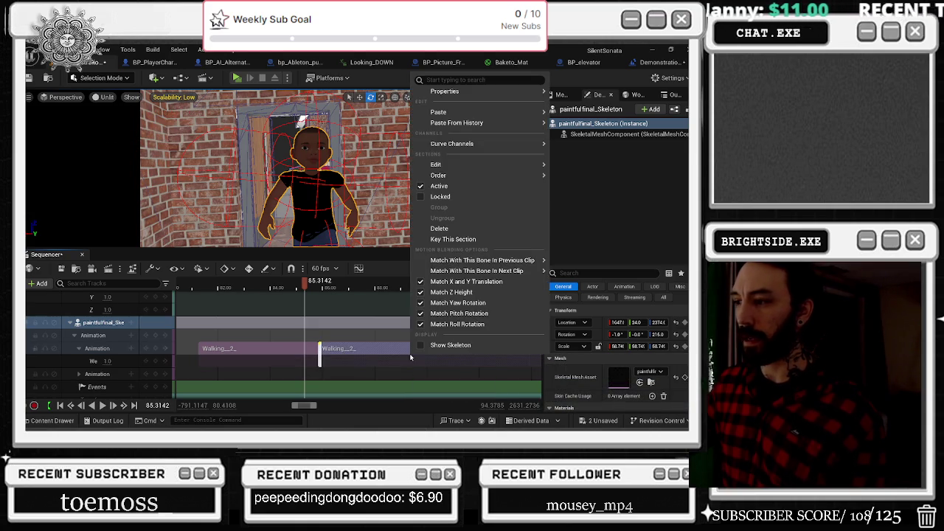
pyautogui.moveTo(445, 92)
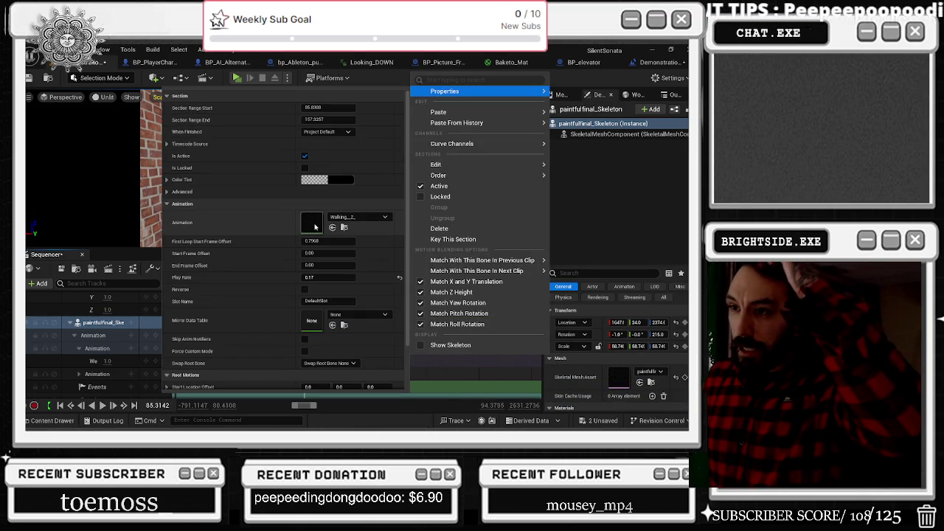
pyautogui.click(305, 252)
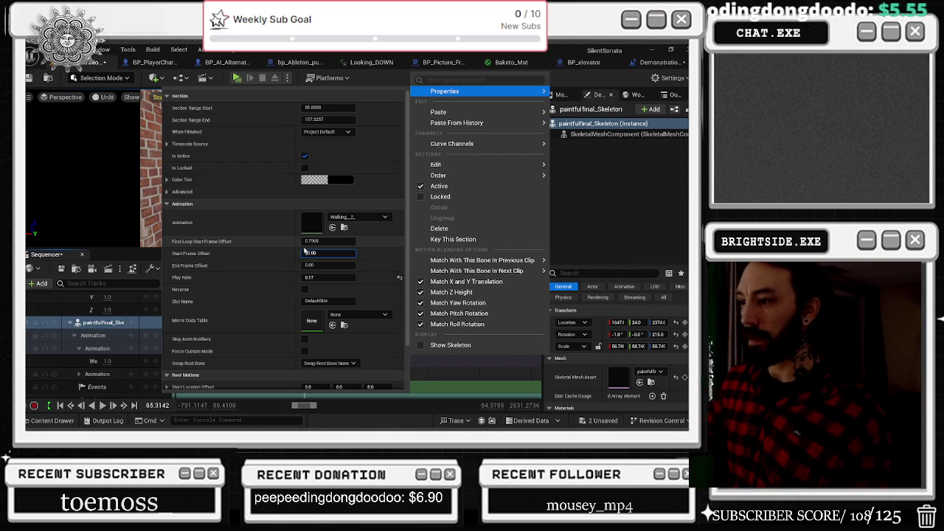
pyautogui.press('Return')
pyautogui.click(310, 288)
pyautogui.moveTo(310, 288)
pyautogui.mouseDown()
pyautogui.moveTo(347, 290)
pyautogui.moveTo(189, 305)
pyautogui.mouseUp()
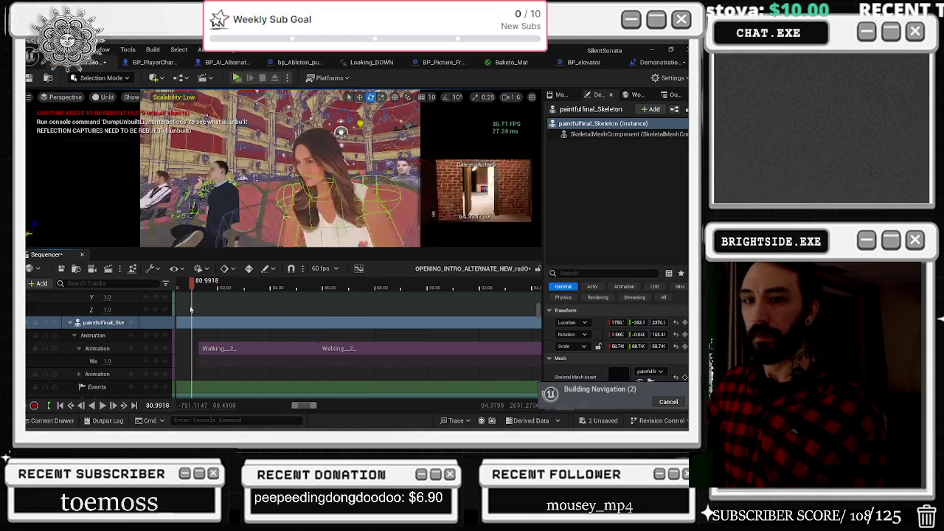
# Play the sequence, then scrub onto the character's last location keys around 86.4.
pyautogui.press('space')
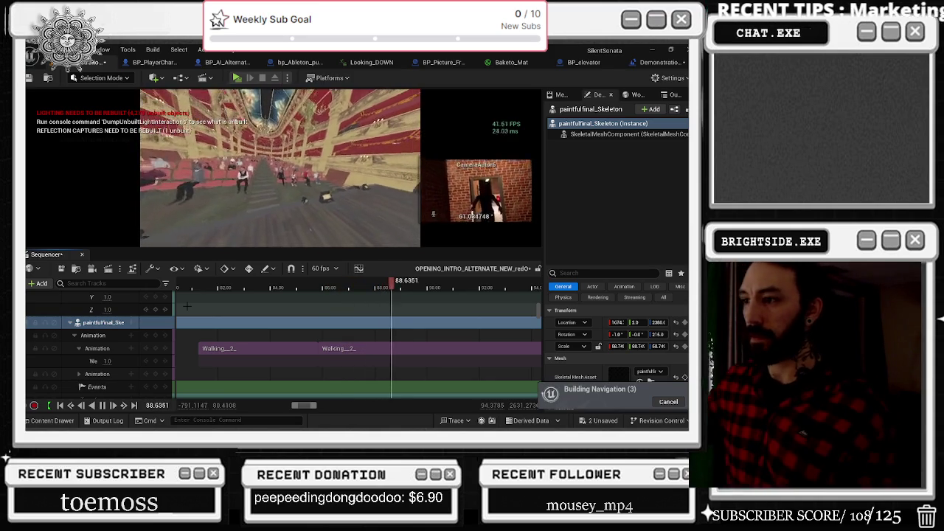
pyautogui.click(323, 287)
pyautogui.moveTo(337, 290); pyautogui.dragTo(338, 293)
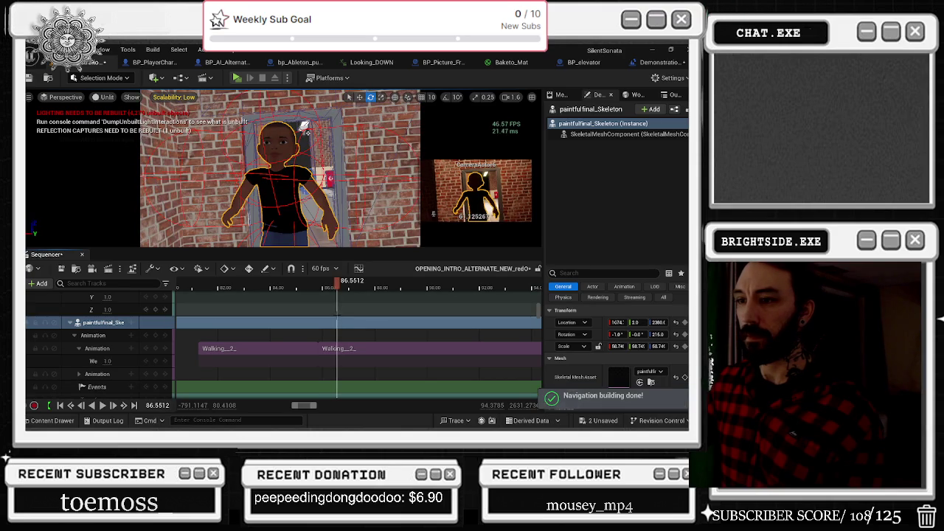
pyautogui.scroll(-4, 337, 332)
pyautogui.scroll(5, 338, 332)
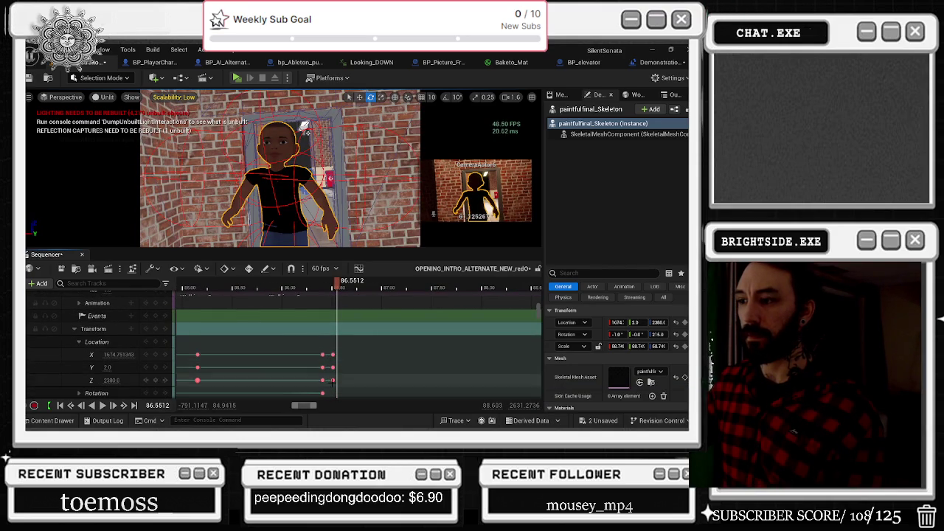
pyautogui.scroll(3, 329, 290)
pyautogui.moveTo(330, 287); pyautogui.dragTo(329, 288)
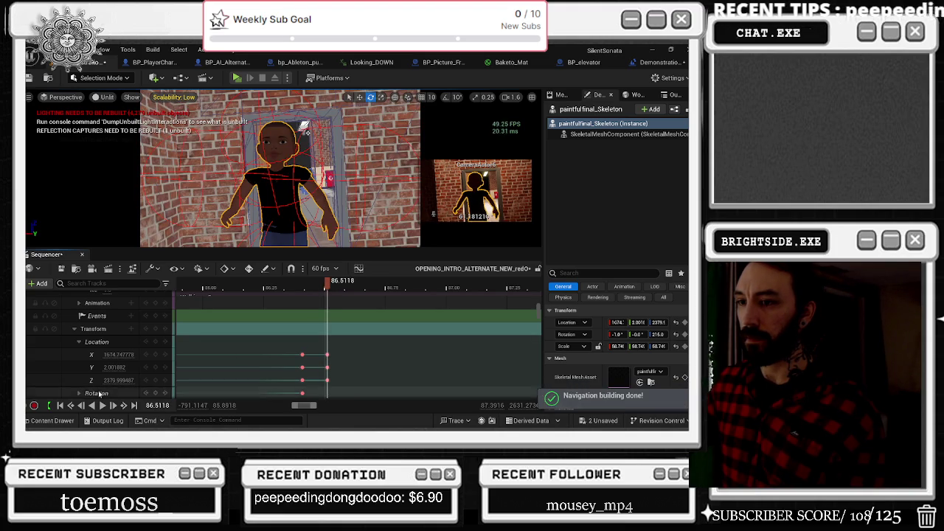
# Try lowering Z location to 2376 and adjusting the X key, then undo both new keys.
pyautogui.moveTo(118, 380)
pyautogui.mouseDown()
pyautogui.moveTo(98, 380)
pyautogui.moveTo(116, 354)
pyautogui.moveTo(108, 354)
pyautogui.mouseUp()
pyautogui.scroll(5, 320, 362)
pyautogui.scroll(4, 320, 362)
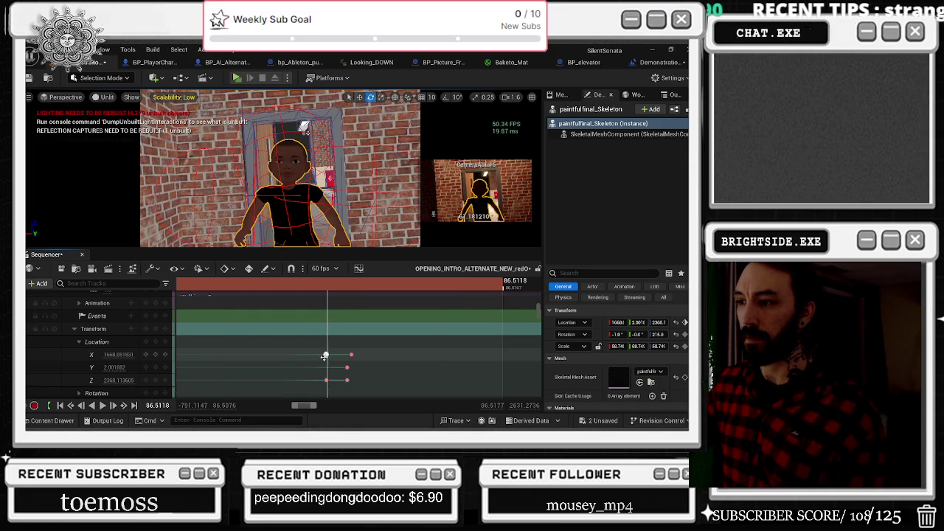
pyautogui.click(326, 356)
pyautogui.moveTo(344, 354); pyautogui.dragTo(351, 354)
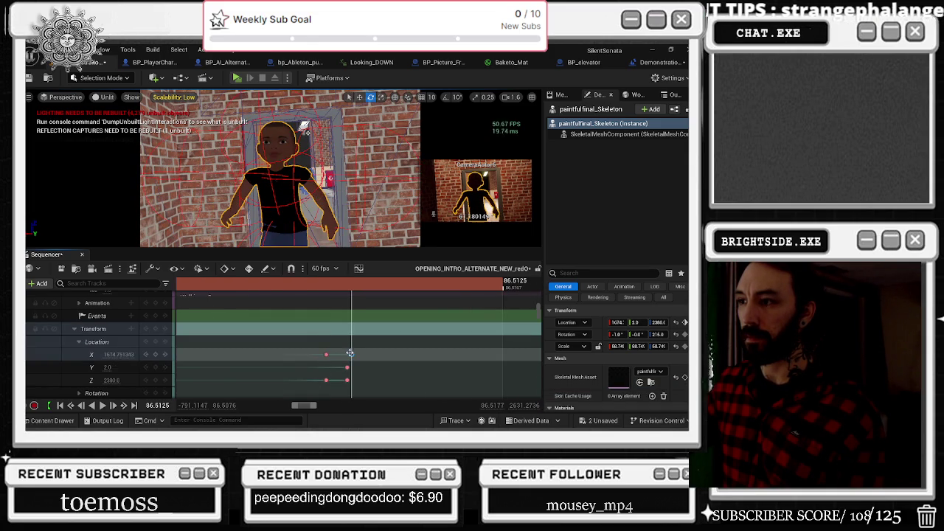
pyautogui.hotkey('ctrl', 'z')
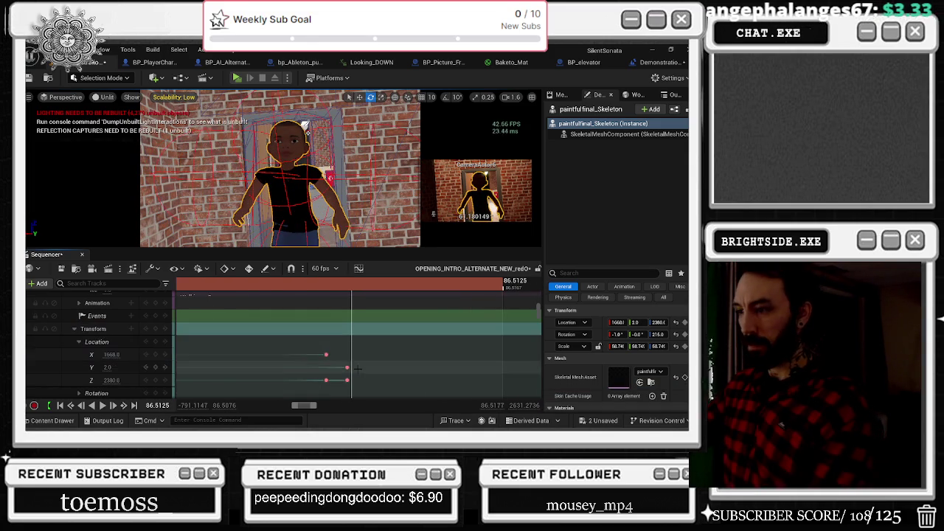
pyautogui.hotkey('ctrl', 'z')
# Play back, scrub to about 85.3, and select the Location Z track.
pyautogui.press('space')
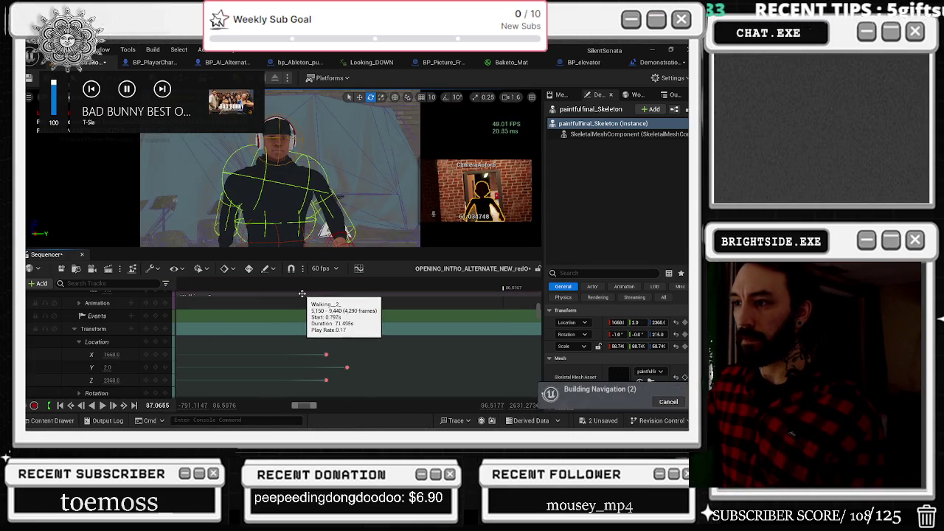
pyautogui.scroll(-2, 295, 302)
pyautogui.scroll(1, 307, 305)
pyautogui.scroll(-3, 295, 308)
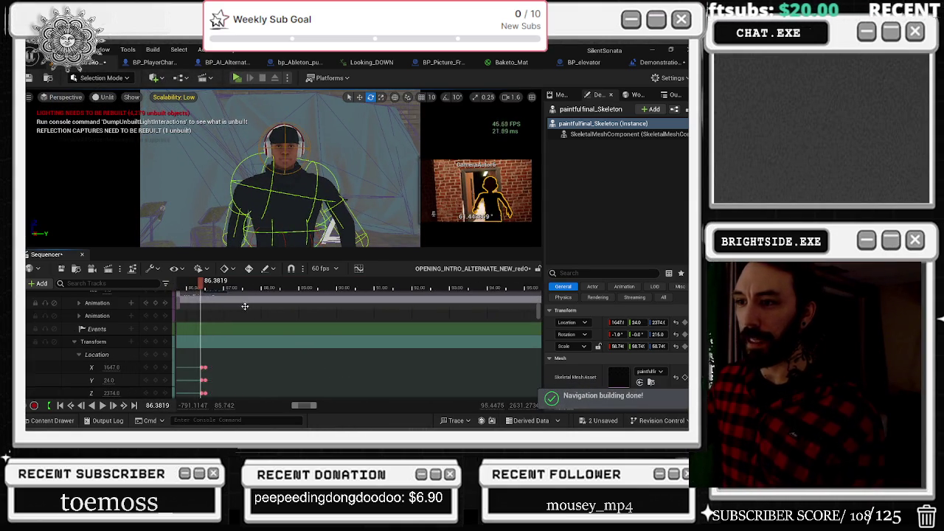
pyautogui.scroll(-2, 252, 316)
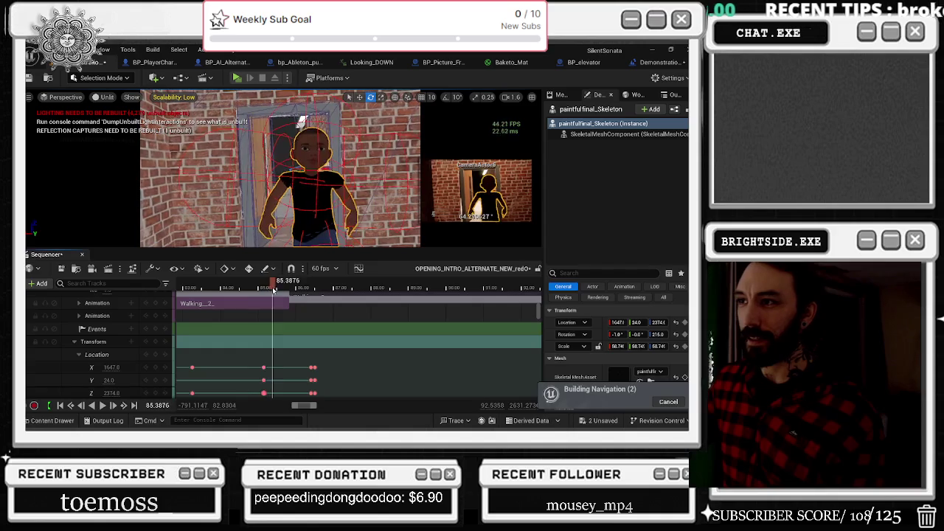
pyautogui.moveTo(262, 290); pyautogui.dragTo(316, 292)
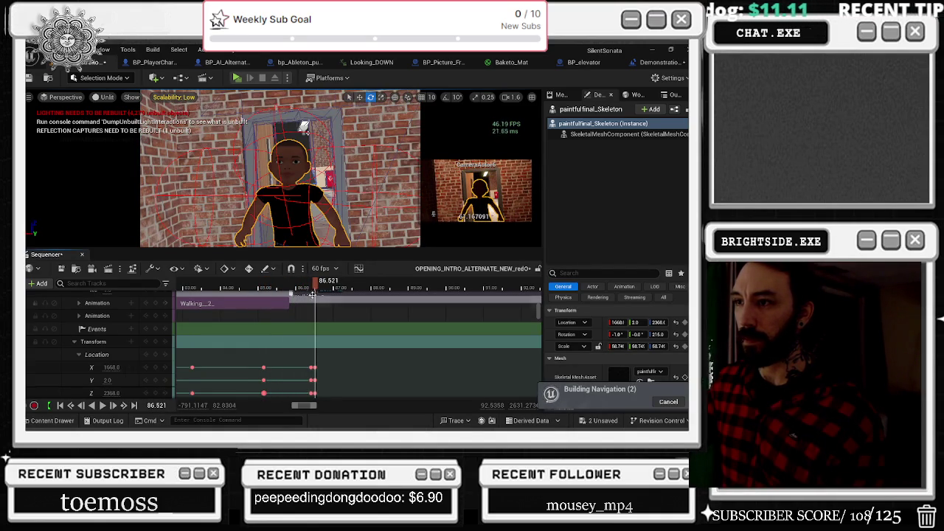
pyautogui.scroll(-2, 127, 382)
pyautogui.click(111, 365)
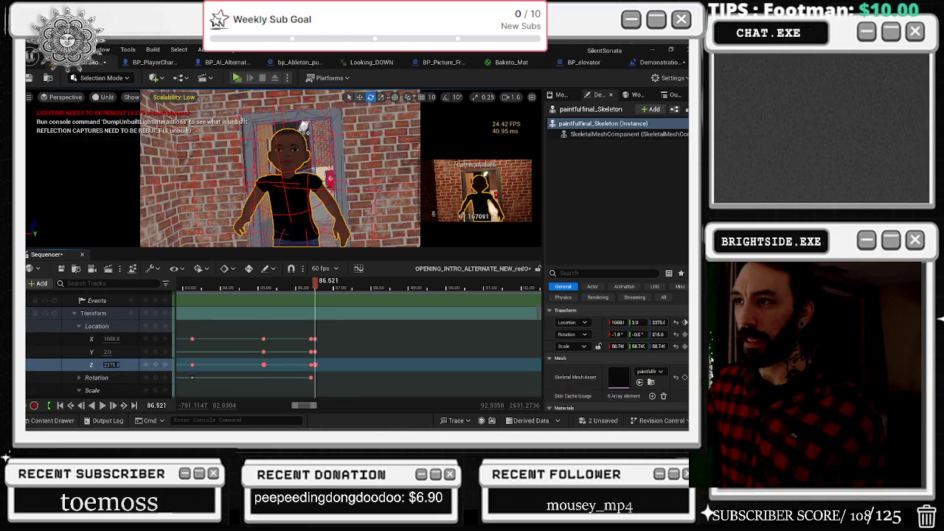
# Compare poses between 86.502 and 86.521 and lower the X location to 1667.
pyautogui.click(316, 287)
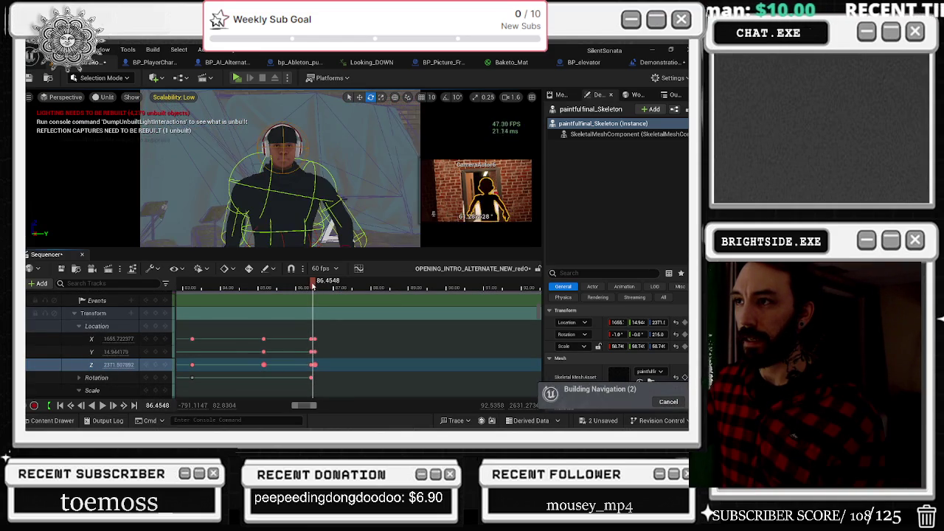
pyautogui.click(317, 287)
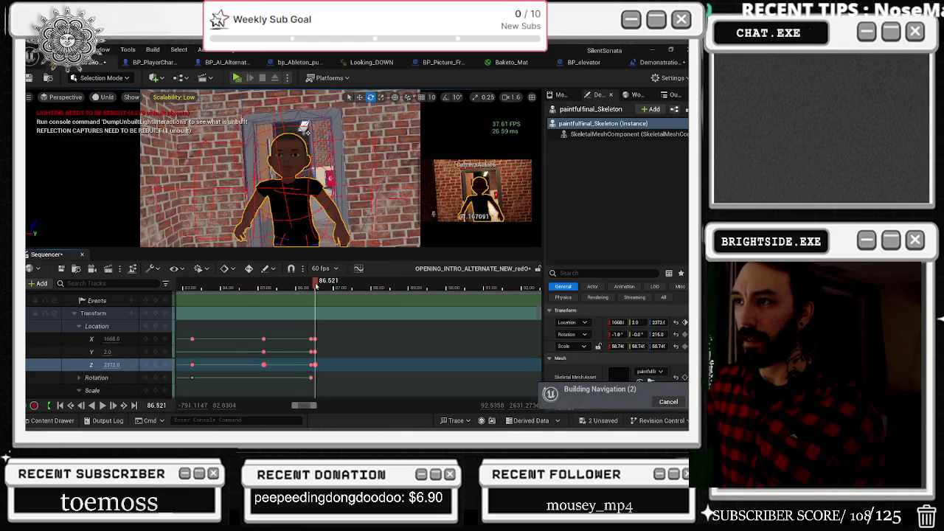
pyautogui.click(316, 287)
pyautogui.click(317, 287)
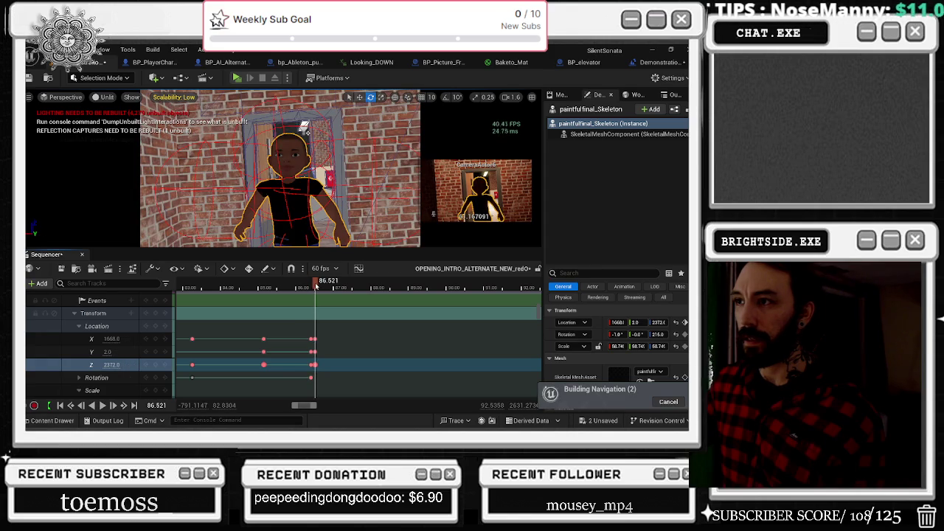
pyautogui.moveTo(111, 339); pyautogui.dragTo(108, 339)
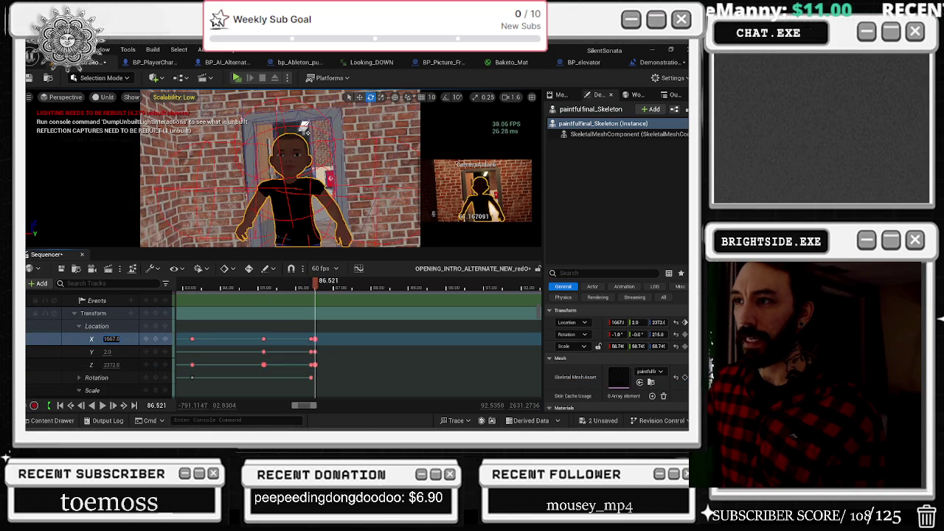
# Step the playhead between about 86.47 and 86.53 to compare neighbouring frames.
pyautogui.click(315, 287)
pyautogui.click(315, 288)
pyautogui.click(316, 287)
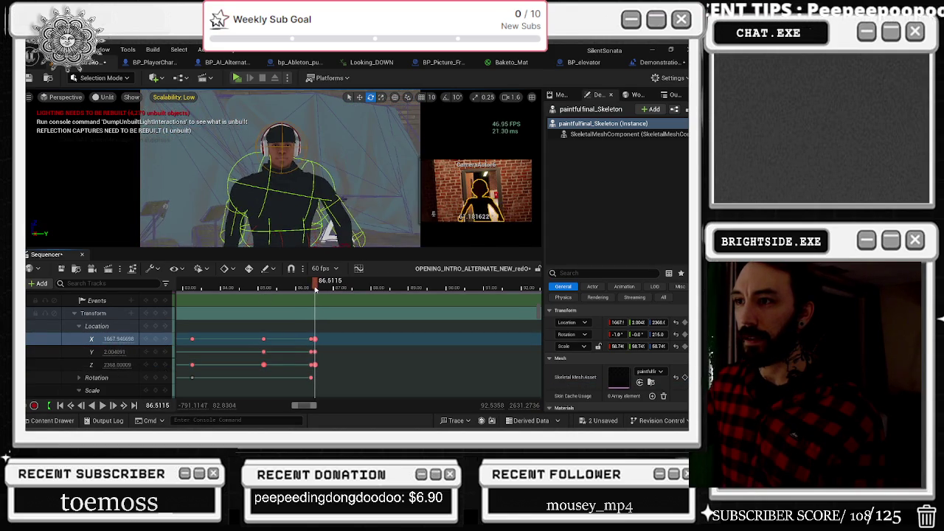
pyautogui.click(317, 288)
pyautogui.click(315, 287)
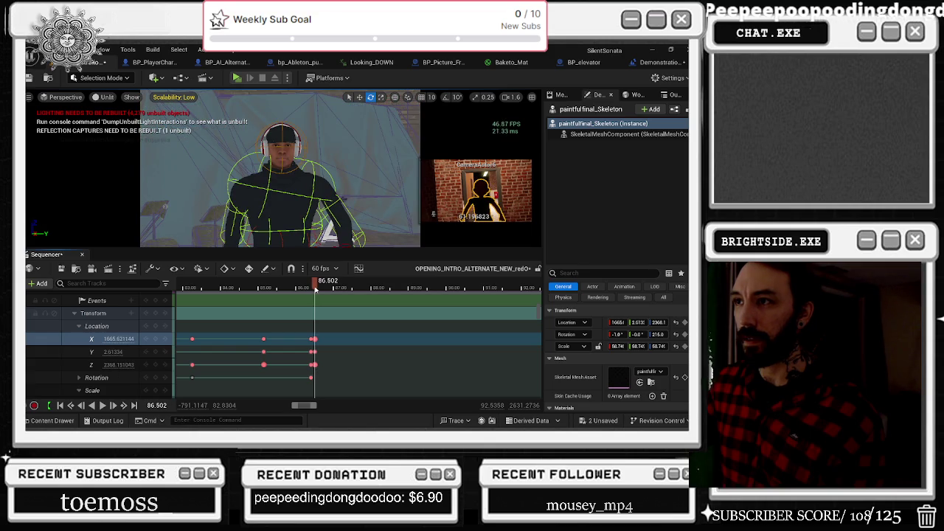
pyautogui.click(318, 287)
# Try shifting the X location key slightly later, then undo the move.
pyautogui.scroll(5, 311, 302)
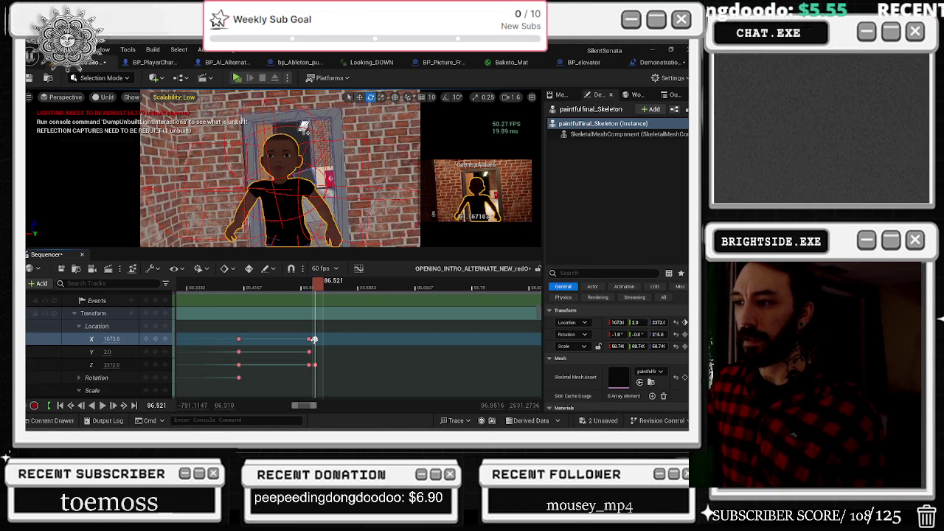
pyautogui.click(309, 338)
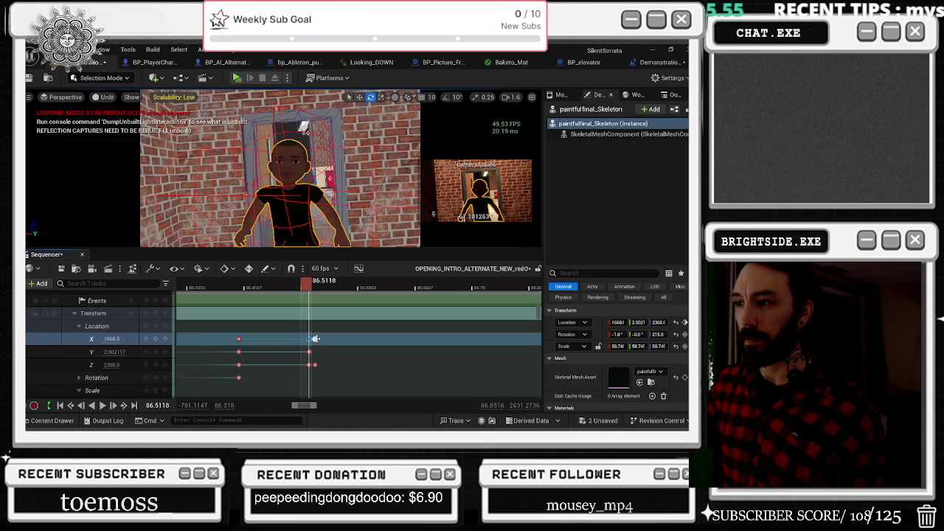
pyautogui.moveTo(315, 338); pyautogui.dragTo(314, 364)
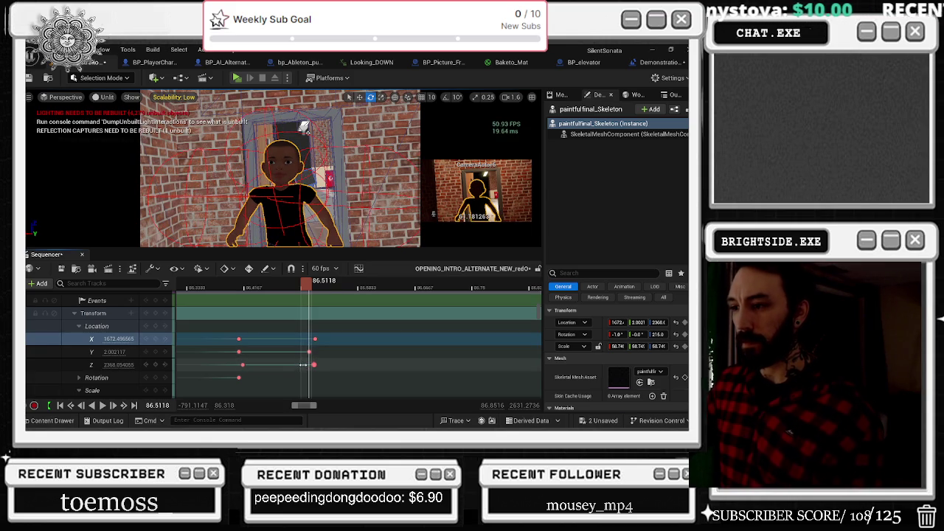
pyautogui.hotkey('ctrl', 'z')
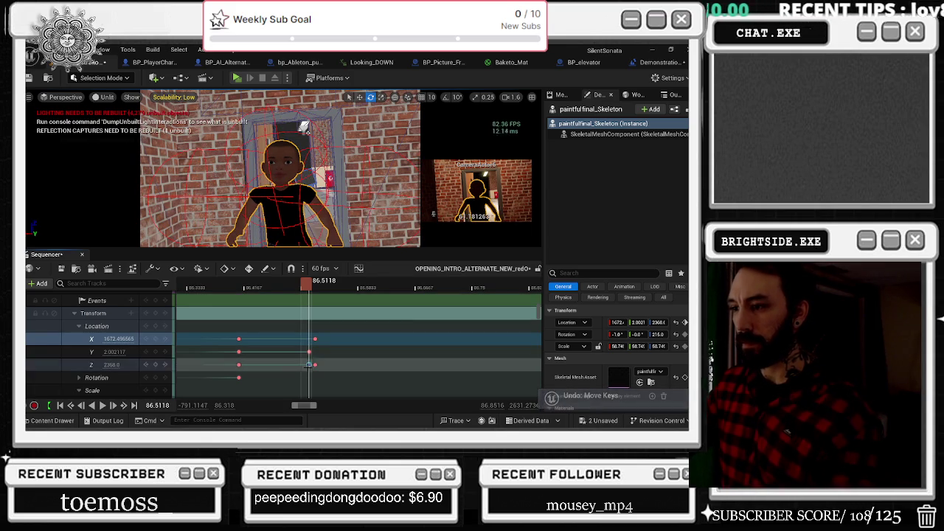
# Scrub back through 85.37–85.7 and play the sequence from an earlier point.
pyautogui.moveTo(306, 282); pyautogui.dragTo(192, 282)
pyautogui.hscroll(-5, 202, 304)
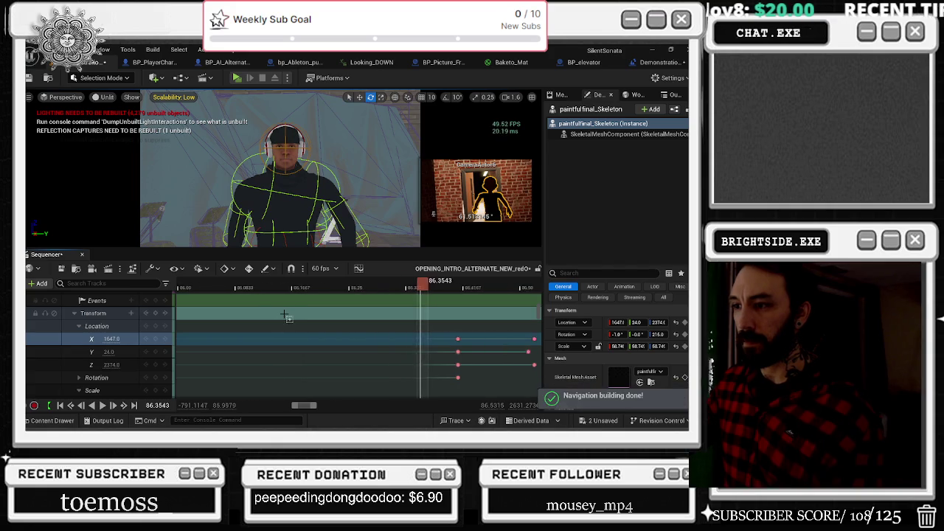
pyautogui.scroll(-3, 288, 317)
pyautogui.click(388, 291)
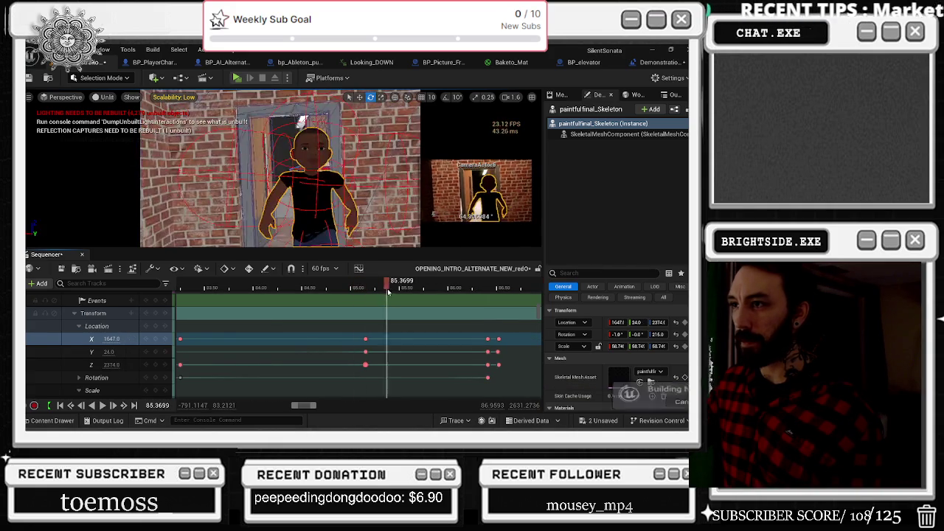
pyautogui.moveTo(388, 292); pyautogui.dragTo(426, 290)
pyautogui.click(271, 288)
pyautogui.press('space')
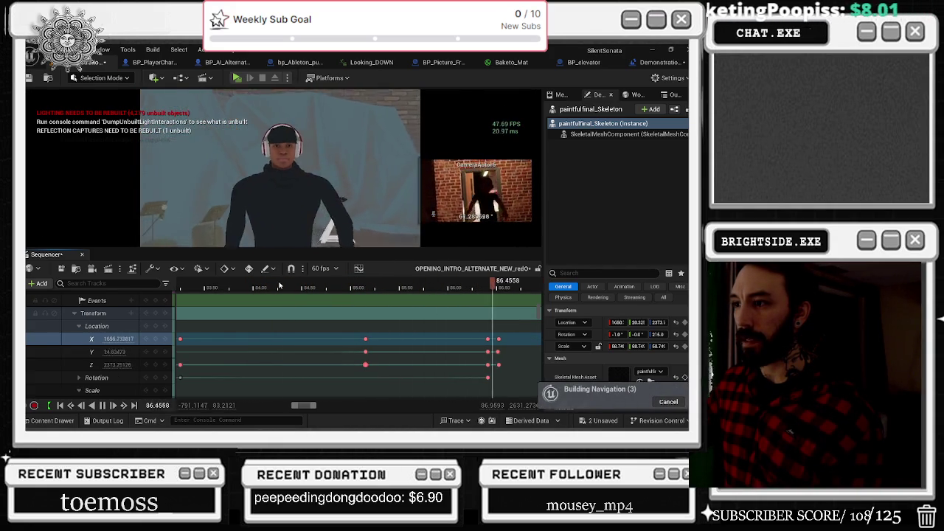
# Replay from around 84.1, stopping near 85.2, then play briefly and stop again.
pyautogui.click(270, 287)
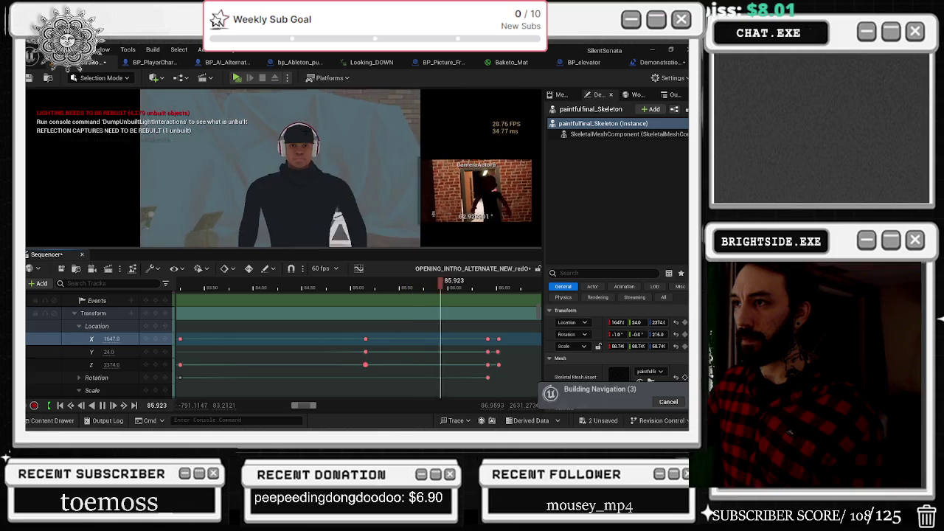
pyautogui.click(361, 288)
pyautogui.moveTo(366, 290); pyautogui.dragTo(365, 292)
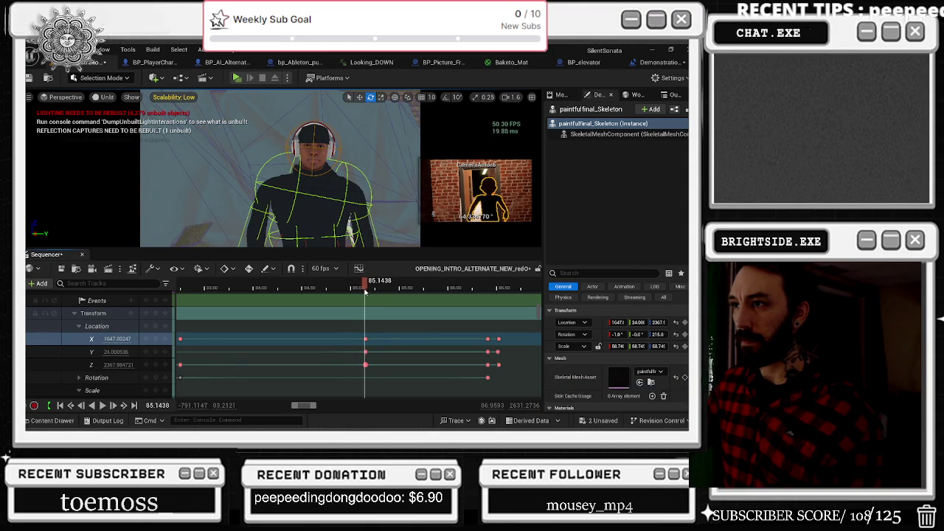
pyautogui.press('space')
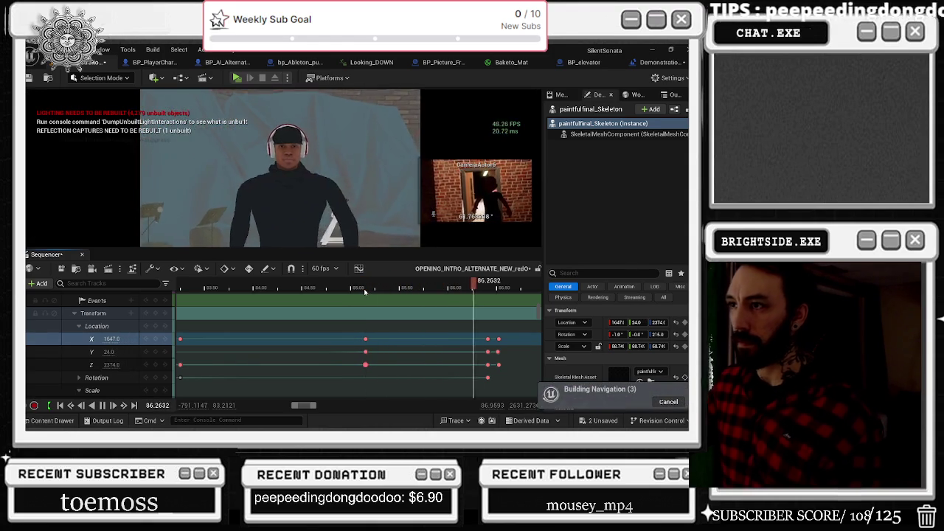
pyautogui.press('space')
# Park the time on the character's last X location key near 86.50.
pyautogui.moveTo(493, 292); pyautogui.dragTo(498, 290)
pyautogui.scroll(5, 494, 295)
pyautogui.click(482, 339)
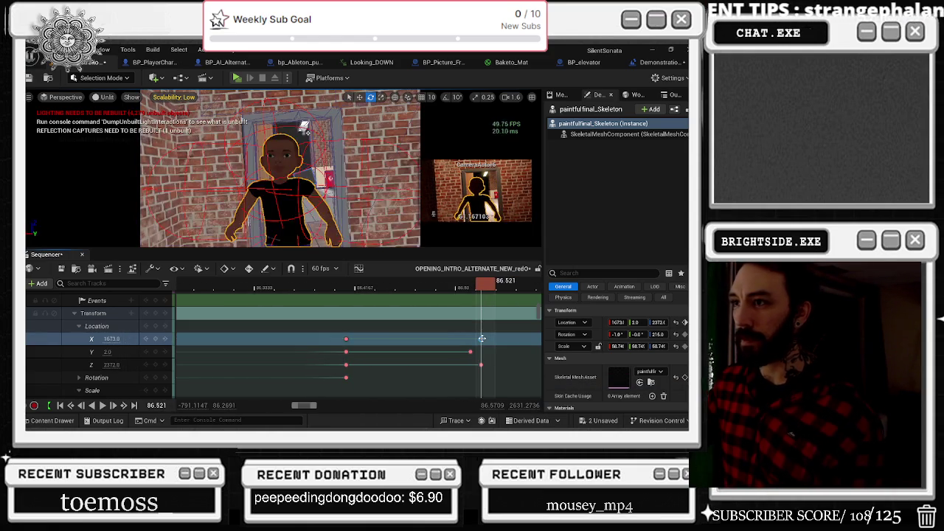
pyautogui.moveTo(487, 286); pyautogui.dragTo(472, 288)
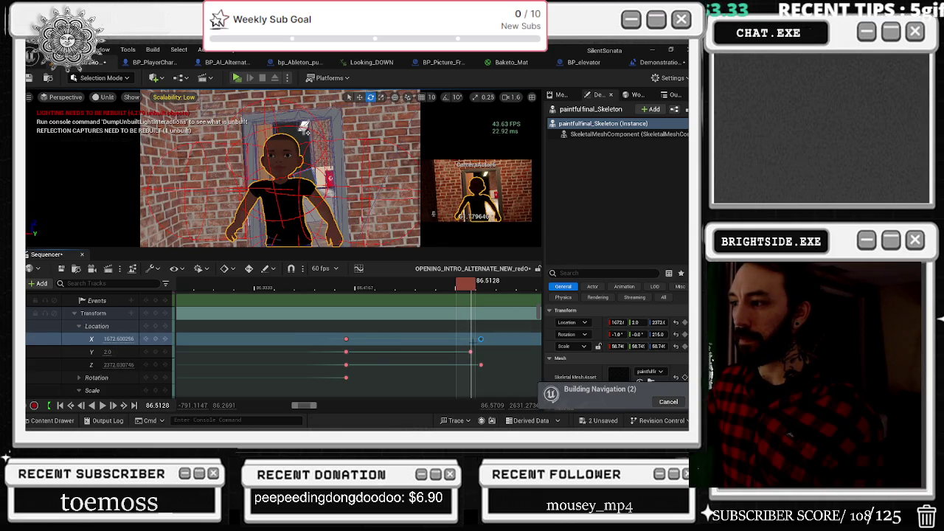
pyautogui.scroll(-2, 473, 341)
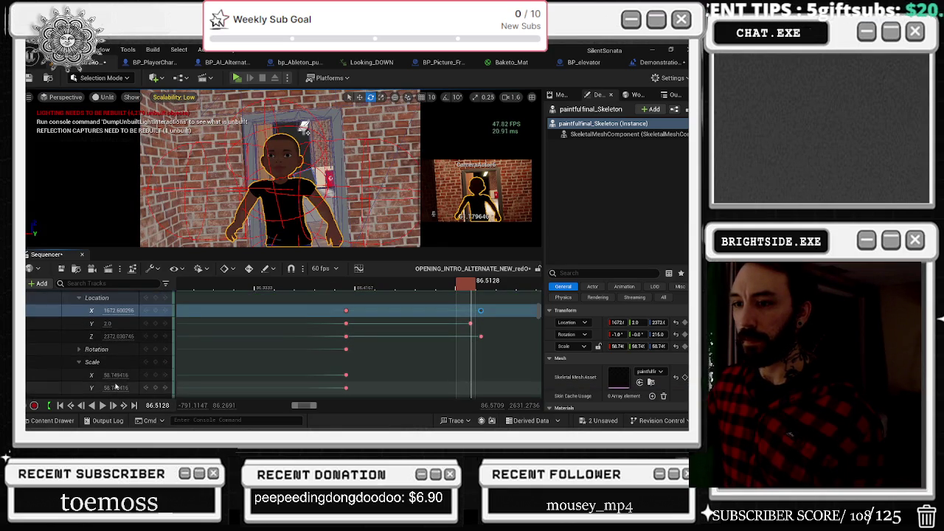
# Try raising the character's Scale Z slightly, check the end key, then undo it.
pyautogui.scroll(-2, 118, 354)
pyautogui.click(80, 374)
pyautogui.click(116, 373)
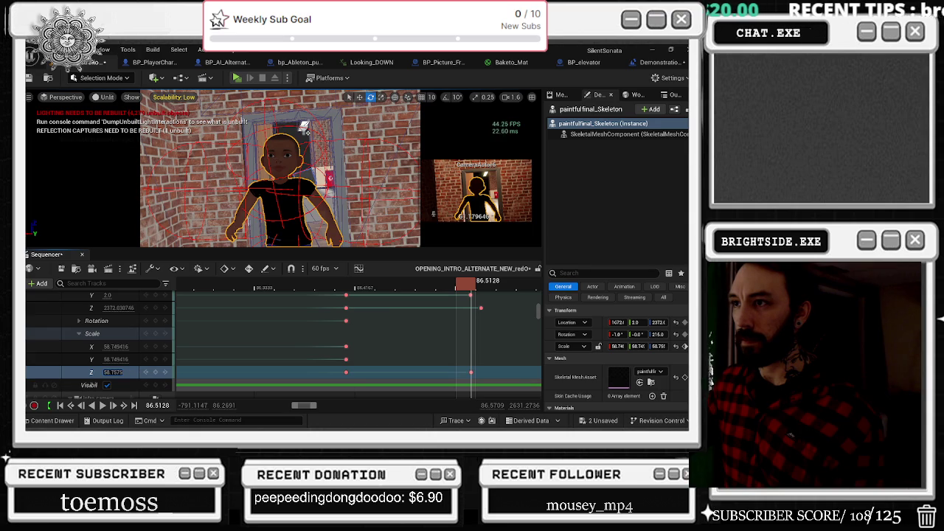
pyautogui.moveTo(111, 372)
pyautogui.mouseDown()
pyautogui.moveTo(129, 359)
pyautogui.moveTo(118, 346)
pyautogui.moveTo(132, 346)
pyautogui.mouseUp()
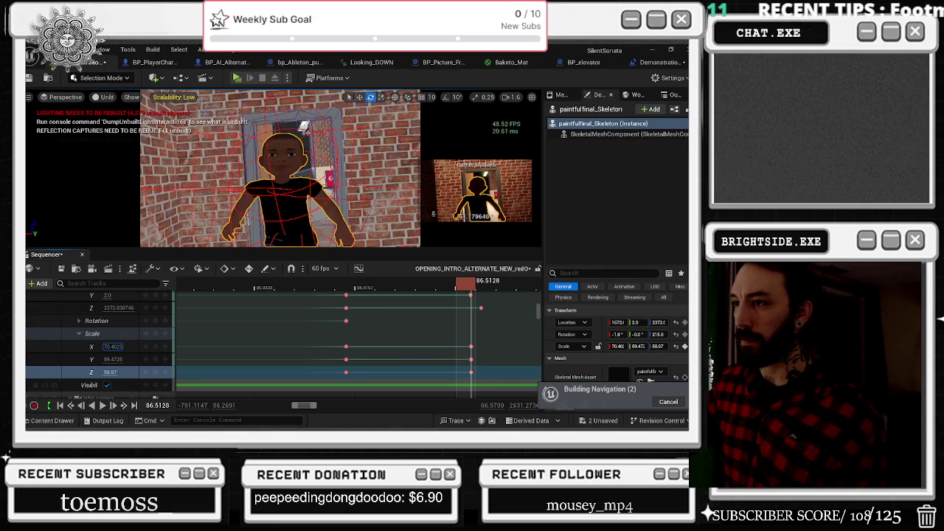
pyautogui.moveTo(471, 287); pyautogui.dragTo(471, 286)
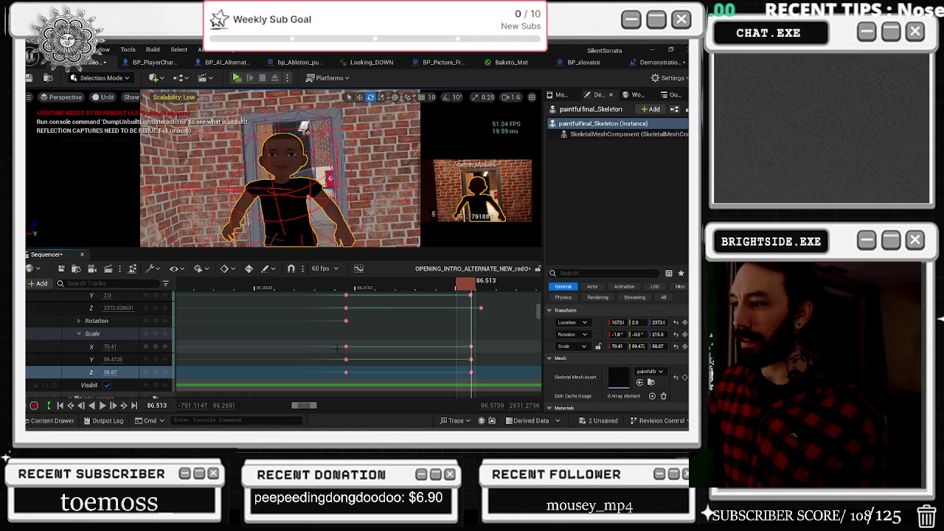
pyautogui.hotkey('ctrl', 'z')
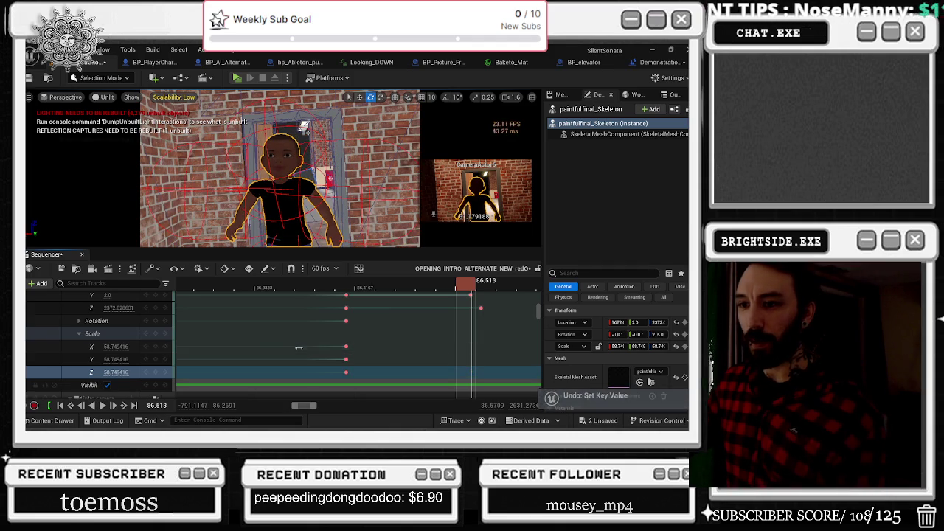
# Expand the character's Rotation channels and try Pitch 9 and Roll 7, undoing both.
pyautogui.scroll(3, 94, 377)
pyautogui.click(79, 363)
pyautogui.scroll(-2, 95, 369)
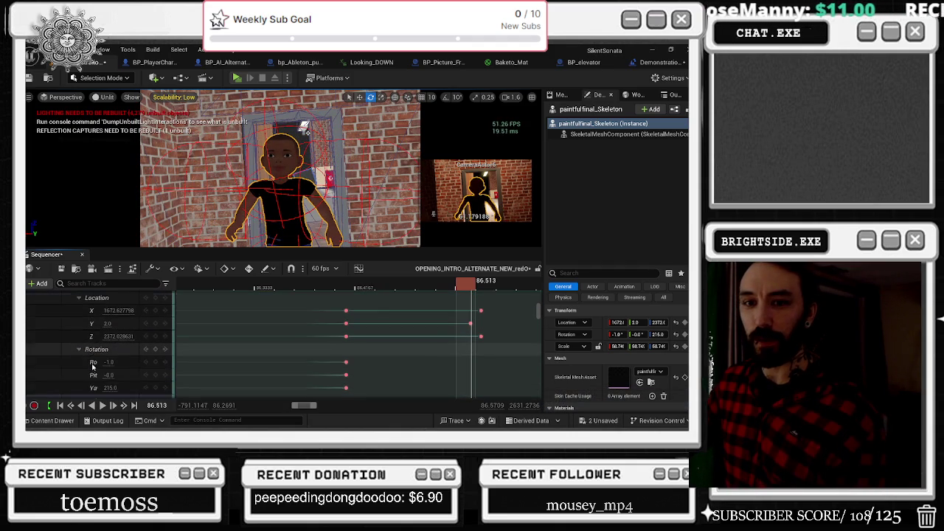
pyautogui.scroll(-1, 123, 360)
pyautogui.click(108, 346)
pyautogui.write('9')
pyautogui.press('Return')
pyautogui.hotkey('ctrl', 'z')
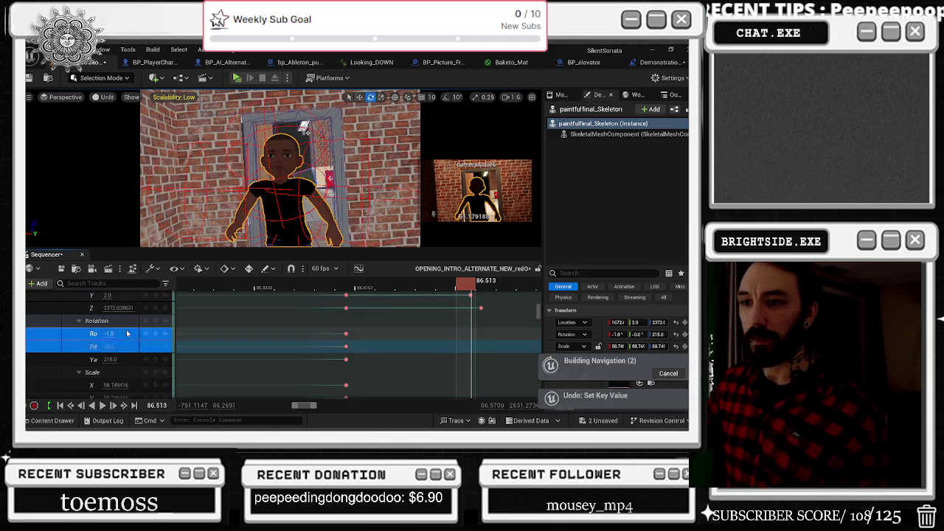
pyautogui.click(107, 334)
pyautogui.write('7')
pyautogui.press('Return')
pyautogui.hotkey('ctrl', 'z')
# Key the character's Yaw at 207, correcting an initial 222, and scrub to preview the turn.
pyautogui.click(109, 359)
pyautogui.write('222')
pyautogui.press('Return')
pyautogui.write('207')
pyautogui.press('Return')
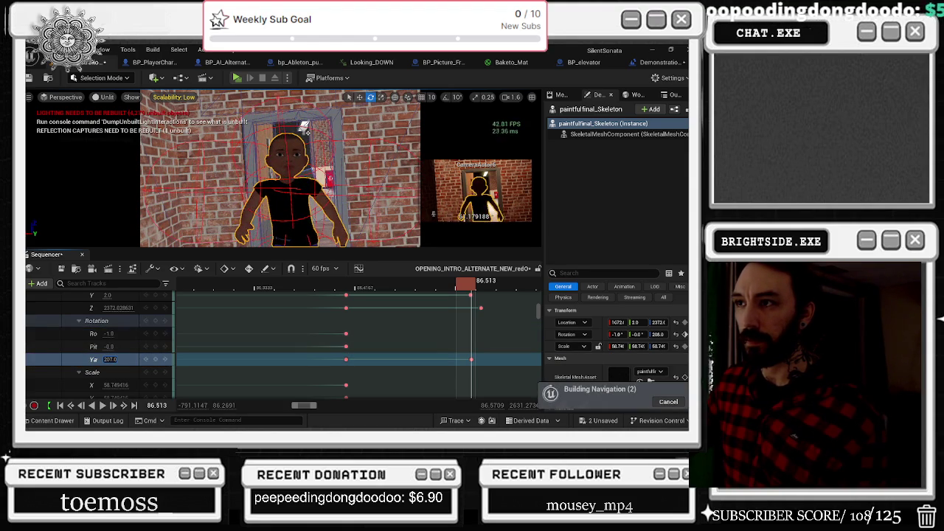
pyautogui.moveTo(474, 288); pyautogui.dragTo(472, 287)
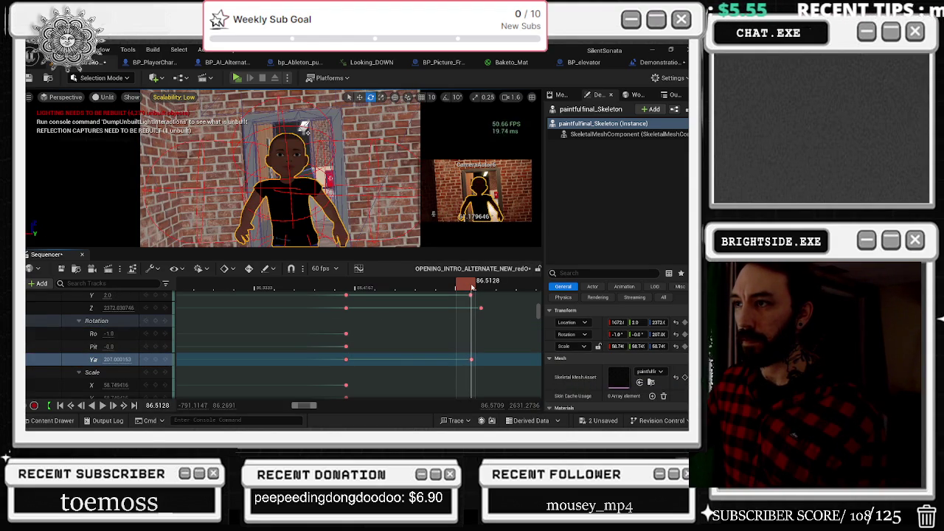
pyautogui.scroll(5, 469, 292)
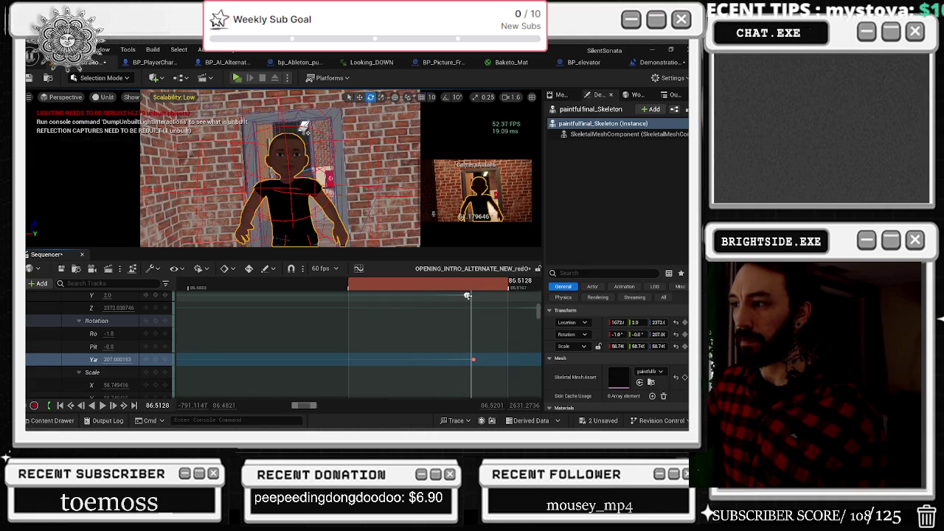
# Scrub around the character's end key to compare the two shots across the cut.
pyautogui.click(467, 295)
pyautogui.moveTo(470, 289); pyautogui.dragTo(460, 285)
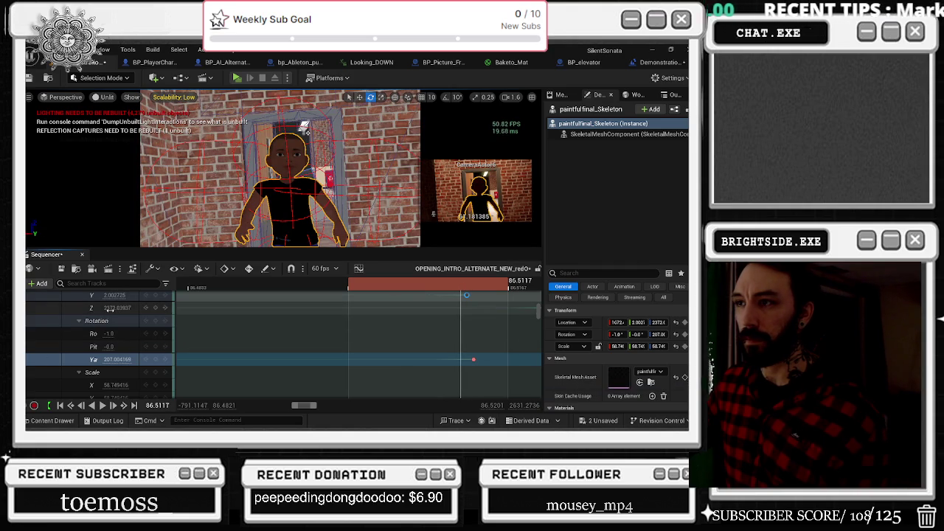
pyautogui.click(458, 289)
pyautogui.moveTo(458, 289); pyautogui.dragTo(462, 290)
pyautogui.scroll(1, 462, 310)
# Set the character's end Location Y to 2.0, drag it to about 6, and key a small X shift.
pyautogui.moveTo(115, 323); pyautogui.dragTo(111, 323)
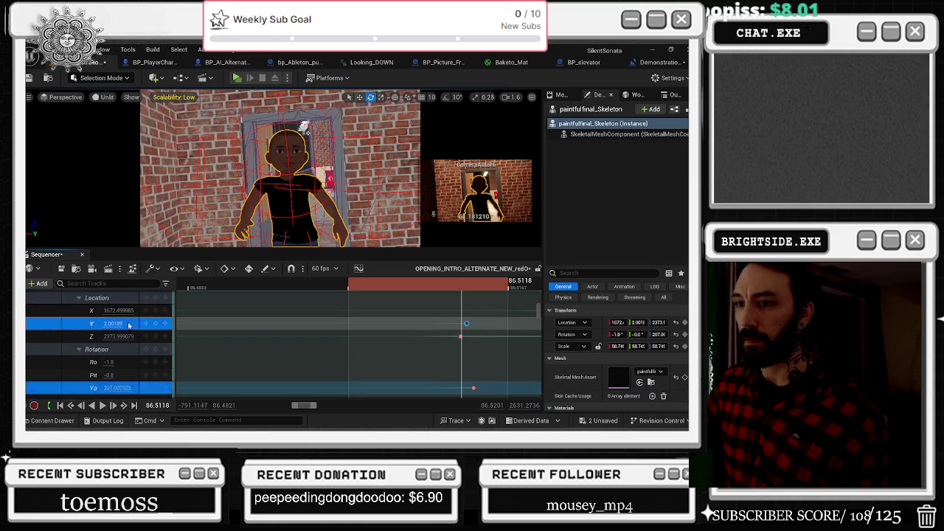
pyautogui.write('2.0')
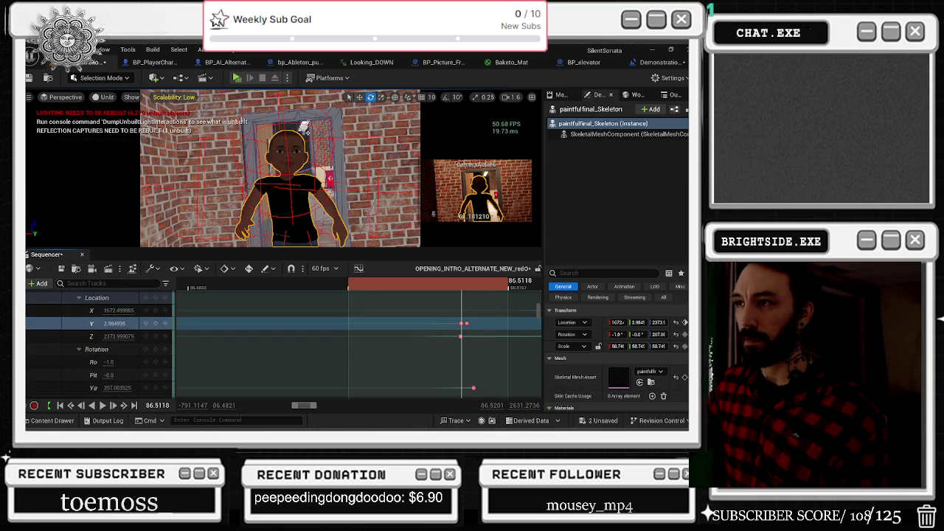
pyautogui.moveTo(115, 323)
pyautogui.mouseDown()
pyautogui.moveTo(138, 315)
pyautogui.moveTo(110, 311)
pyautogui.mouseUp()
pyautogui.click(76, 315)
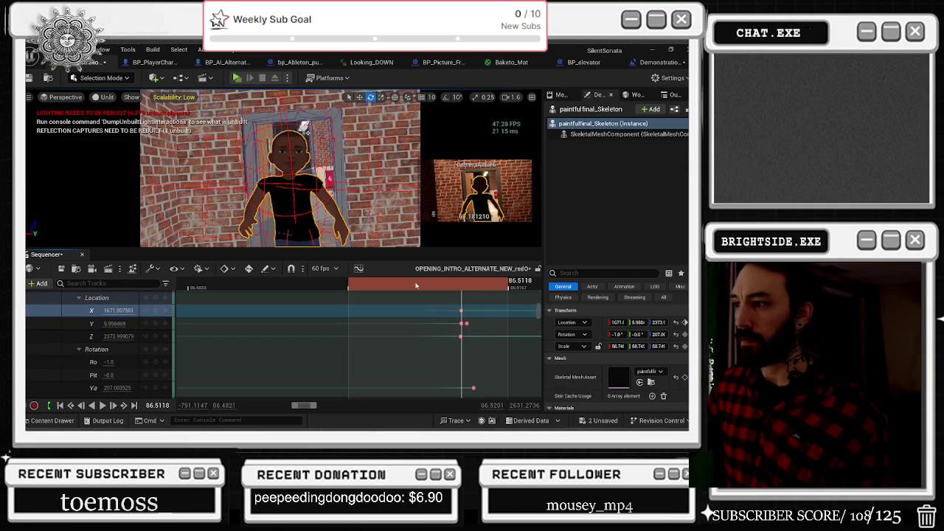
pyautogui.moveTo(463, 284); pyautogui.dragTo(458, 288)
pyautogui.moveTo(385, 294); pyautogui.dragTo(134, 297)
pyautogui.scroll(-10, 211, 311)
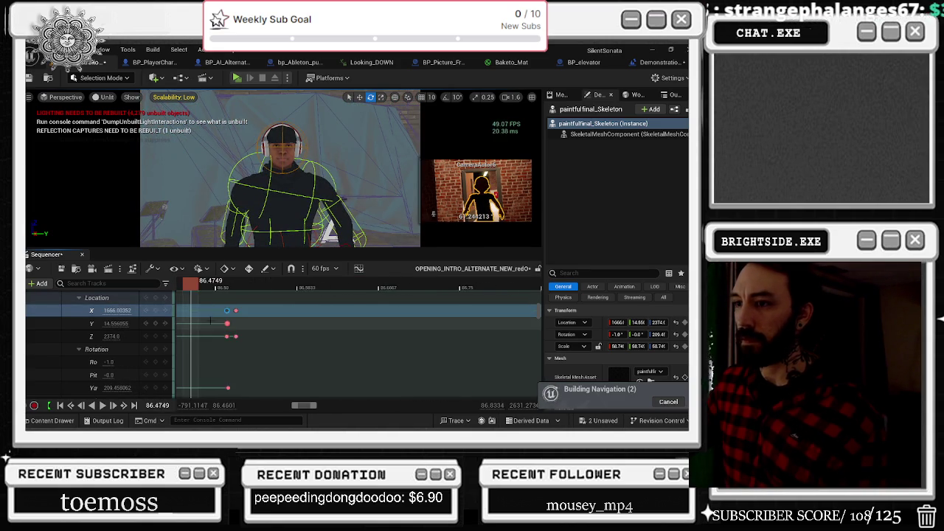
pyautogui.press('space')
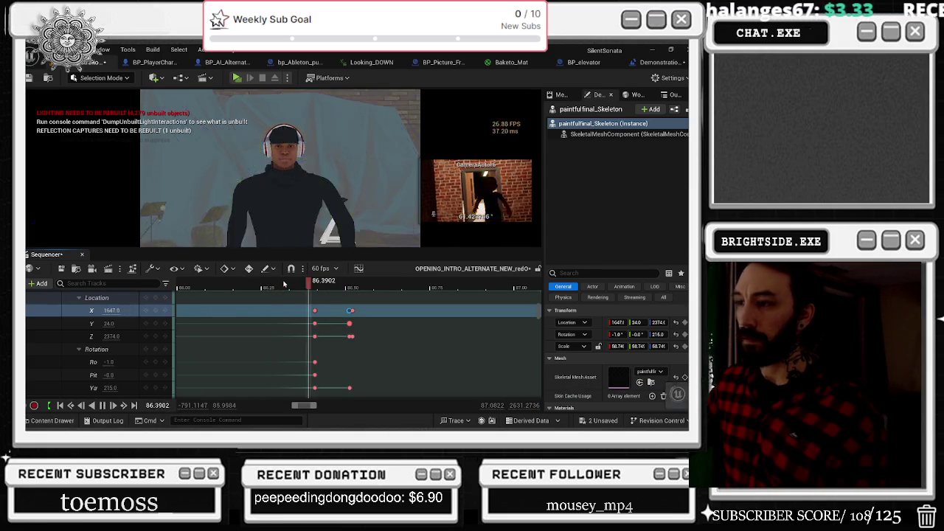
pyautogui.scroll(-5, 281, 319)
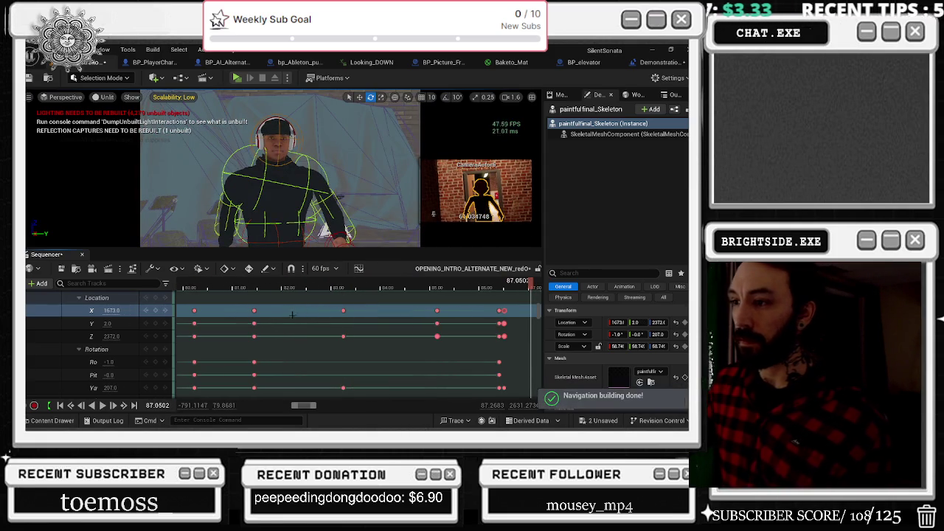
pyautogui.click(289, 284)
pyautogui.press('space')
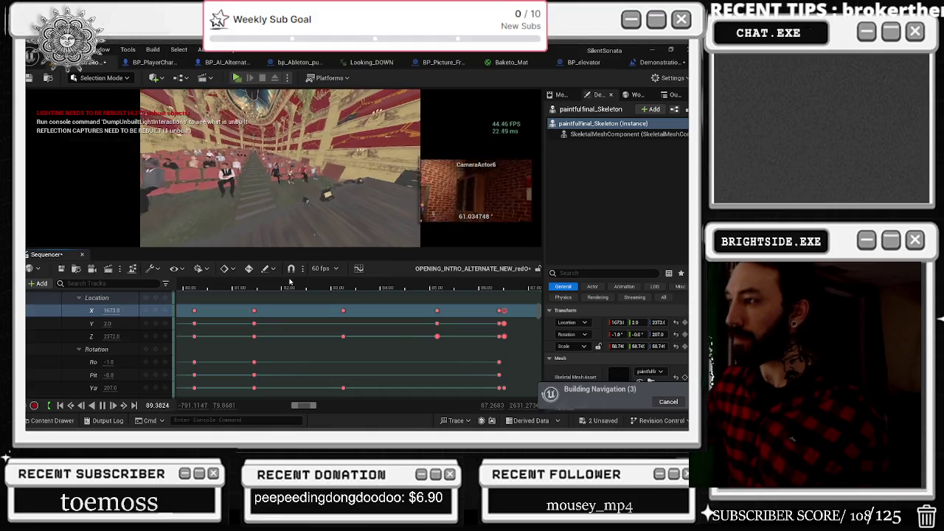
pyautogui.scroll(-8, 529, 316)
pyautogui.click(334, 286)
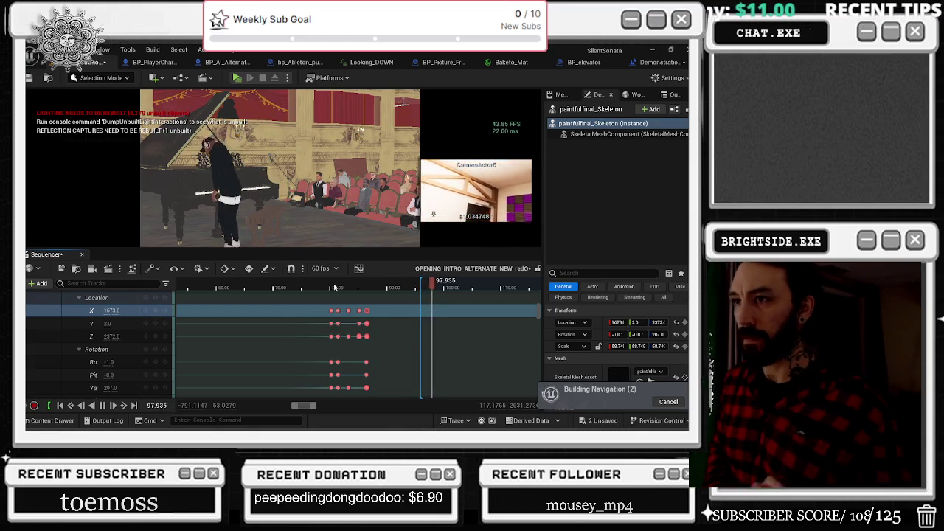
pyautogui.click(341, 285)
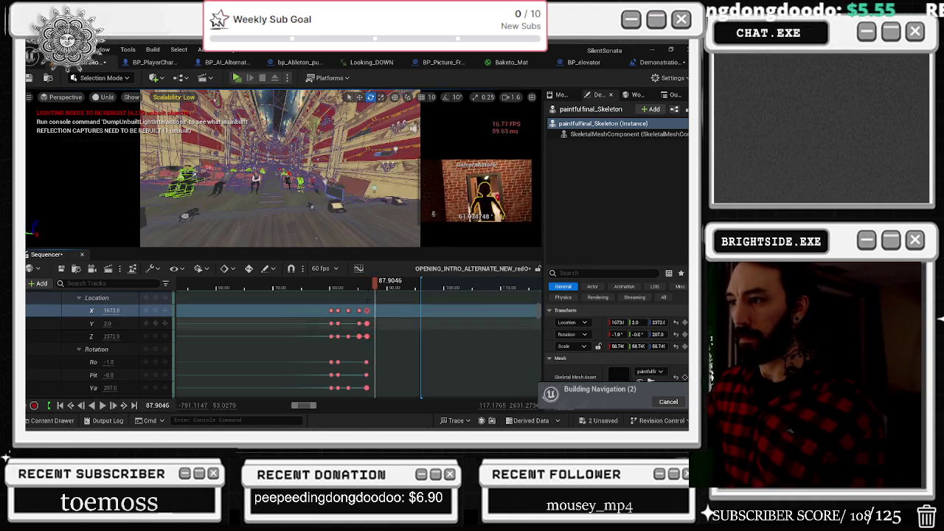
pyautogui.click(361, 285)
pyautogui.moveTo(367, 284); pyautogui.dragTo(368, 285)
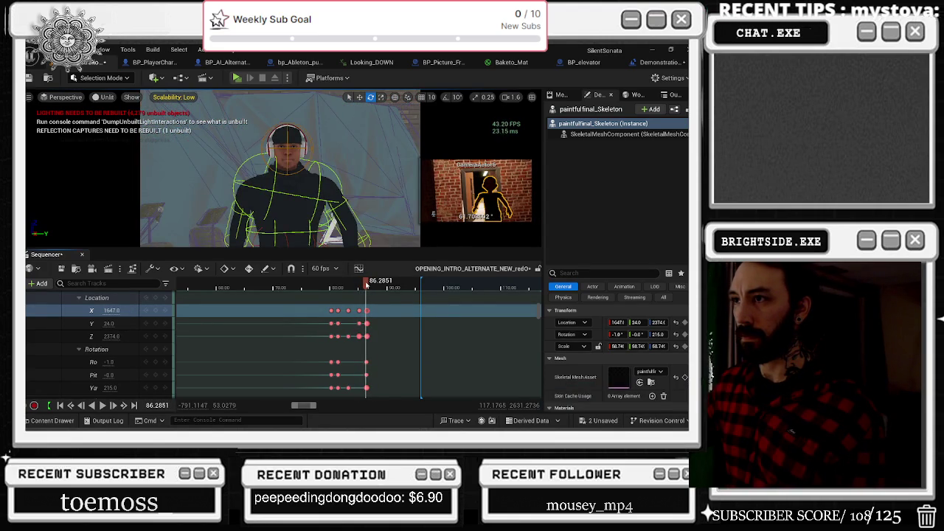
pyautogui.scroll(5, 367, 332)
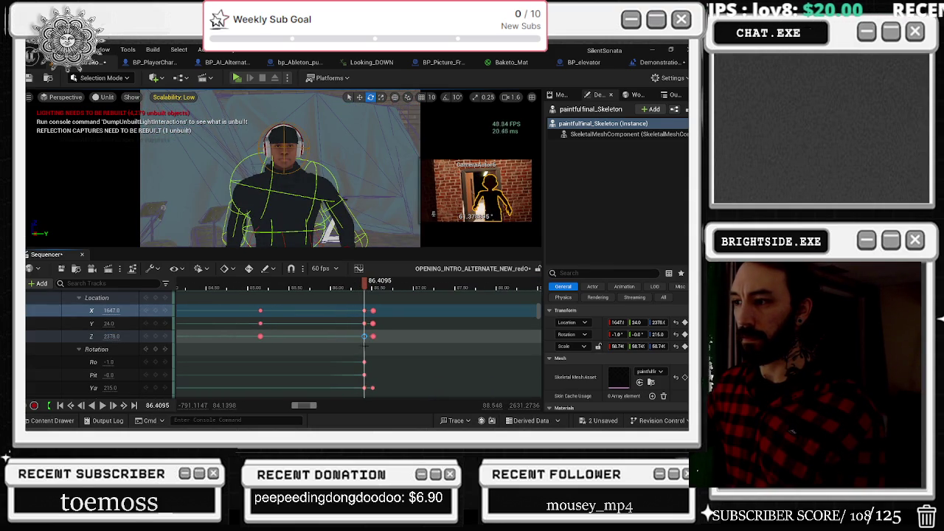
# Play and scrub the intro around 85–87 seconds and the opera-house shot, then return near 90 seconds.
pyautogui.hotkey('ctrl', 'z')
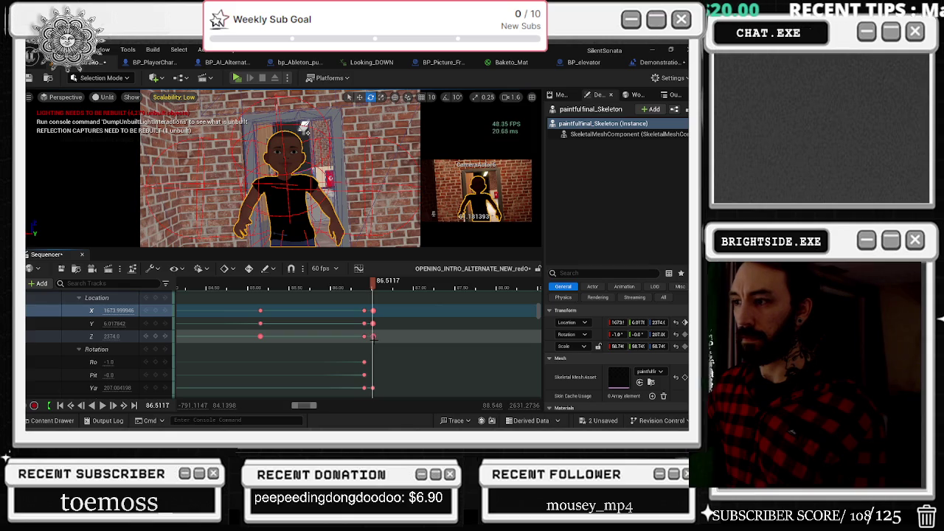
pyautogui.click(273, 286)
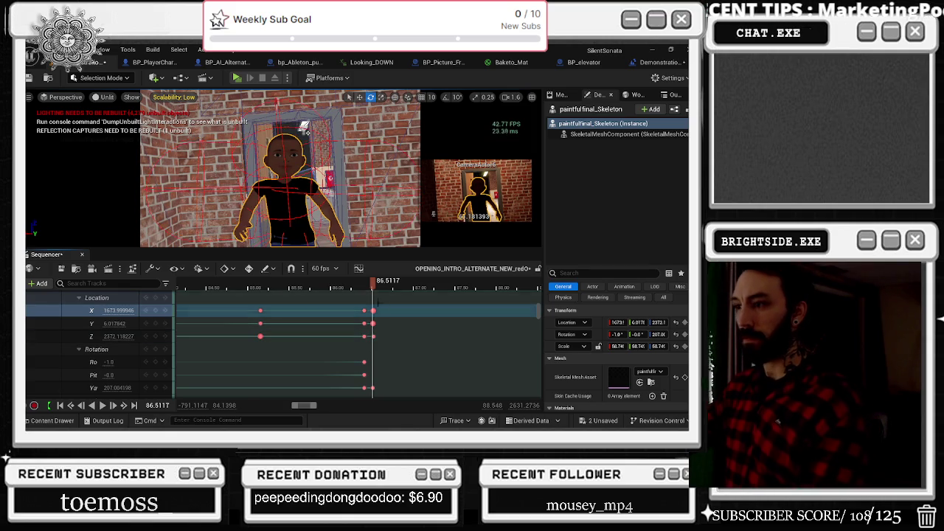
pyautogui.press('space')
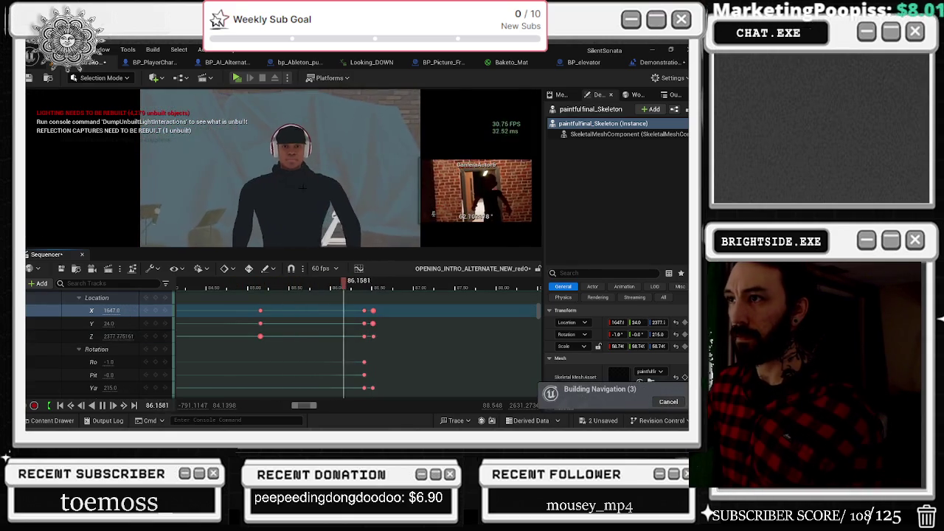
pyautogui.moveTo(254, 289); pyautogui.dragTo(260, 296)
pyautogui.press('space')
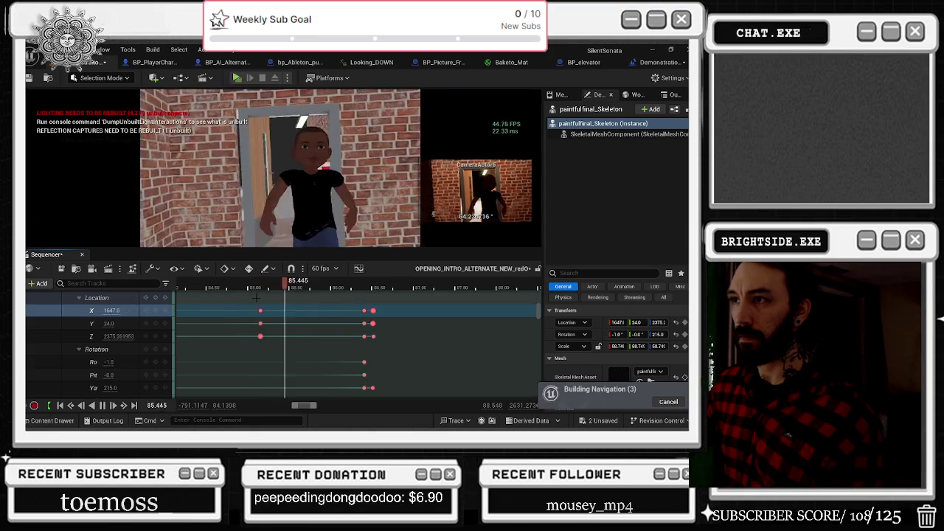
pyautogui.press('space')
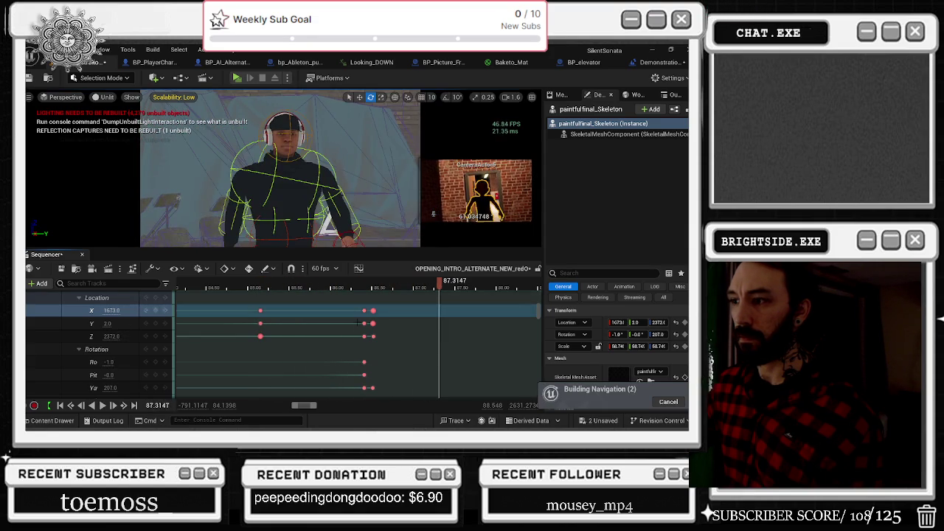
pyautogui.hscroll(2, 284, 337)
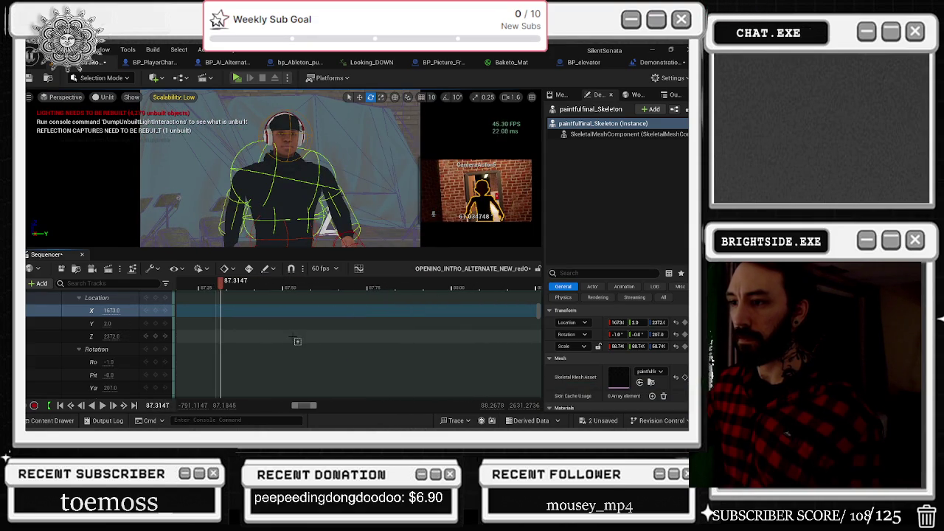
pyautogui.hscroll(-3, 309, 334)
pyautogui.moveTo(340, 284); pyautogui.dragTo(271, 285)
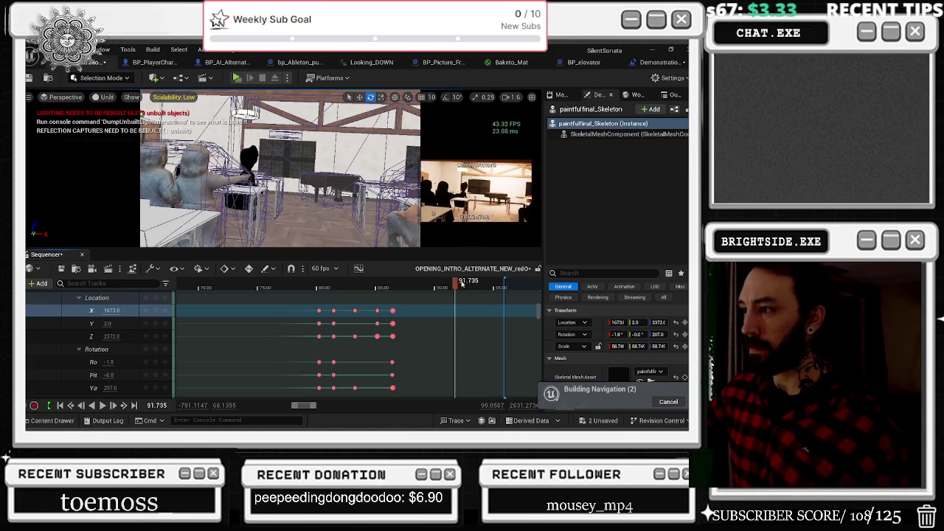
pyautogui.click(434, 288)
# Select CameraActor6 from its Camera Cuts section to show its camera tracks.
pyautogui.moveTo(418, 285); pyautogui.dragTo(447, 284)
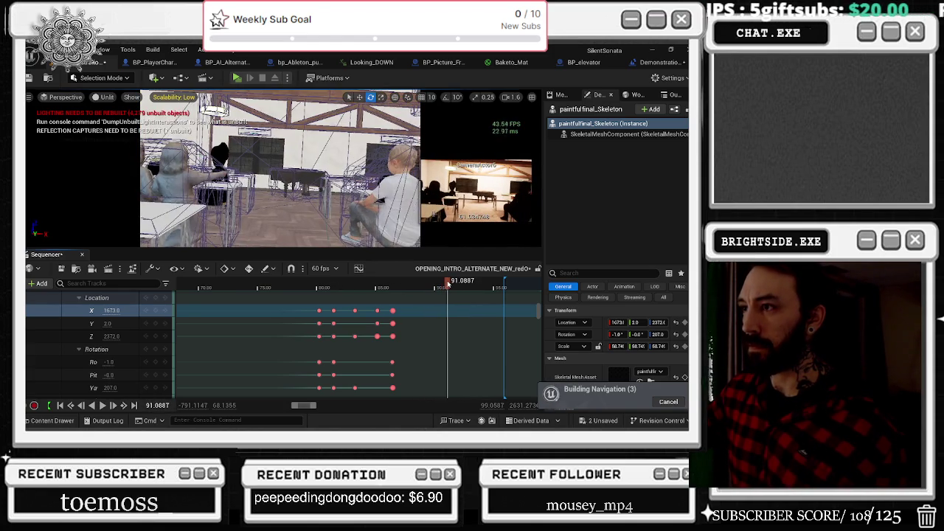
pyautogui.scroll(5, 466, 312)
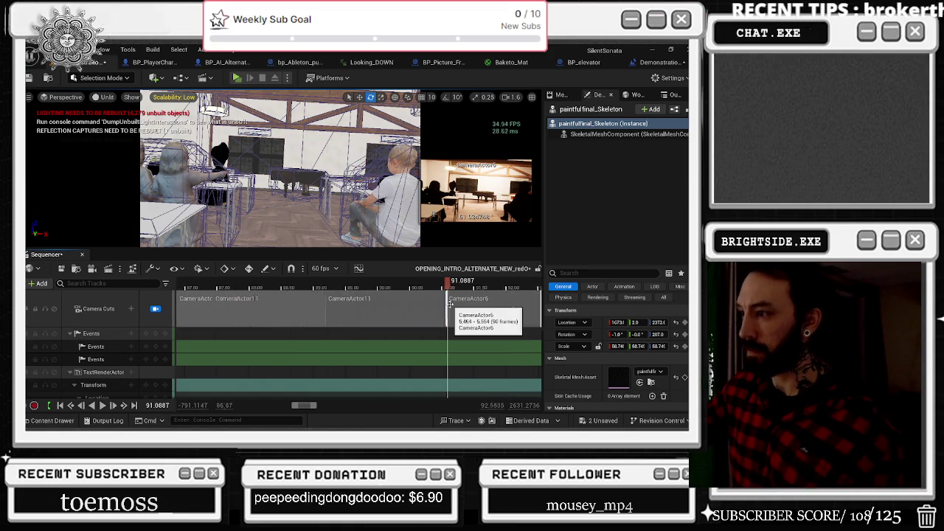
pyautogui.rightClick(476, 311)
pyautogui.click(522, 305)
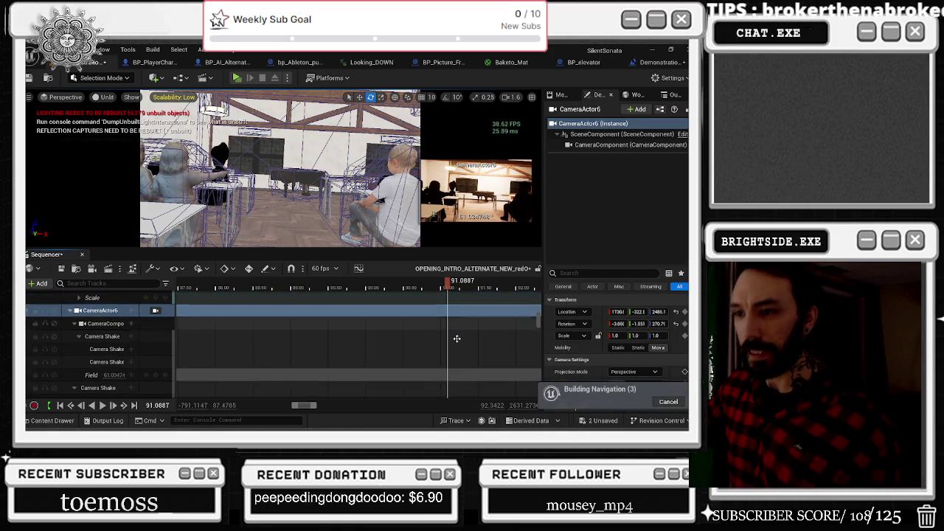
pyautogui.scroll(-5, 459, 337)
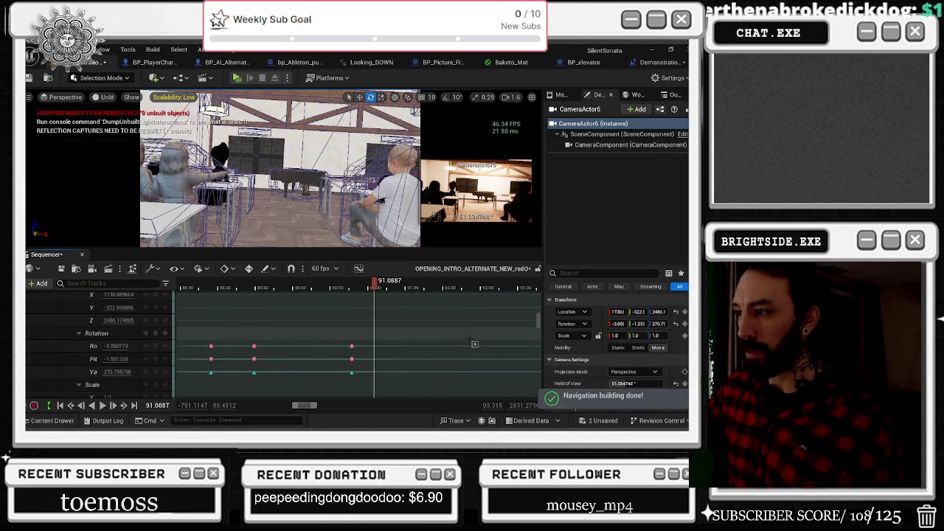
pyautogui.moveTo(301, 284); pyautogui.dragTo(197, 286)
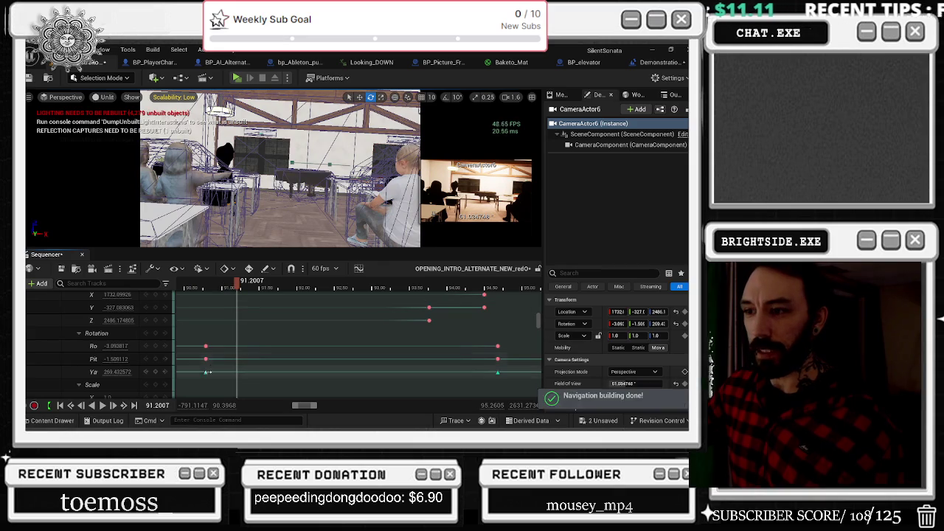
# Key CameraActor6's yaw at about 296 at 90.835 seconds.
pyautogui.click(207, 372)
pyautogui.scroll(3, 208, 366)
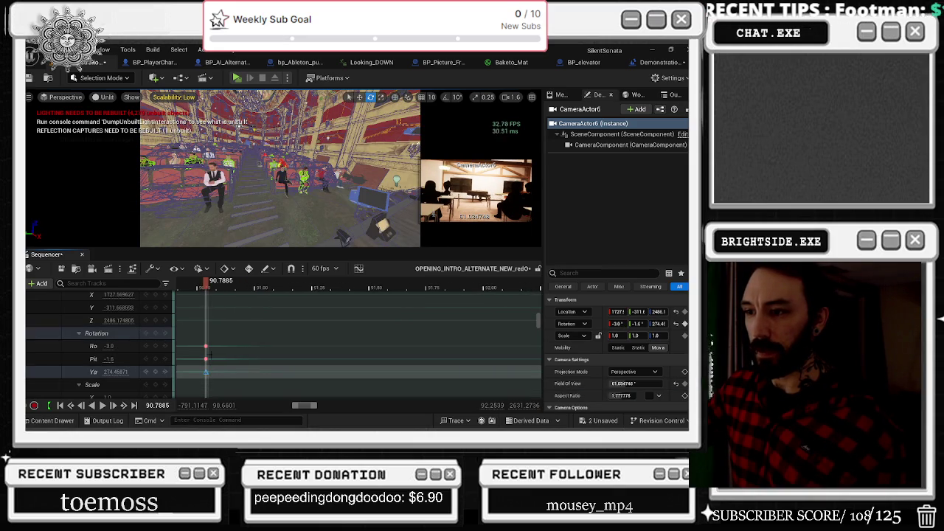
pyautogui.click(214, 286)
pyautogui.moveTo(214, 286); pyautogui.dragTo(218, 286)
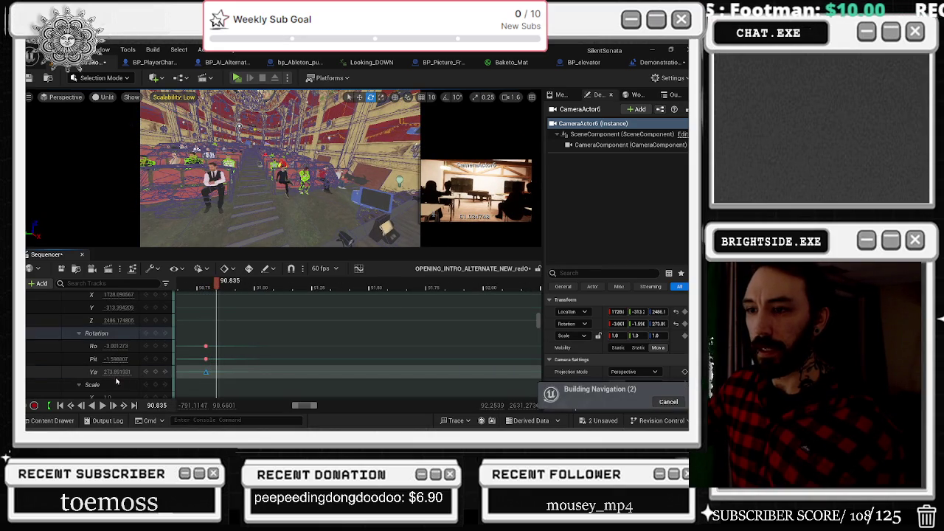
pyautogui.moveTo(117, 372); pyautogui.dragTo(151, 372)
pyautogui.moveTo(225, 288)
pyautogui.mouseDown()
pyautogui.moveTo(391, 293)
pyautogui.moveTo(355, 293)
pyautogui.mouseUp()
# Zoom out and play the camera move through to about 98 seconds.
pyautogui.click(229, 287)
pyautogui.scroll(-5, 229, 332)
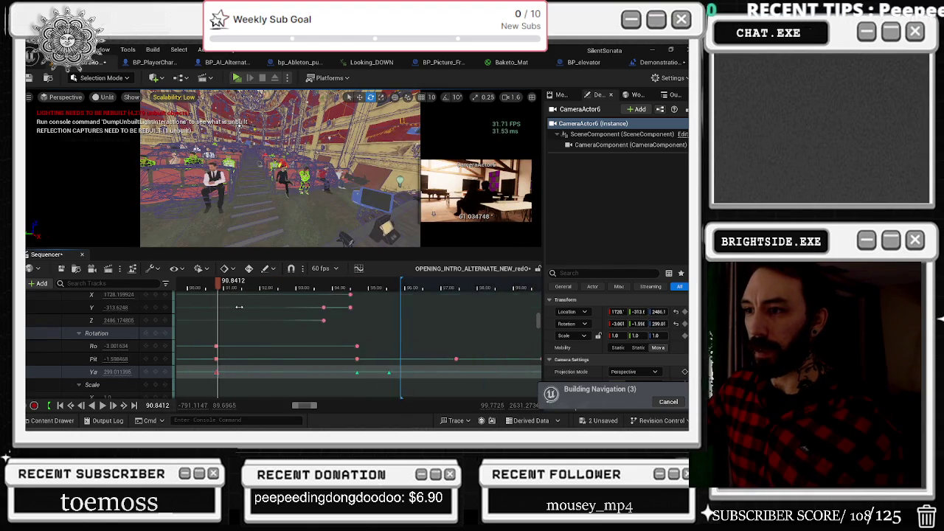
pyautogui.click(184, 288)
pyautogui.moveTo(184, 288); pyautogui.dragTo(311, 280)
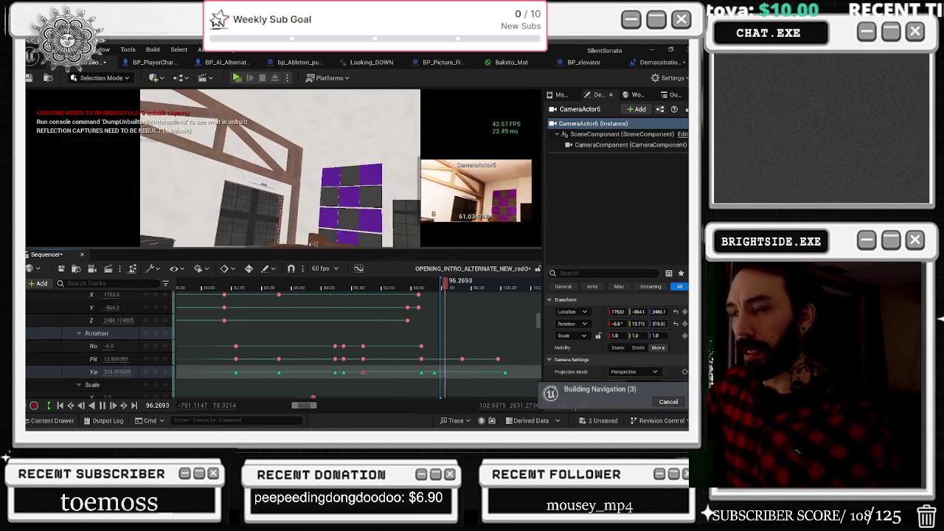
pyautogui.press('space')
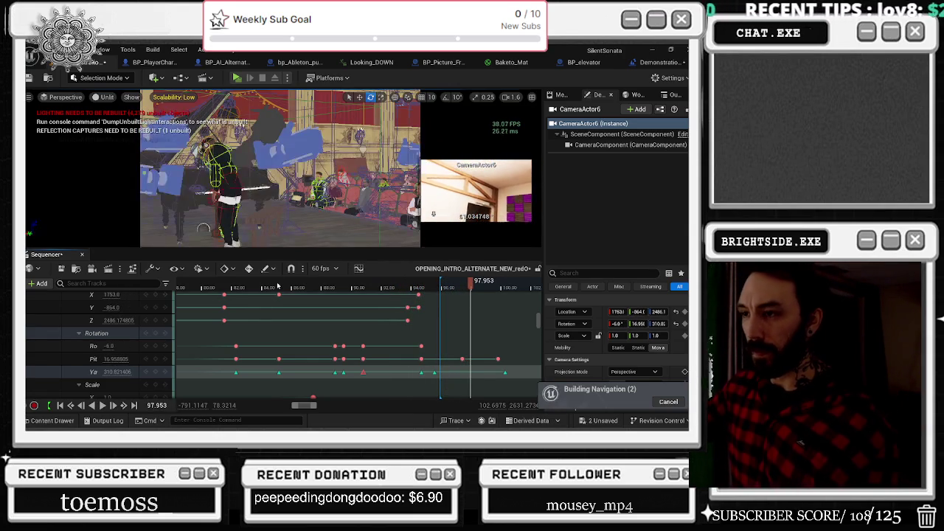
pyautogui.click(389, 284)
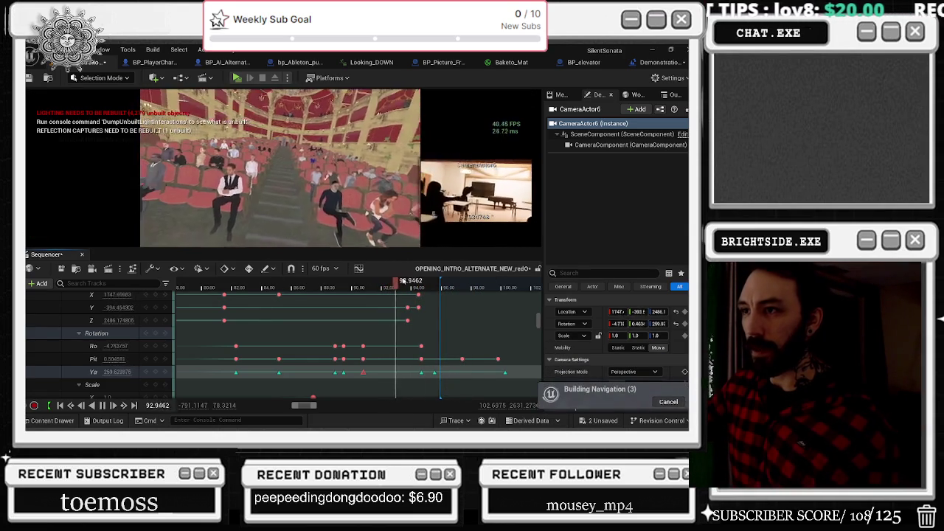
pyautogui.moveTo(354, 286); pyautogui.dragTo(317, 288)
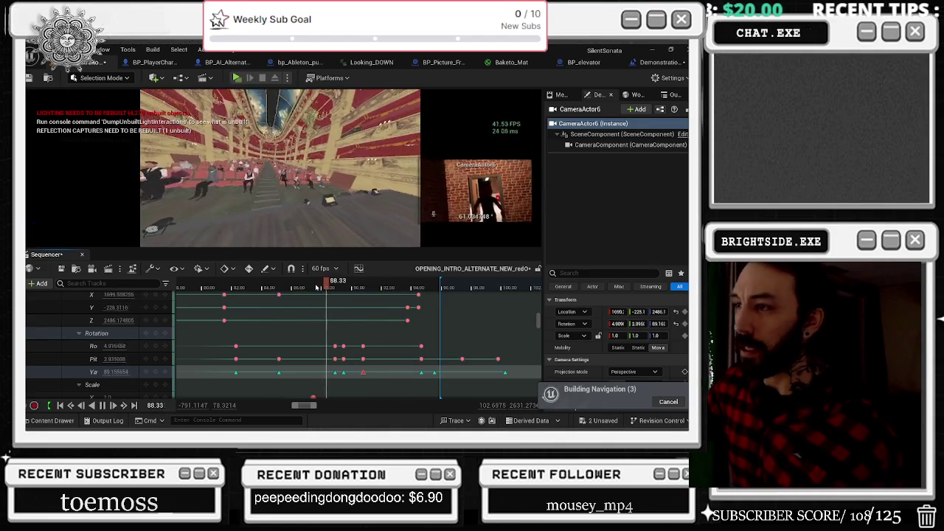
# Replay the shot from about 85 seconds through the camera view.
pyautogui.press('space')
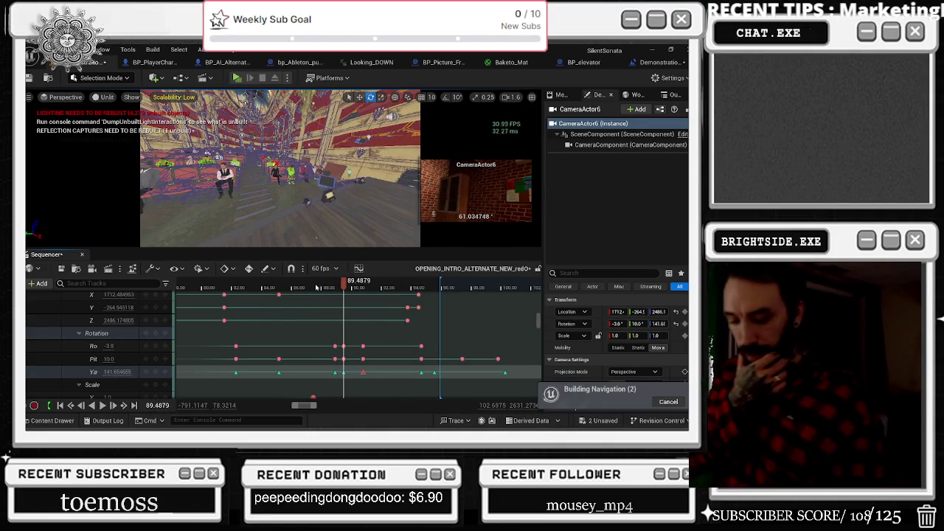
pyautogui.press('space')
pyautogui.press('space')
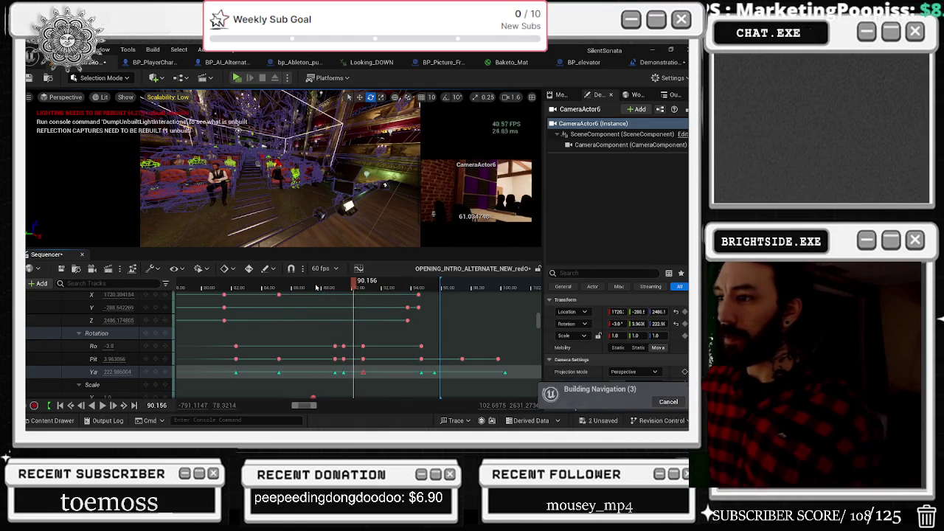
pyautogui.moveTo(302, 287); pyautogui.dragTo(291, 288)
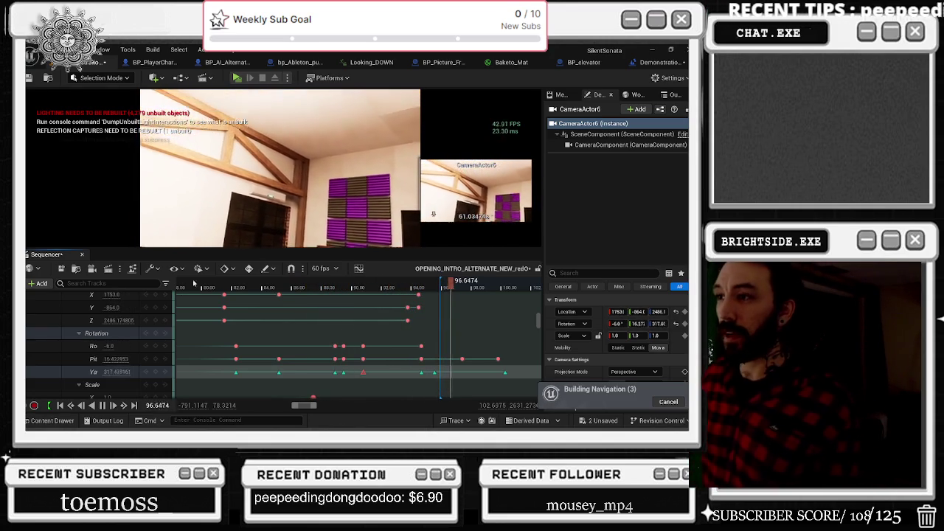
pyautogui.press('space')
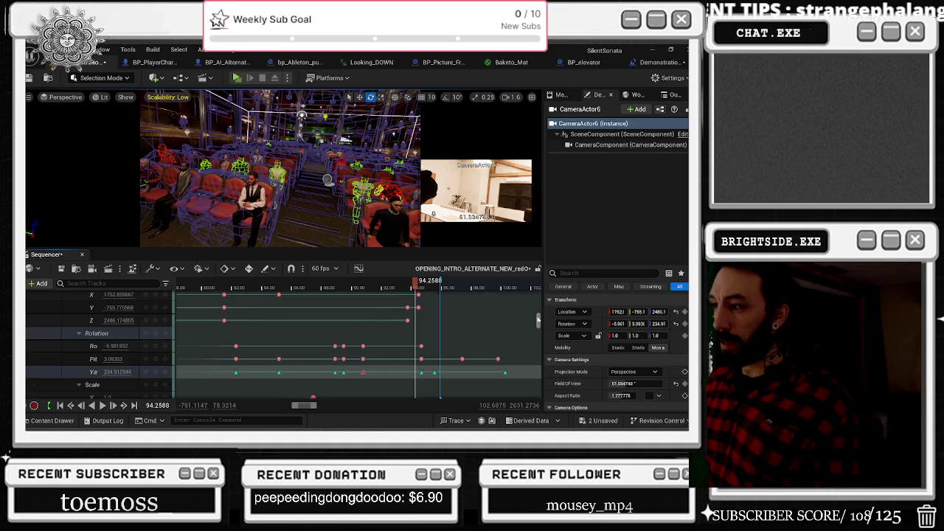
pyautogui.scroll(10, 450, 298)
pyautogui.scroll(5, 450, 298)
pyautogui.rightClick(450, 298)
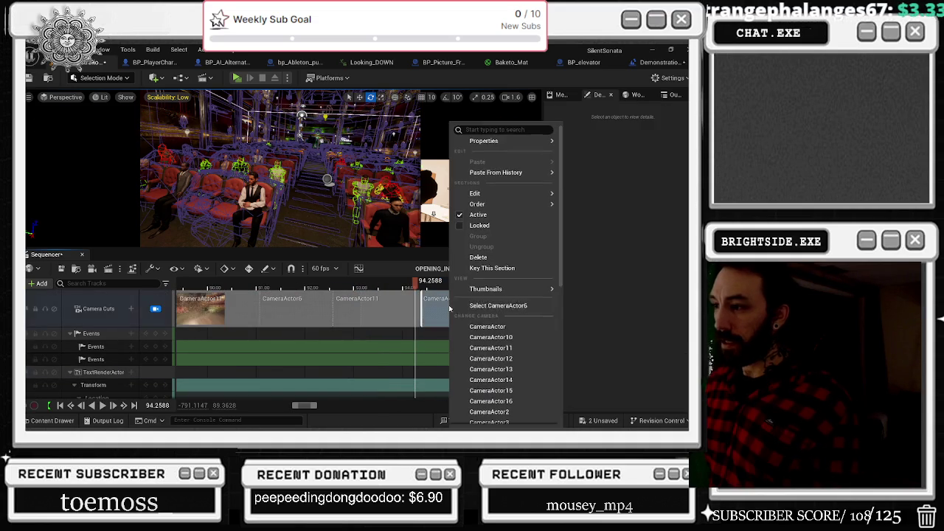
# Select CameraActor6 and play forward to about 94 seconds to locate its location keys.
pyautogui.click(487, 305)
pyautogui.scroll(-2, 455, 344)
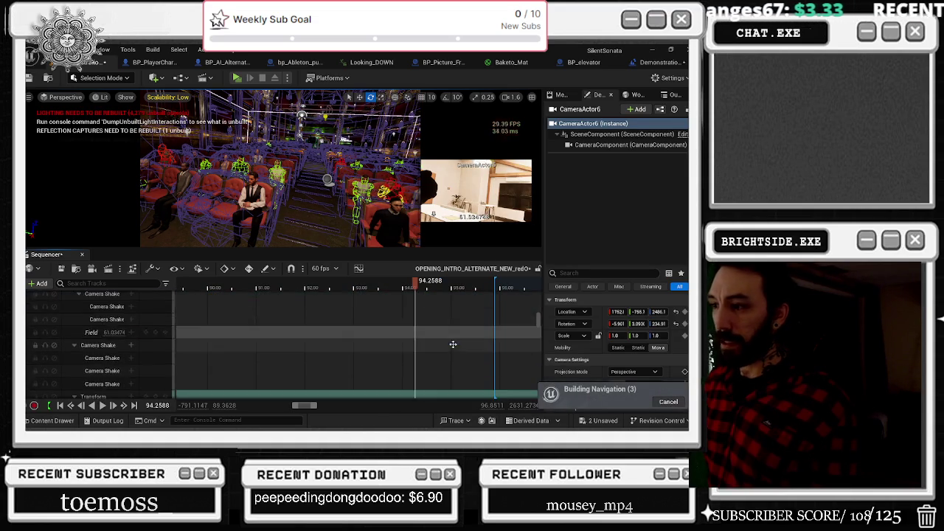
pyautogui.scroll(-2, 455, 343)
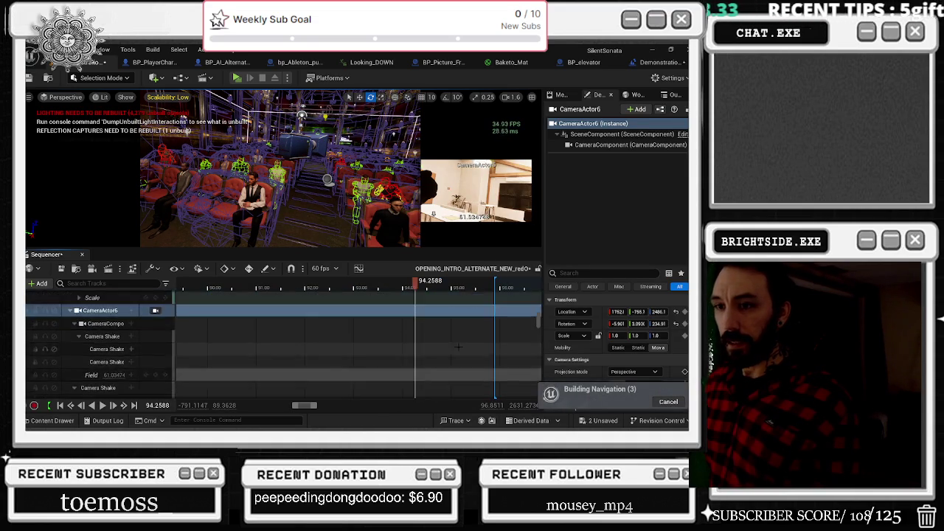
pyautogui.scroll(-3, 459, 348)
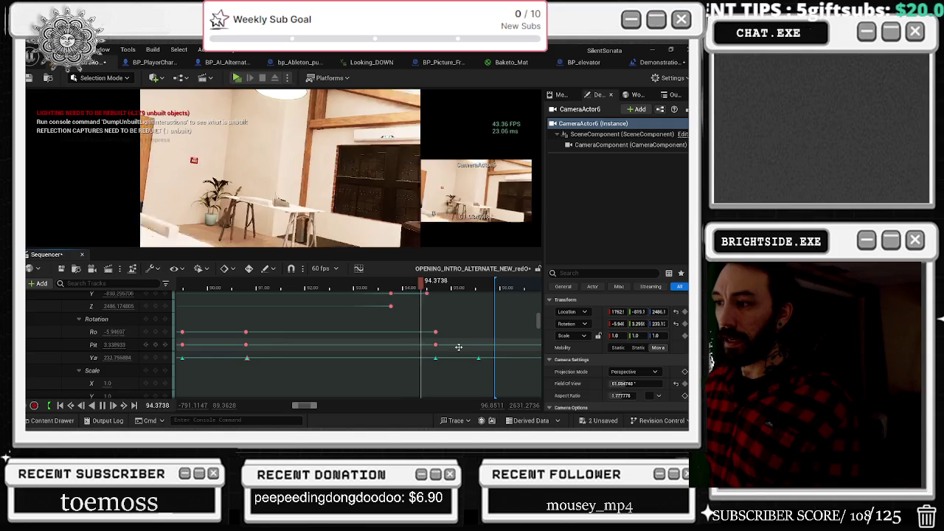
pyautogui.press('.')
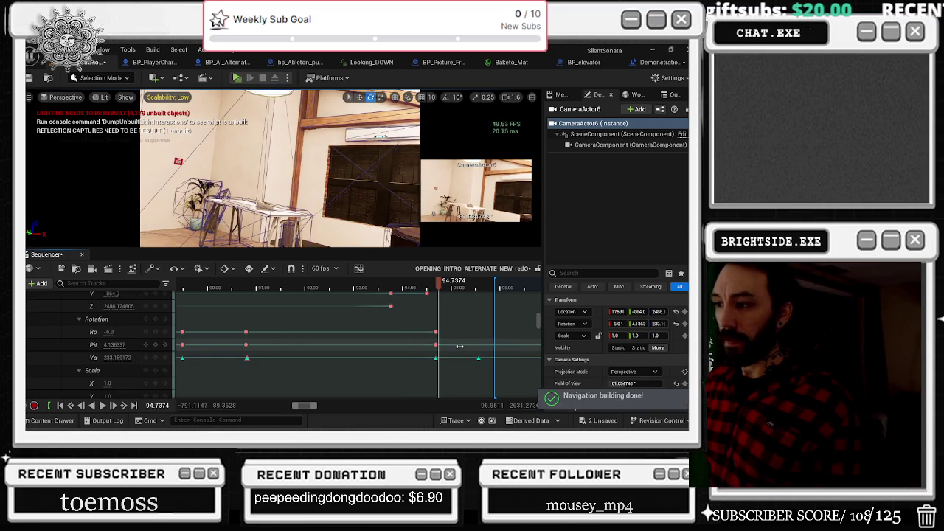
pyautogui.moveTo(338, 285)
pyautogui.mouseDown()
pyautogui.moveTo(244, 286)
pyautogui.moveTo(354, 285)
pyautogui.mouseUp()
pyautogui.scroll(3, 405, 336)
pyautogui.press('space')
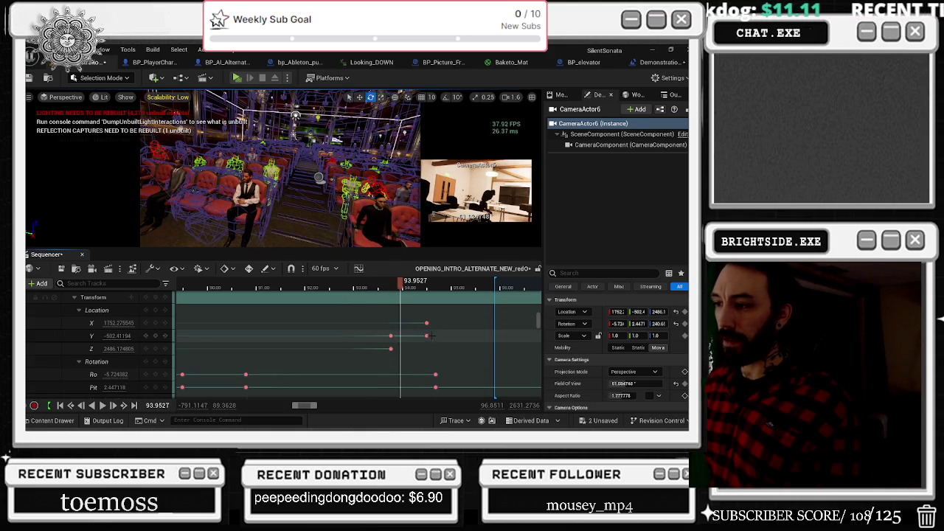
# Drag CameraActor6's X and Y location keys from about 93.95 to 96.35 seconds.
pyautogui.moveTo(426, 323); pyautogui.dragTo(517, 327)
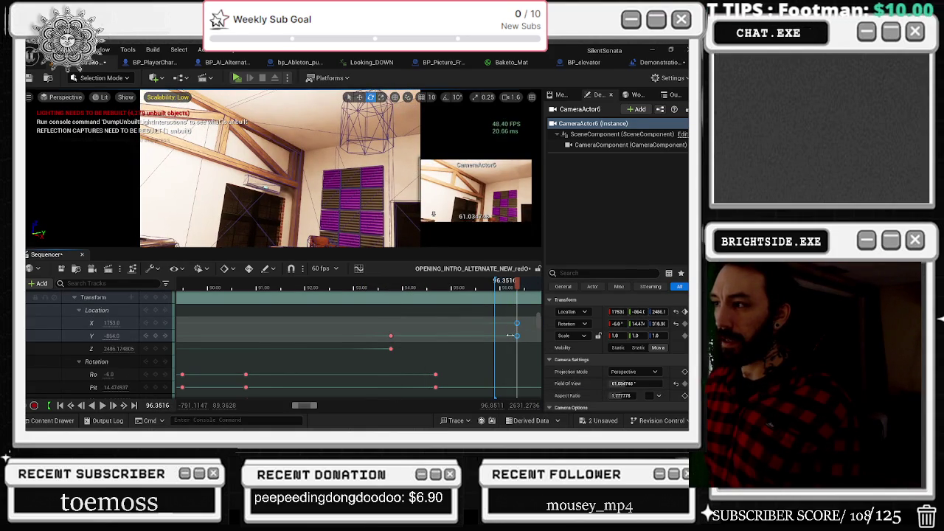
pyautogui.hscroll(-1, 508, 337)
pyautogui.hscroll(3, 508, 337)
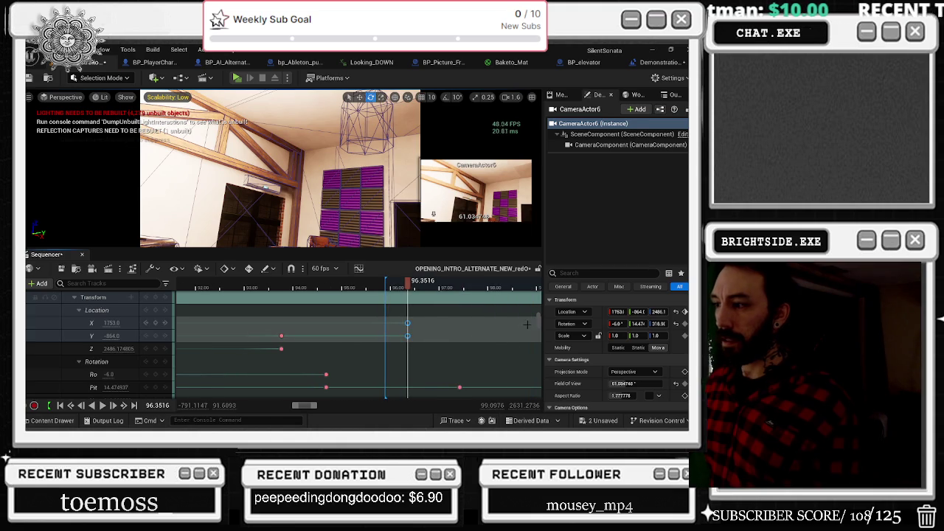
pyautogui.scroll(5, 540, 298)
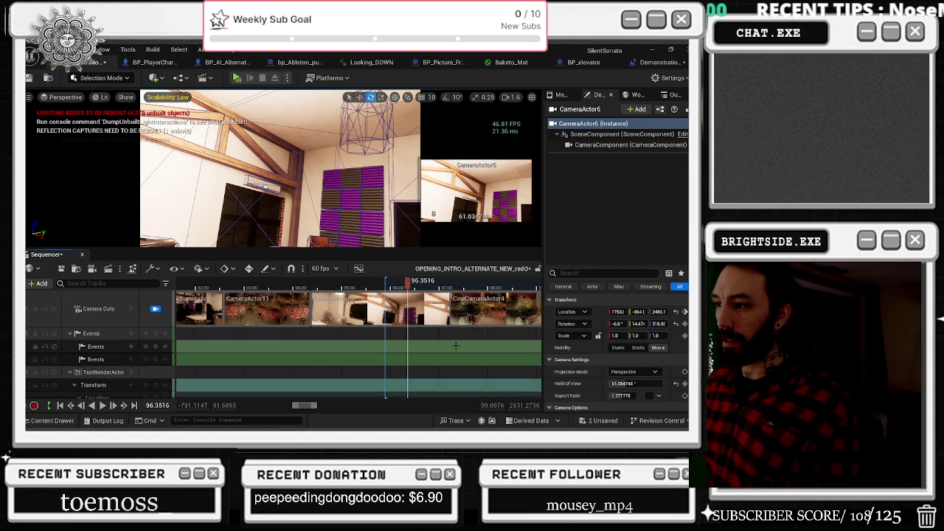
pyautogui.scroll(-5, 455, 345)
pyautogui.scroll(-6, 455, 345)
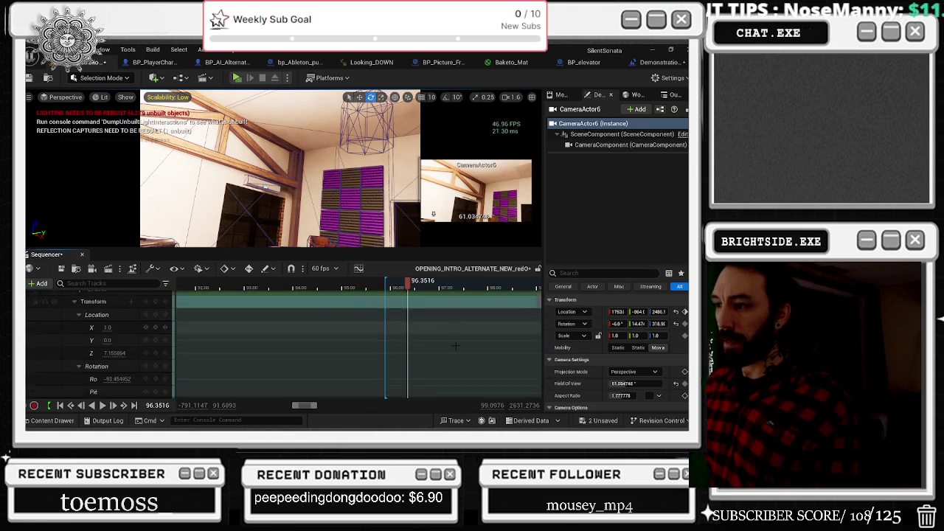
pyautogui.scroll(-6, 459, 348)
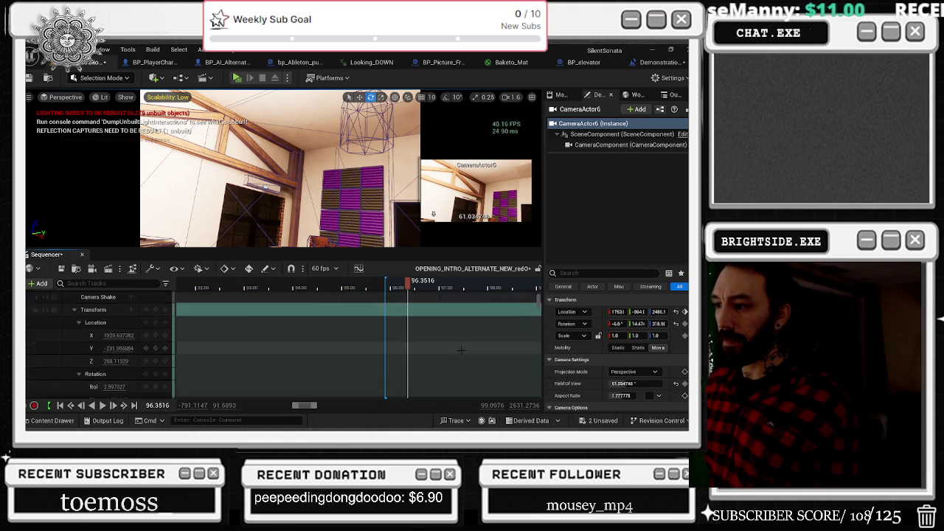
pyautogui.scroll(15, 458, 349)
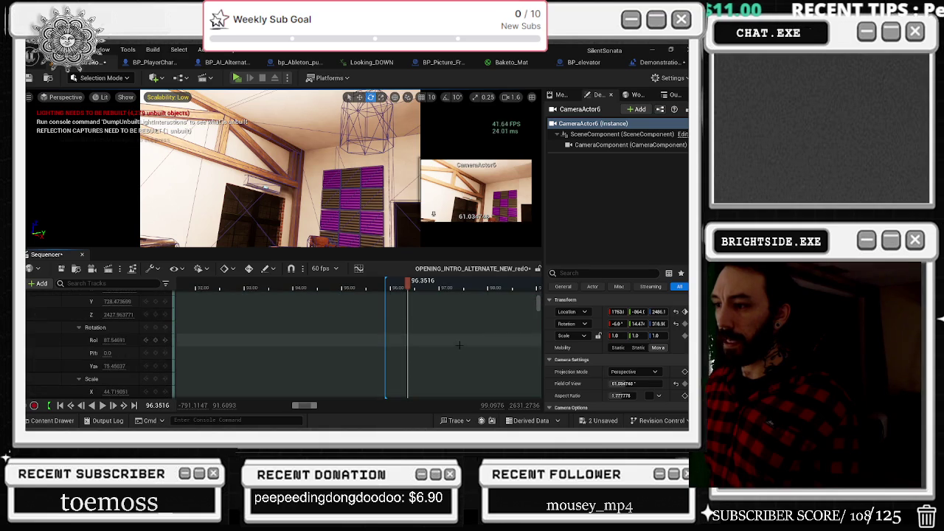
pyautogui.rightClick(409, 310)
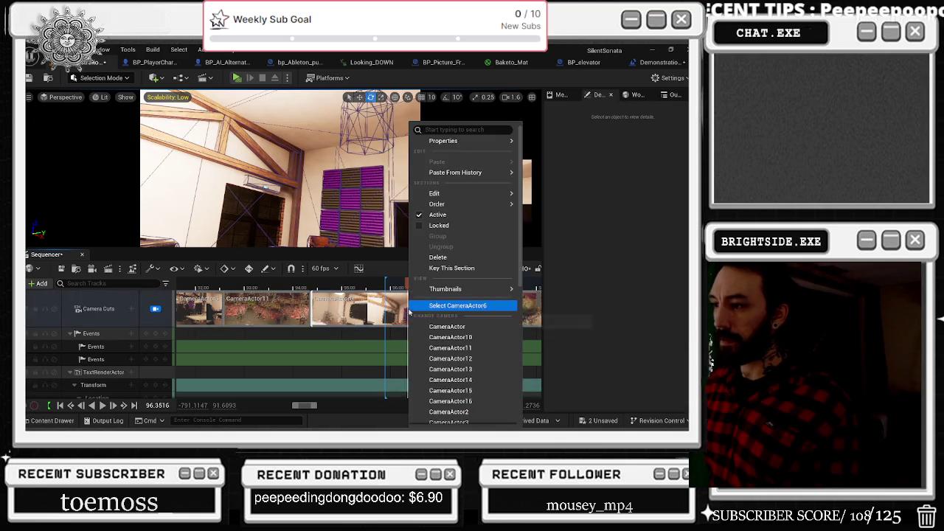
# Move CameraActor6's X location key later and shift its Y key to about 97.3 seconds.
pyautogui.click(438, 306)
pyautogui.scroll(-3, 413, 310)
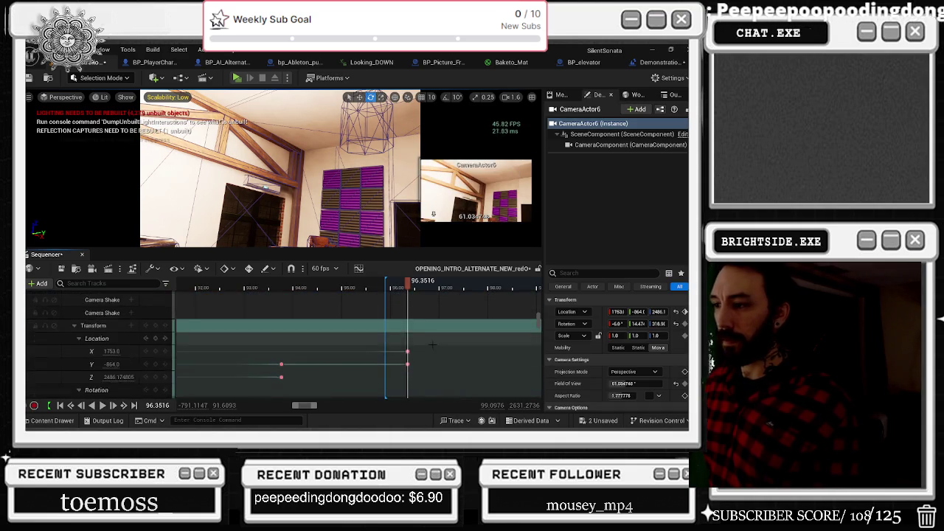
pyautogui.moveTo(407, 295)
pyautogui.mouseDown()
pyautogui.moveTo(487, 295)
pyautogui.moveTo(408, 307)
pyautogui.moveTo(468, 309)
pyautogui.moveTo(460, 282)
pyautogui.moveTo(359, 283)
pyautogui.moveTo(317, 304)
pyautogui.moveTo(234, 311)
pyautogui.mouseUp()
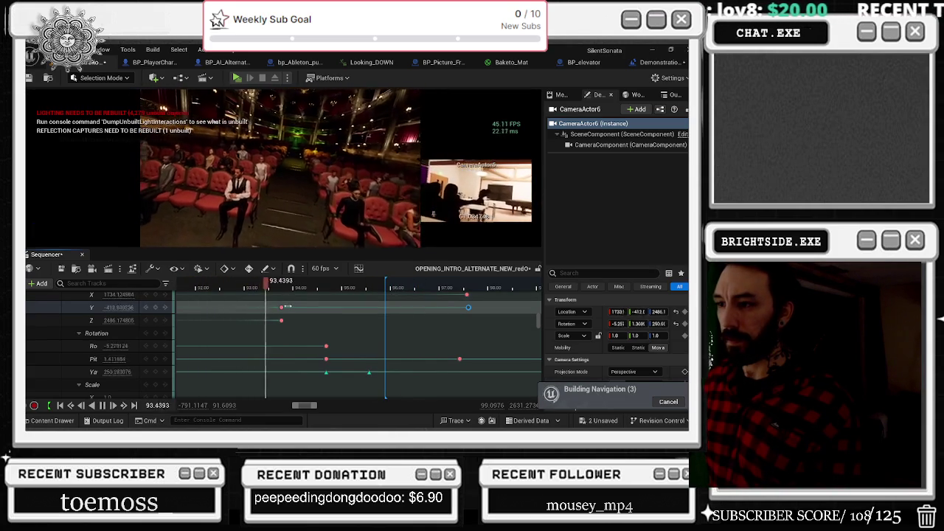
pyautogui.click(143, 306)
pyautogui.moveTo(367, 307); pyautogui.dragTo(453, 311)
pyautogui.click(319, 286)
pyautogui.press('space')
pyautogui.press('space')
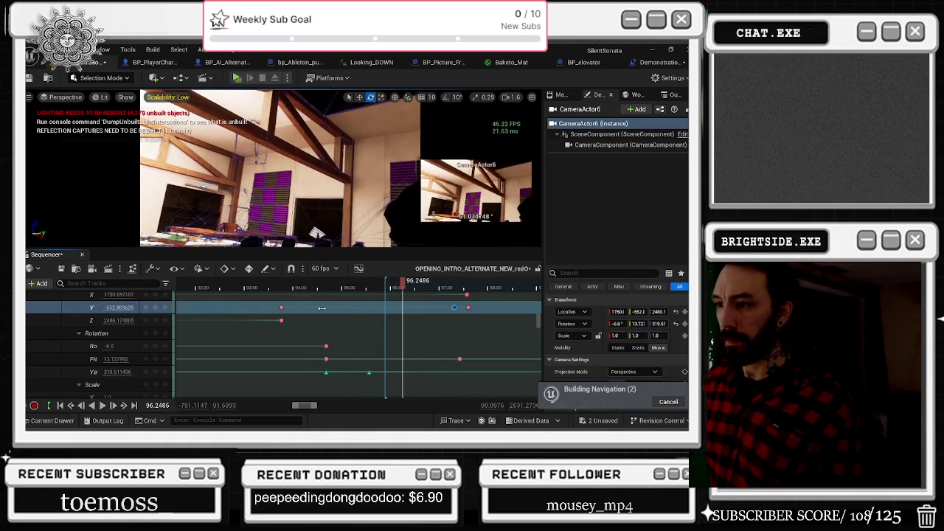
# Move the Pitch key to about 93.8 seconds and raise the pitch from 4 to about 9–11.
pyautogui.moveTo(326, 359); pyautogui.dragTo(284, 359)
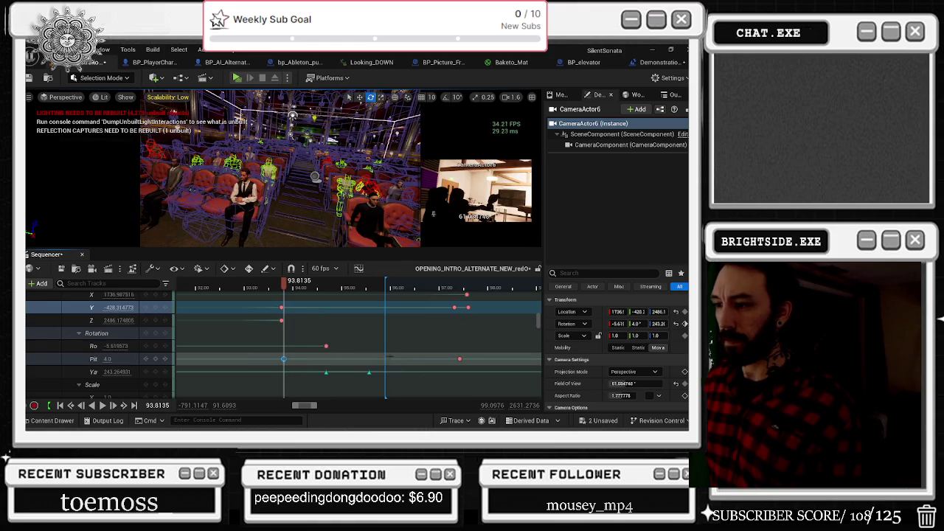
pyautogui.click(132, 359)
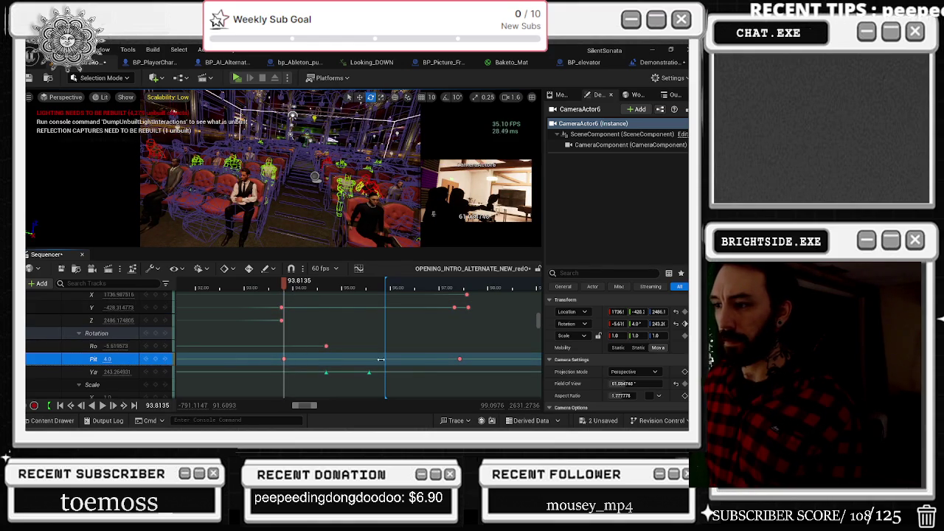
pyautogui.moveTo(107, 359); pyautogui.dragTo(124, 361)
pyautogui.click(155, 359)
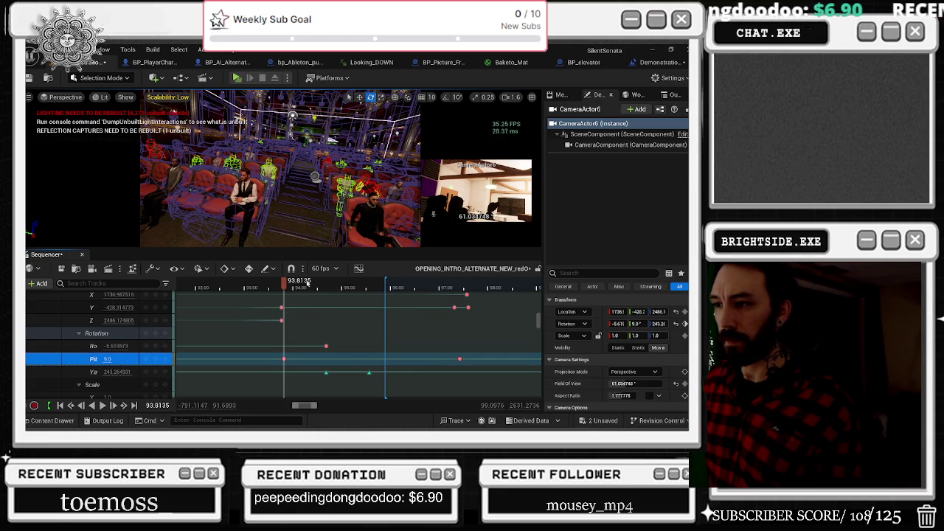
pyautogui.click(281, 284)
pyautogui.press('space')
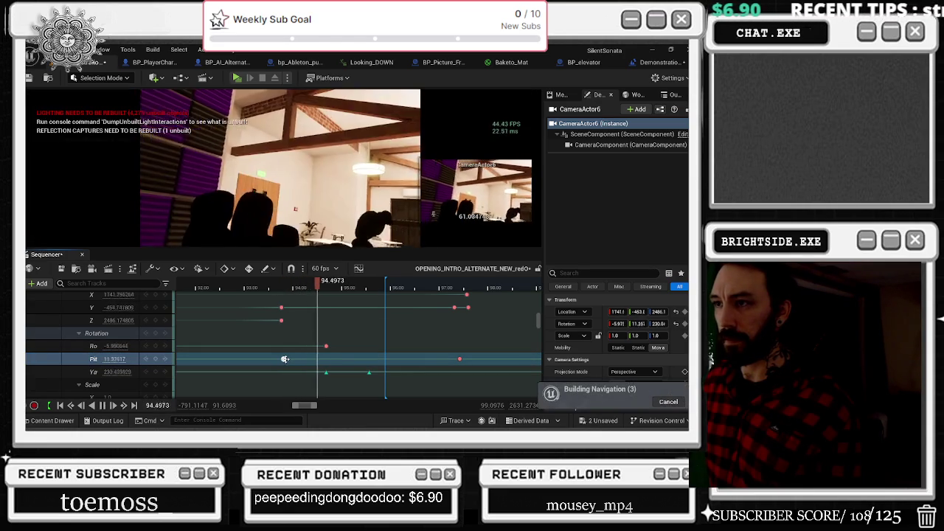
# Undo the accidentally added camera keys and replay the shot from about 92.6 seconds.
pyautogui.hotkey('ctrl', 'z')
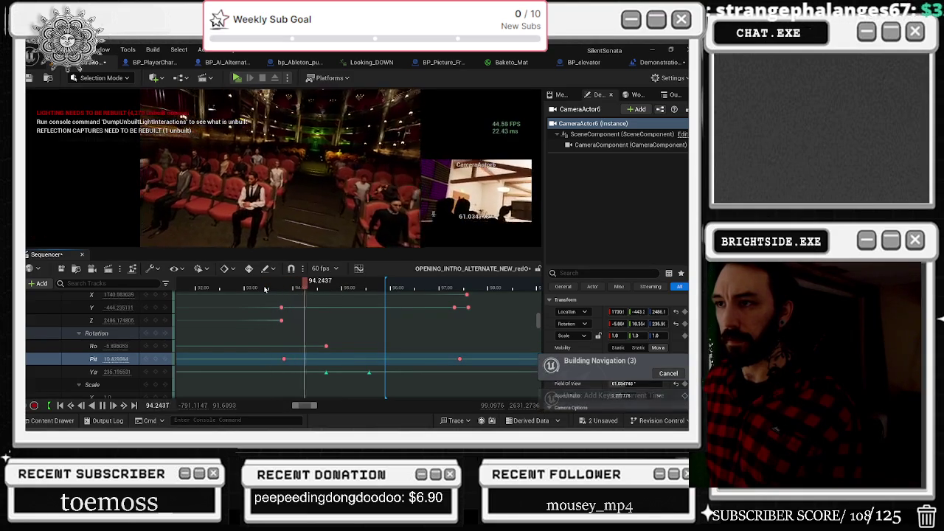
pyautogui.press('Return')
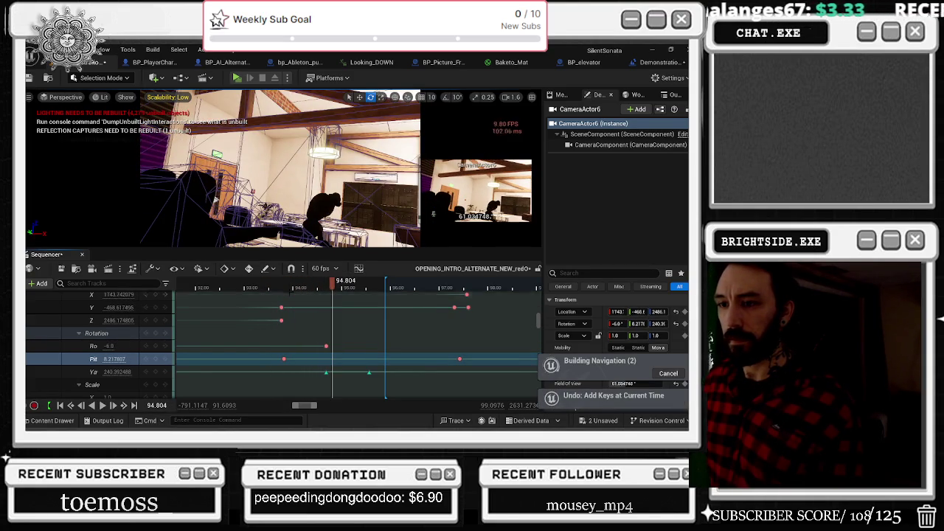
pyautogui.click(270, 288)
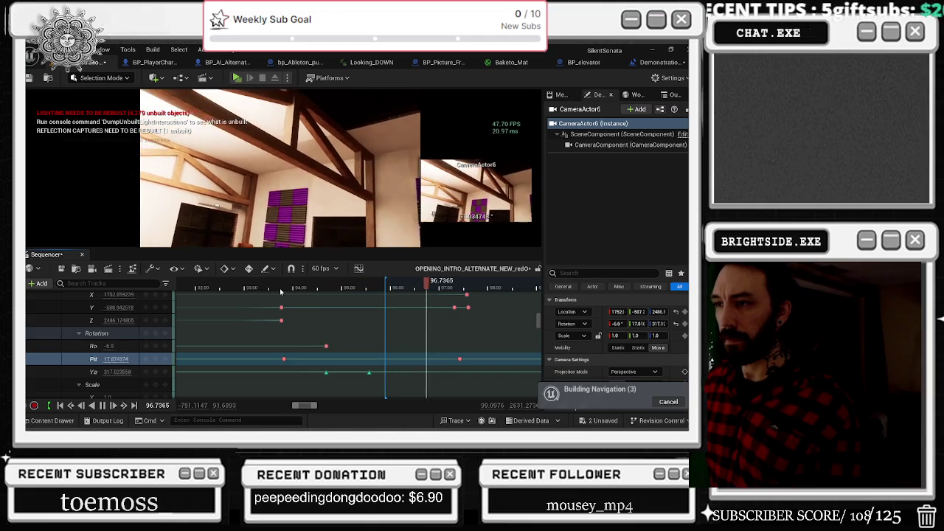
pyautogui.click(215, 287)
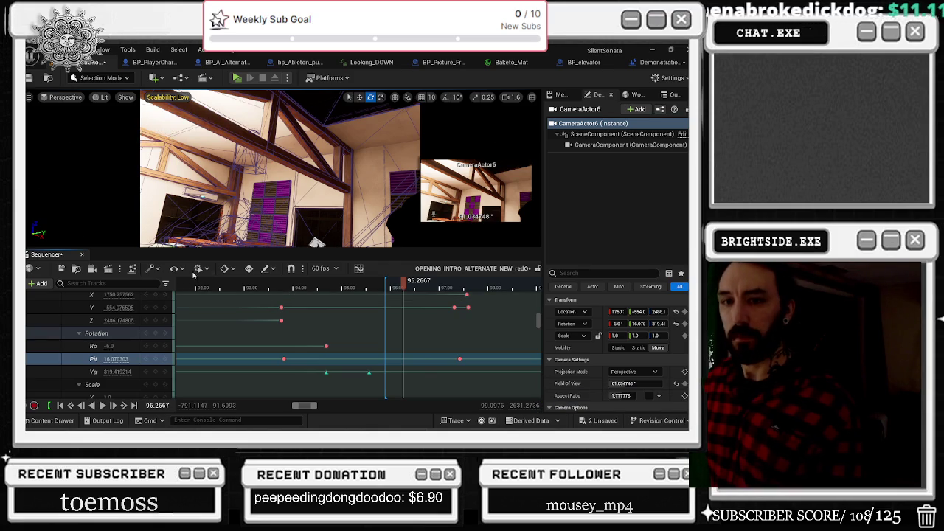
pyautogui.click(232, 286)
pyautogui.press('space')
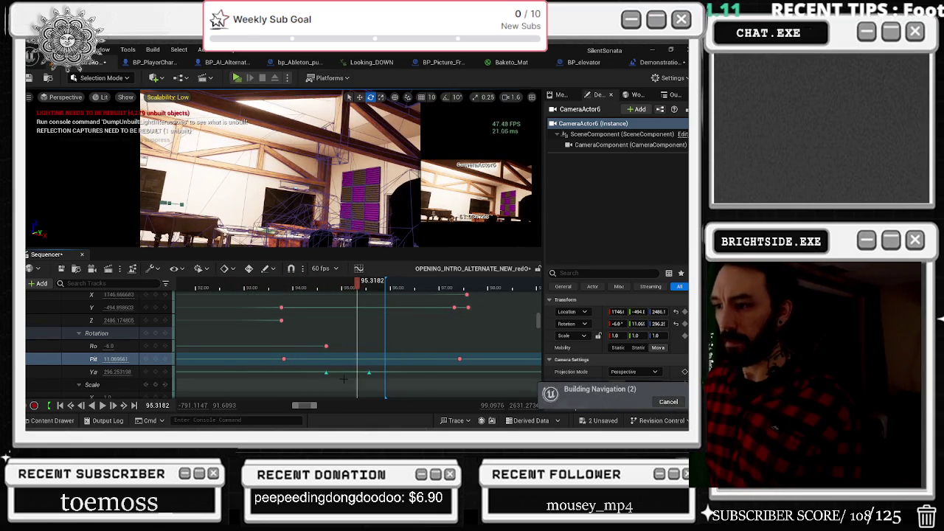
# Move the Yaw key from about 94.7 to 93.6 seconds and replay to check the timing.
pyautogui.click(325, 372)
pyautogui.moveTo(319, 371); pyautogui.dragTo(295, 372)
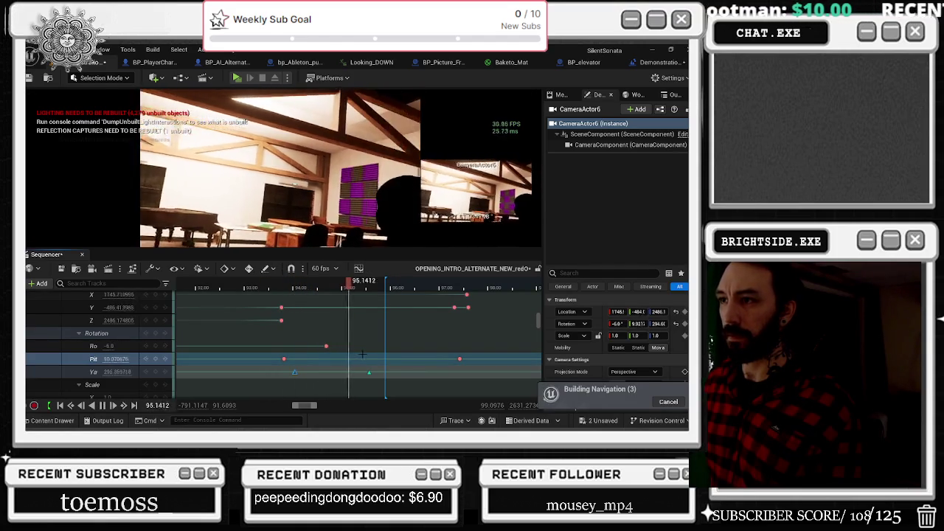
pyautogui.press('space')
pyautogui.press(',')
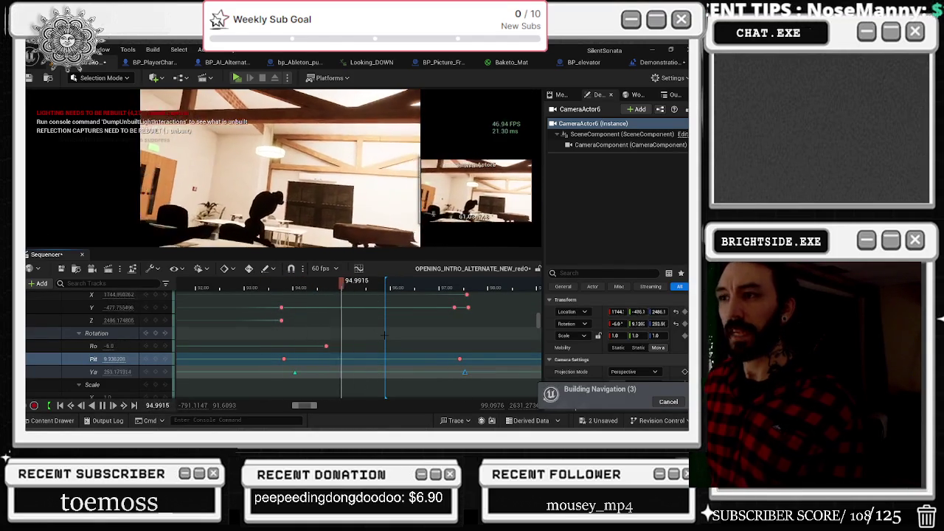
pyautogui.press('space')
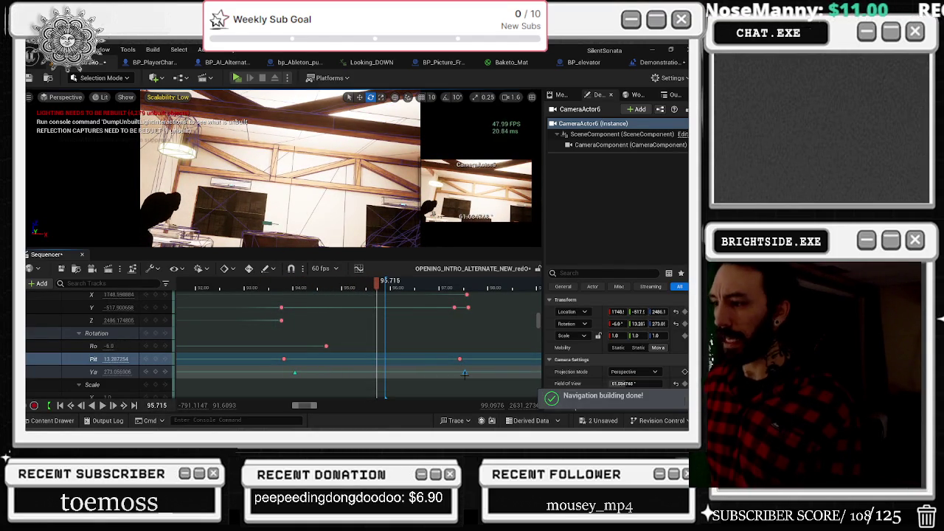
pyautogui.moveTo(455, 367); pyautogui.dragTo(441, 371)
pyautogui.press(',')
pyautogui.press('space')
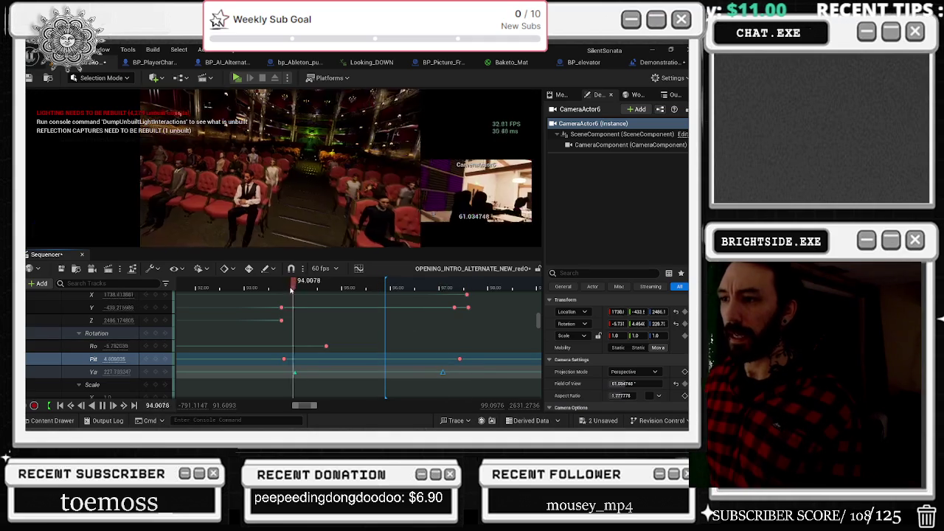
pyautogui.press('space')
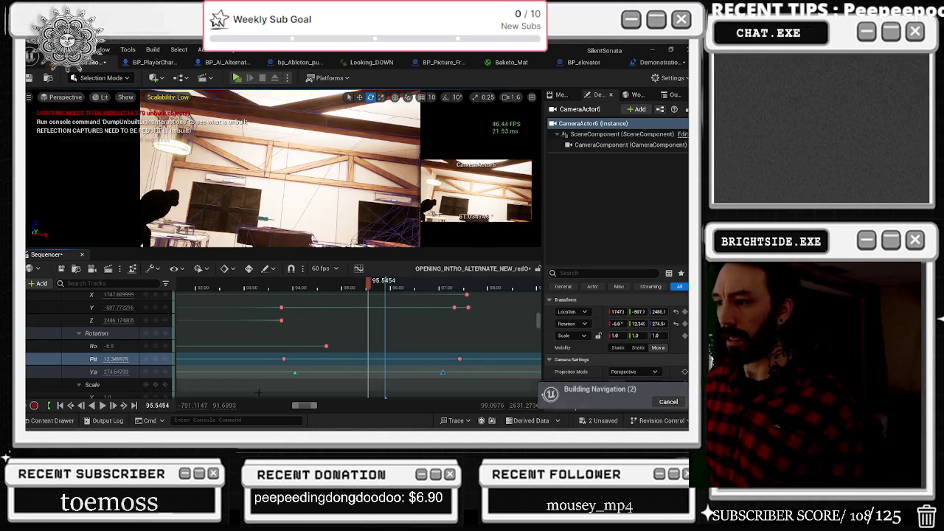
# Add an extra camera yaw key near 95.5 seconds and preview it.
pyautogui.click(147, 373)
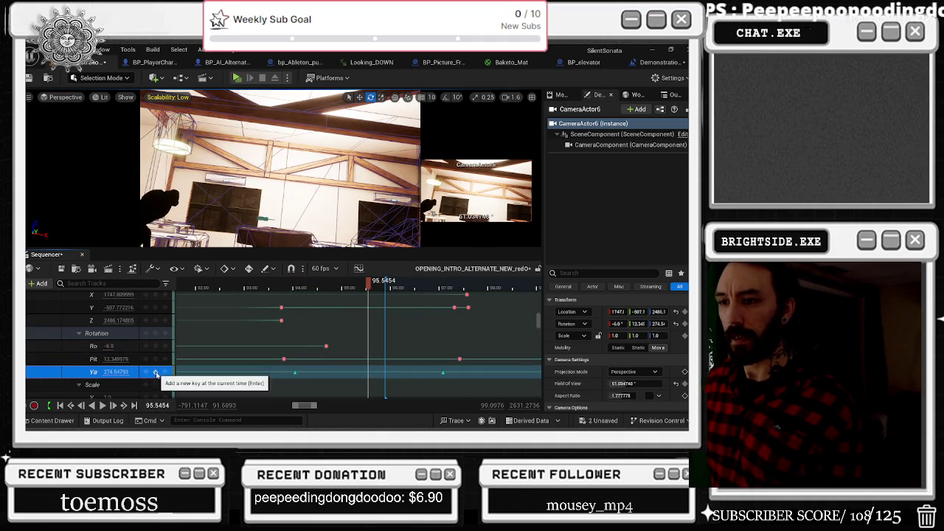
pyautogui.moveTo(369, 373); pyautogui.dragTo(385, 374)
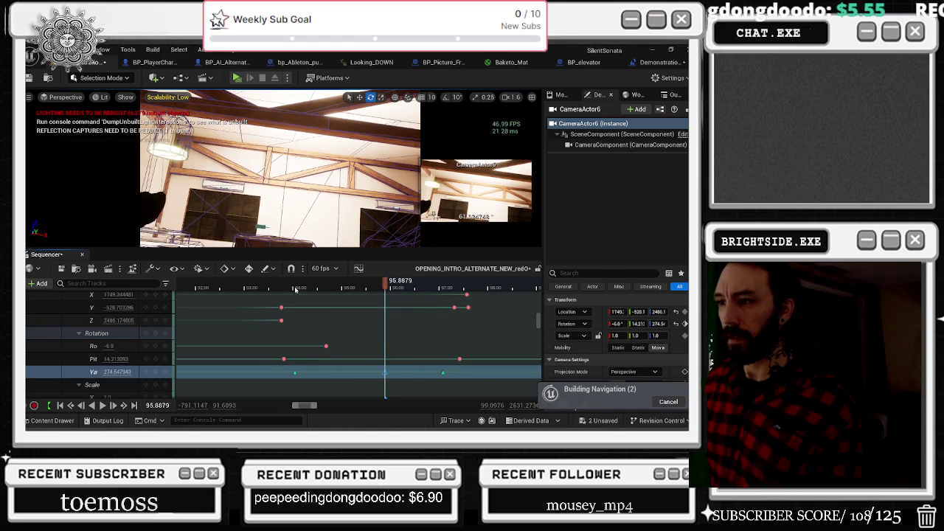
pyautogui.click(303, 288)
pyautogui.press('space')
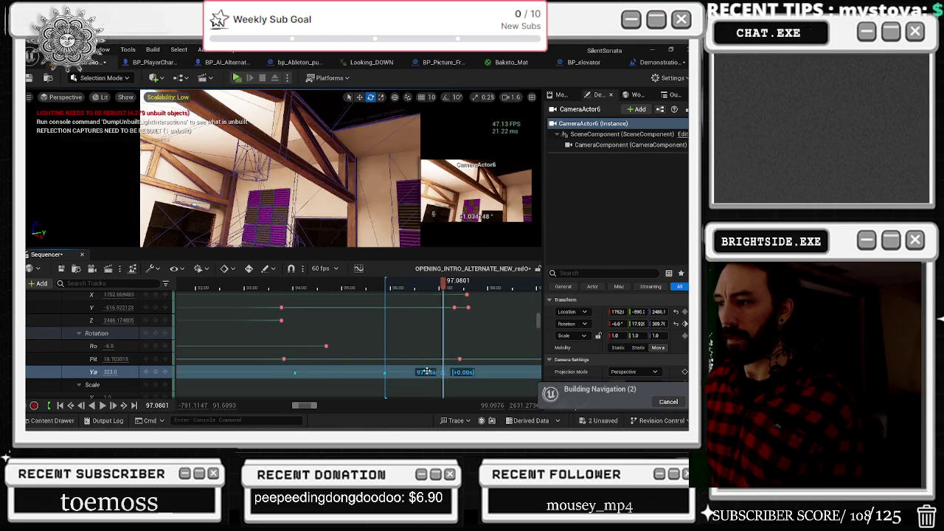
pyautogui.click(308, 287)
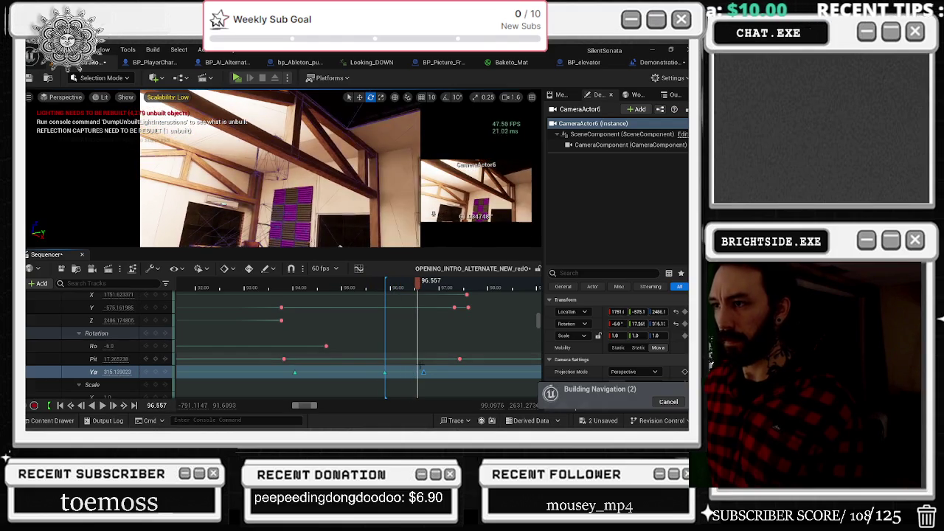
# Key the camera pitch at 5 at about 96.46 seconds and play back the revised move.
pyautogui.scroll(-1, 433, 363)
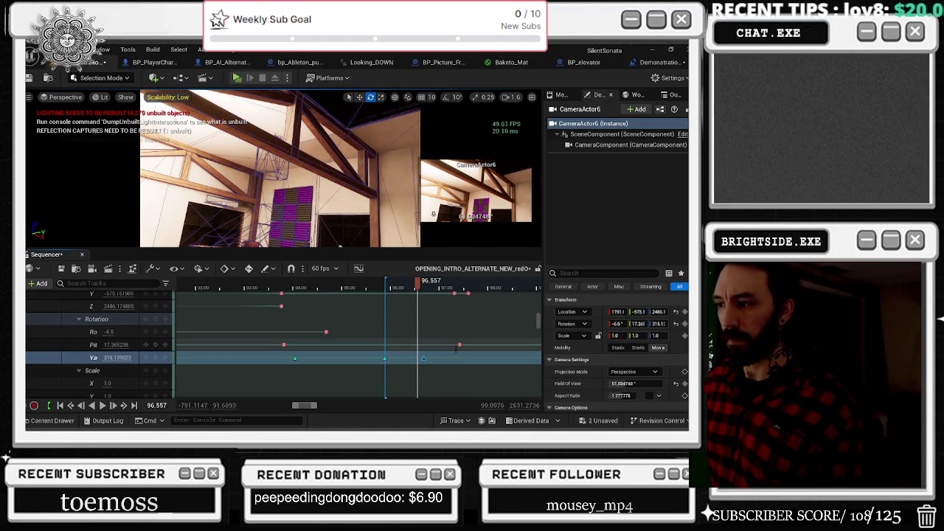
pyautogui.click(459, 344)
pyautogui.click(412, 287)
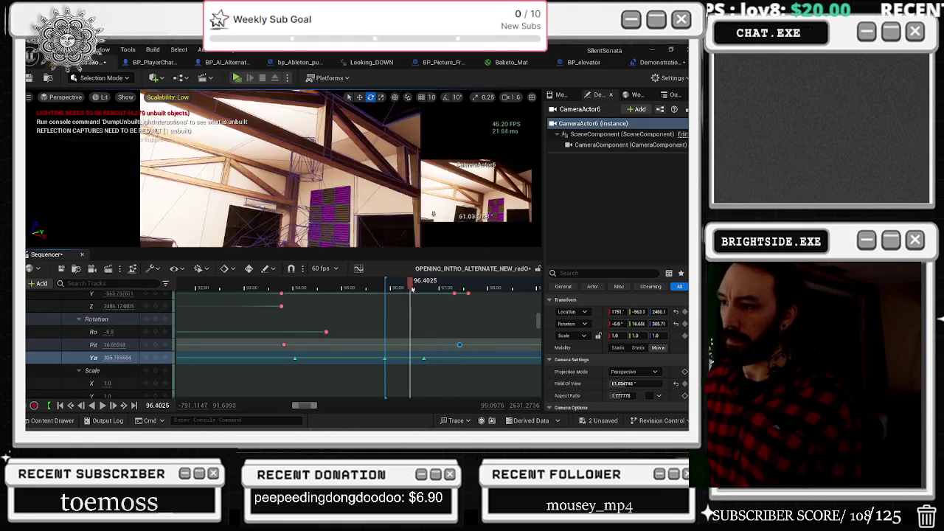
pyautogui.click(114, 345)
pyautogui.write('5')
pyautogui.press('Return')
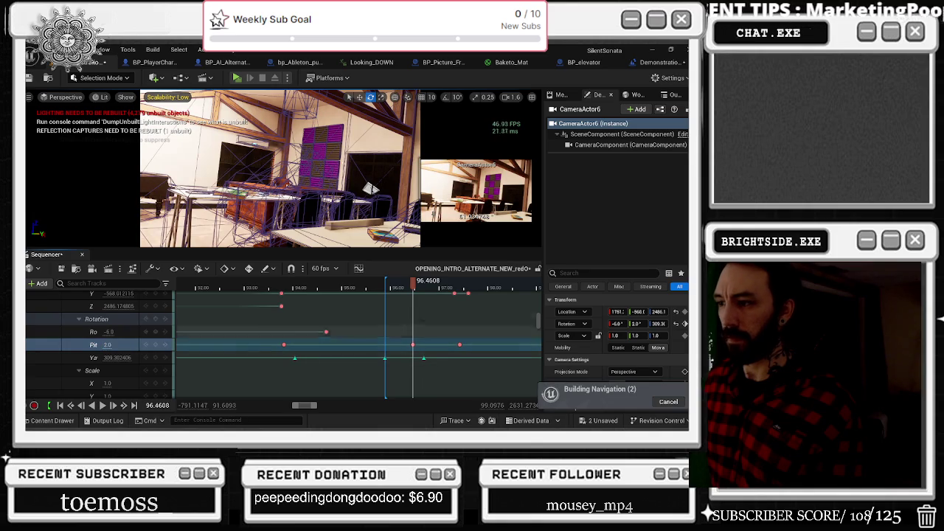
pyautogui.moveTo(254, 287); pyautogui.dragTo(271, 288)
pyautogui.press('space')
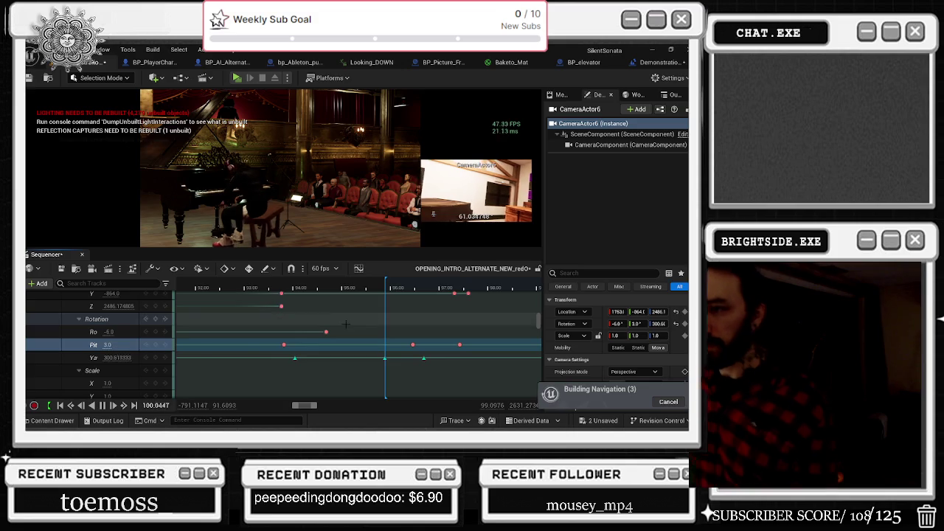
pyautogui.scroll(-5, 309, 290)
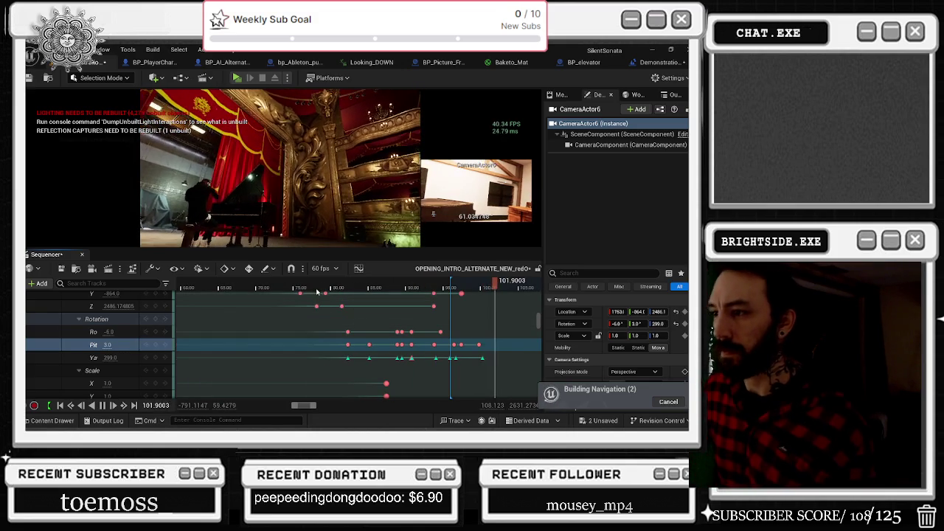
# Undo the last key move and jump the time to about 68 seconds to review.
pyautogui.hotkey('ctrl', 'z')
pyautogui.click(238, 288)
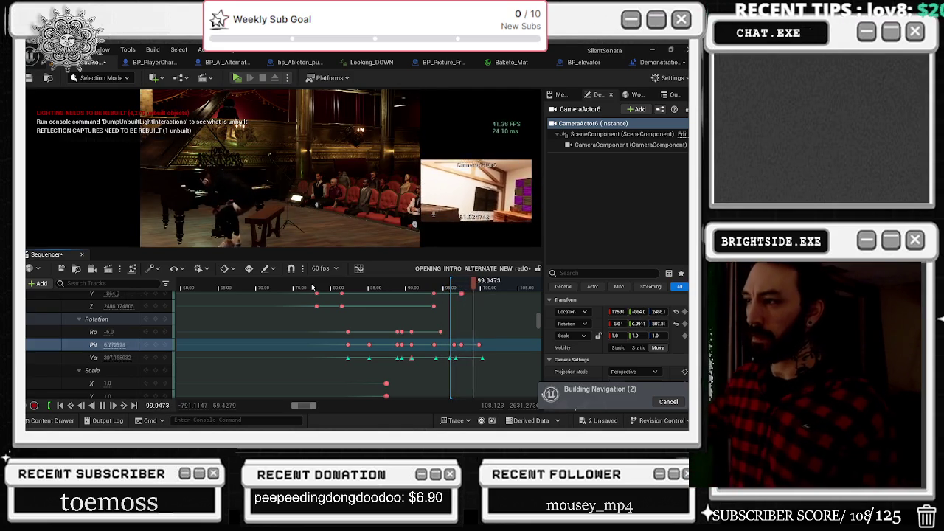
# Replay the camera shot from about 79, 83, 86 and 93 seconds to review it.
pyautogui.click(356, 287)
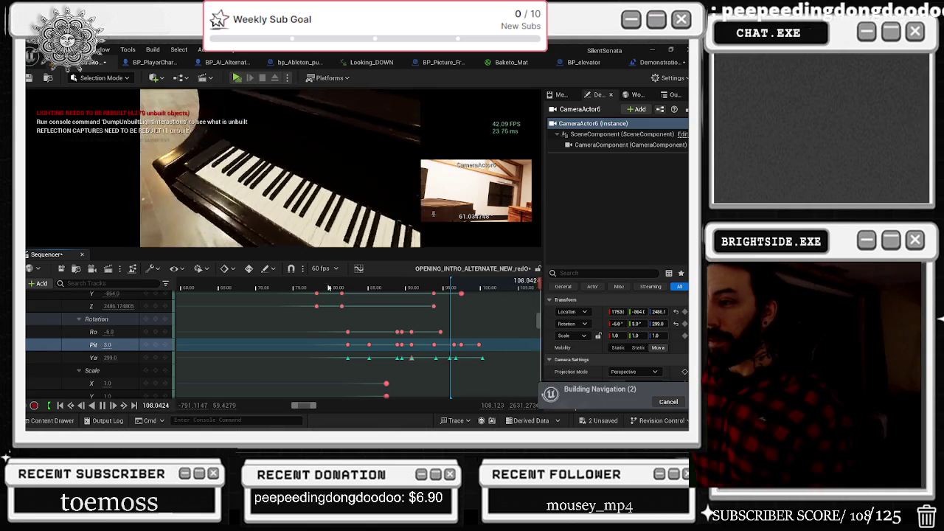
pyautogui.click(325, 286)
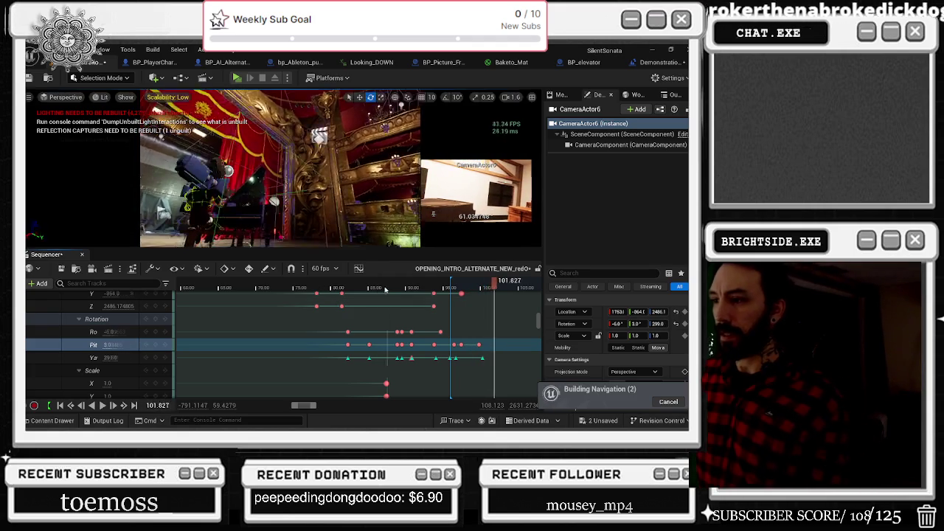
pyautogui.click(375, 288)
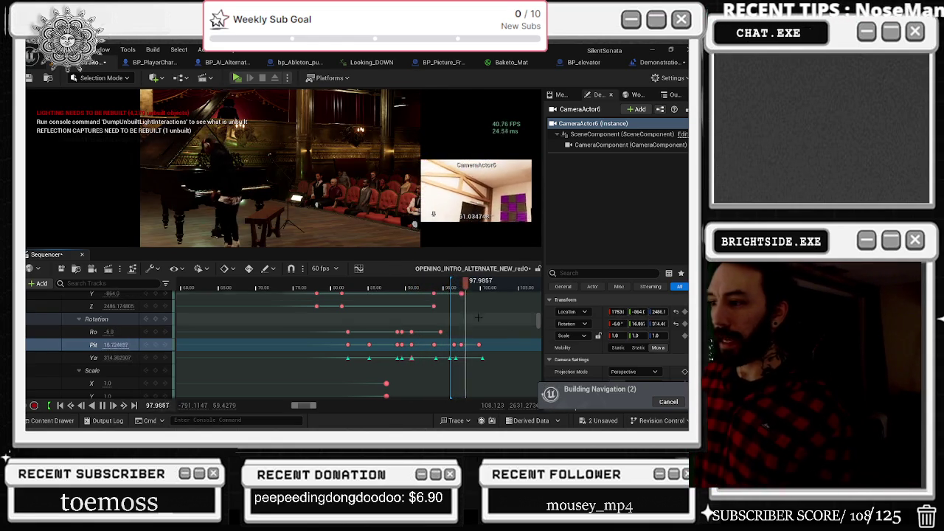
pyautogui.click(431, 286)
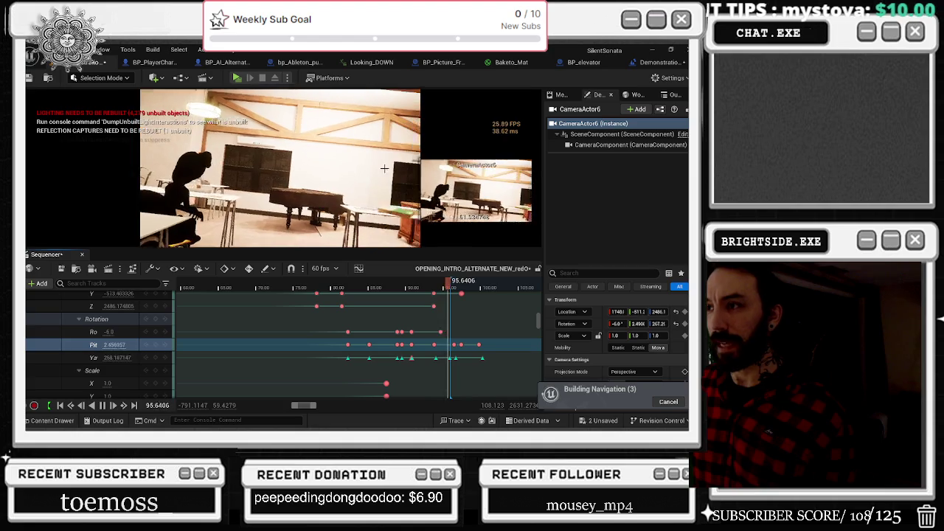
pyautogui.scroll(5, 437, 354)
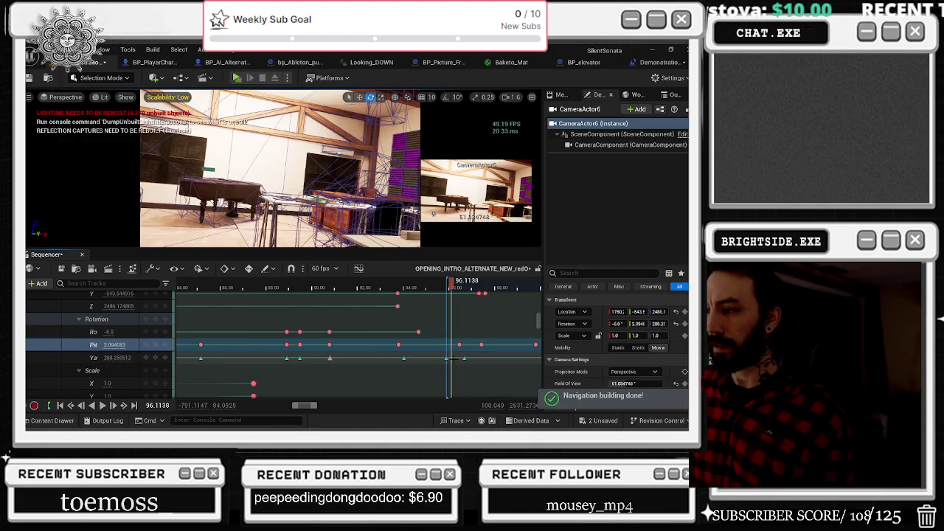
# Shift CameraActor6's yaw keys slightly earlier and lower its yaw from 317 to 311.
pyautogui.click(484, 358)
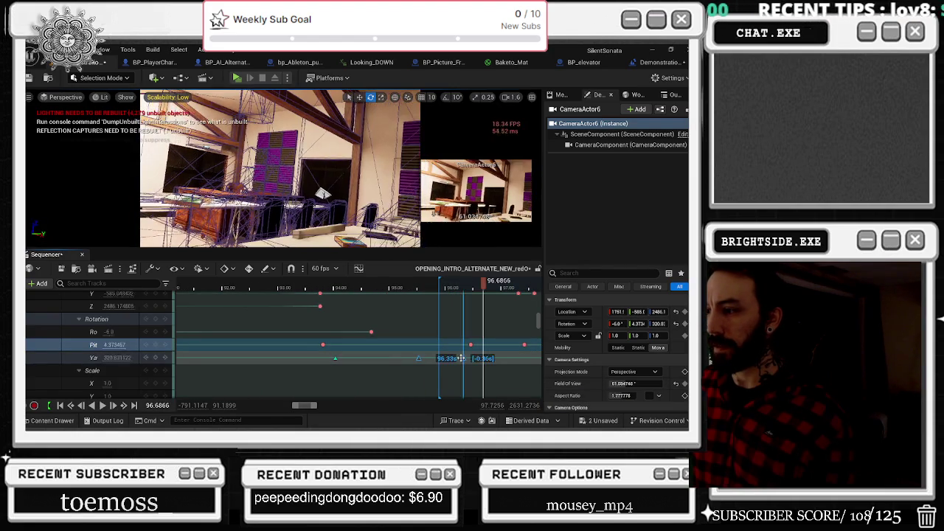
pyautogui.moveTo(460, 359); pyautogui.dragTo(441, 359)
pyautogui.click(287, 286)
pyautogui.press('space')
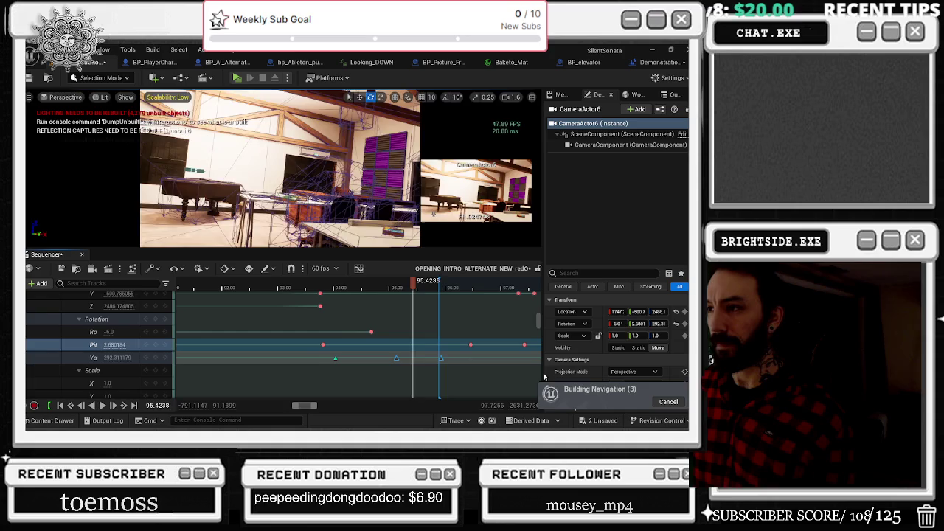
pyautogui.click(441, 359)
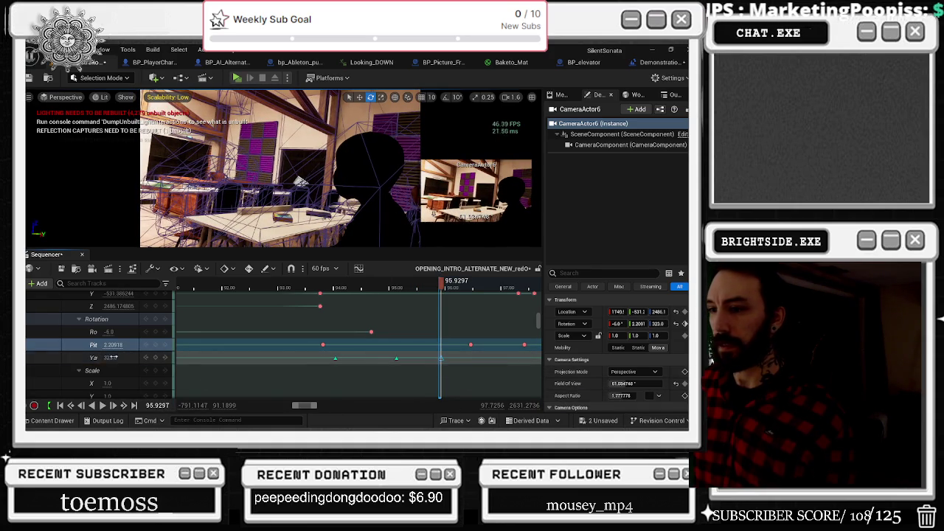
pyautogui.moveTo(110, 357); pyautogui.dragTo(103, 357)
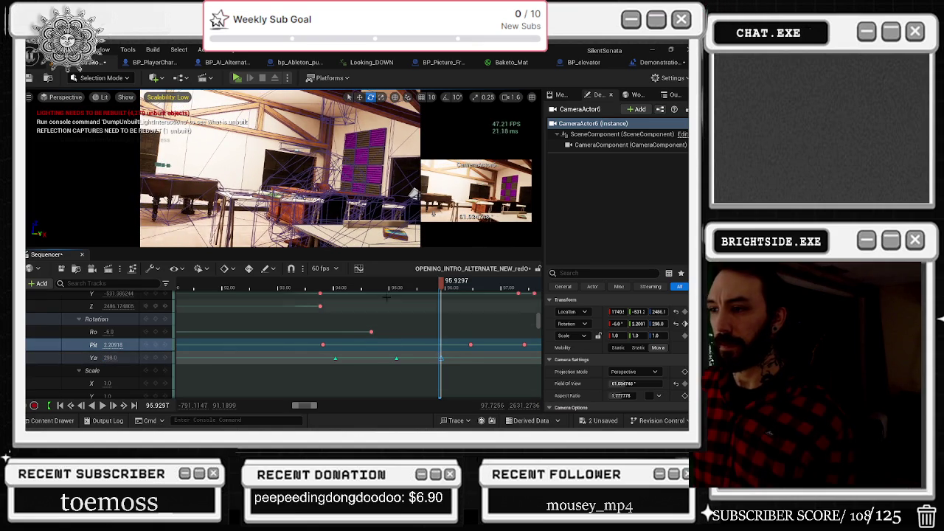
pyautogui.press('space')
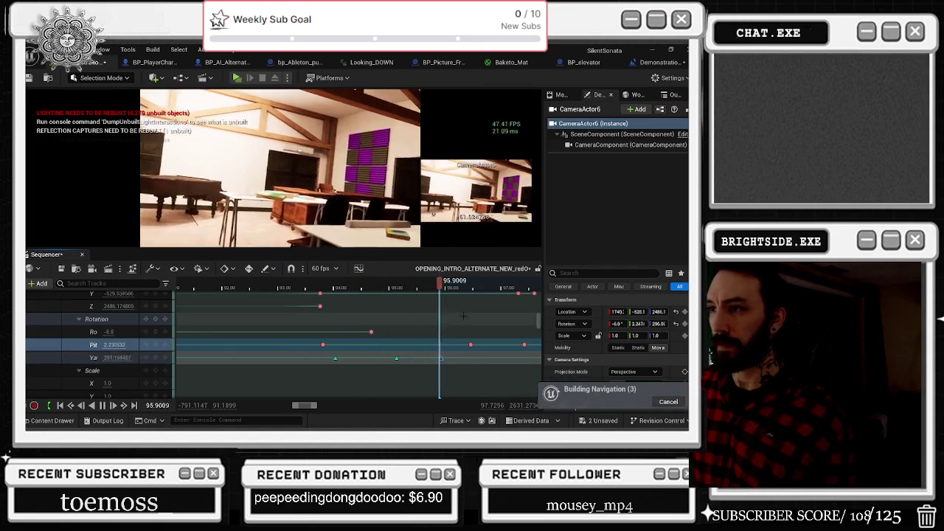
pyautogui.press('space')
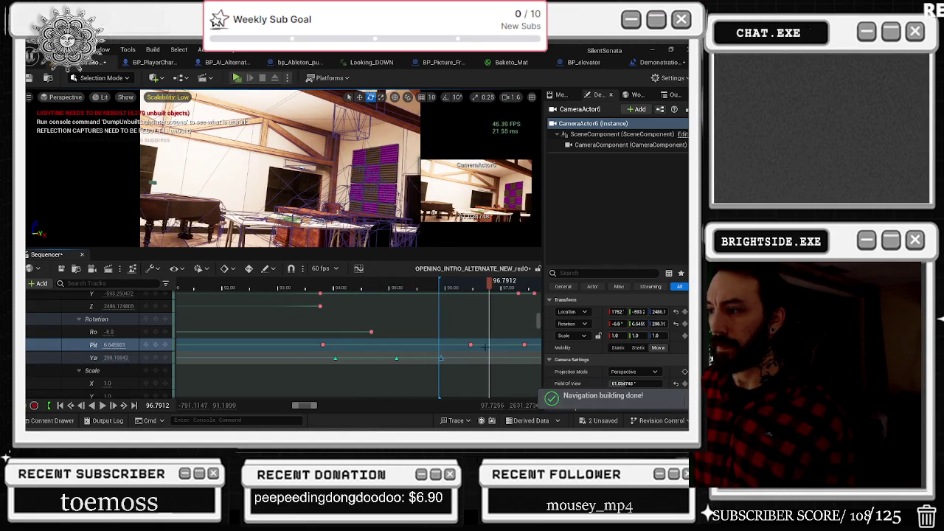
# Move the pitch keys about 1.45 seconds earlier and tilt the pitch down to about -3.77.
pyautogui.moveTo(471, 344); pyautogui.dragTo(385, 346)
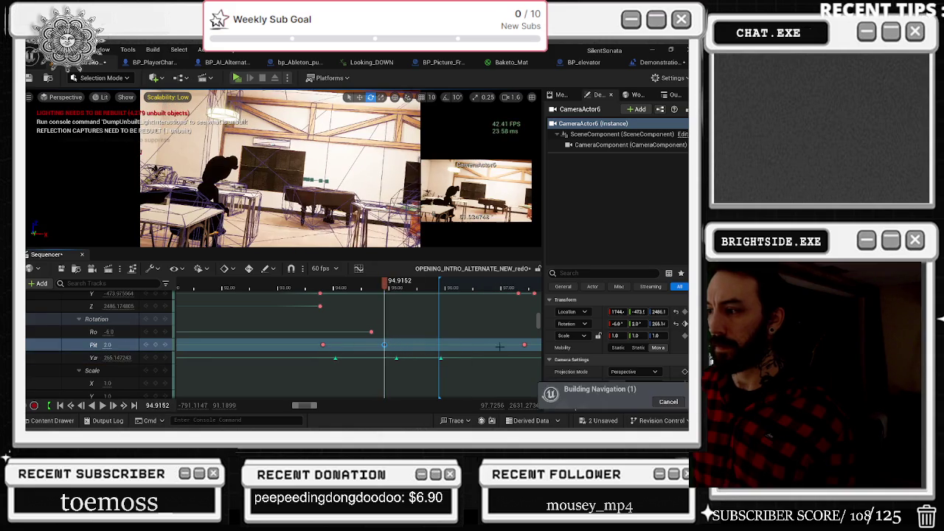
pyautogui.moveTo(524, 345); pyautogui.dragTo(457, 345)
pyautogui.click(313, 283)
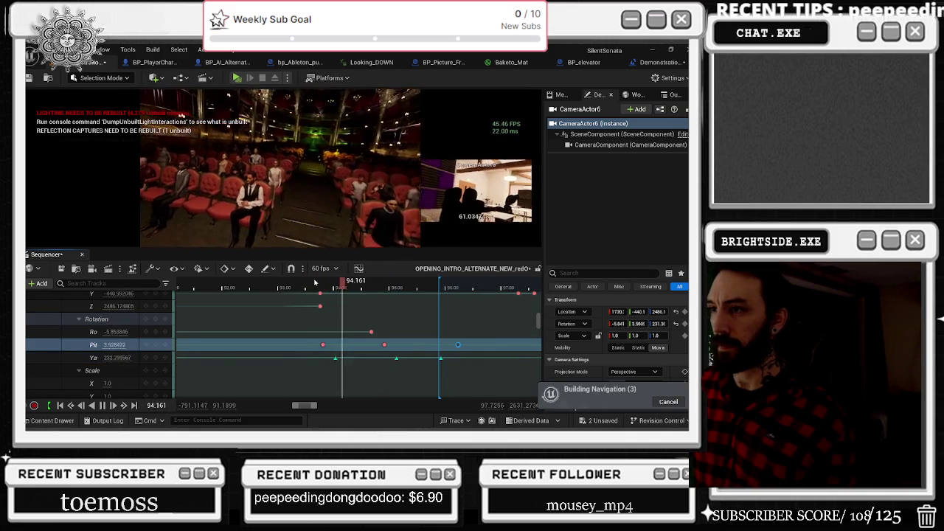
pyautogui.press('space')
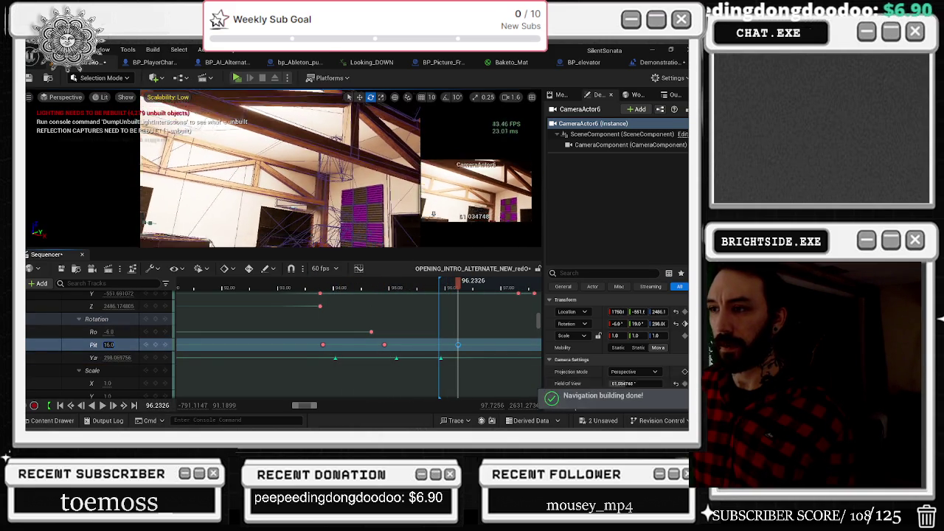
pyautogui.moveTo(104, 345); pyautogui.dragTo(88, 345)
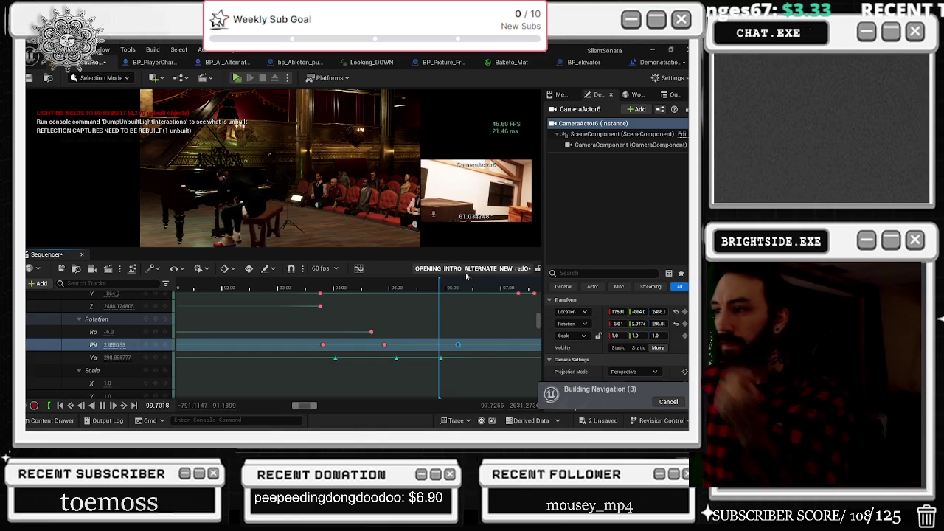
pyautogui.click(320, 286)
pyautogui.press('space')
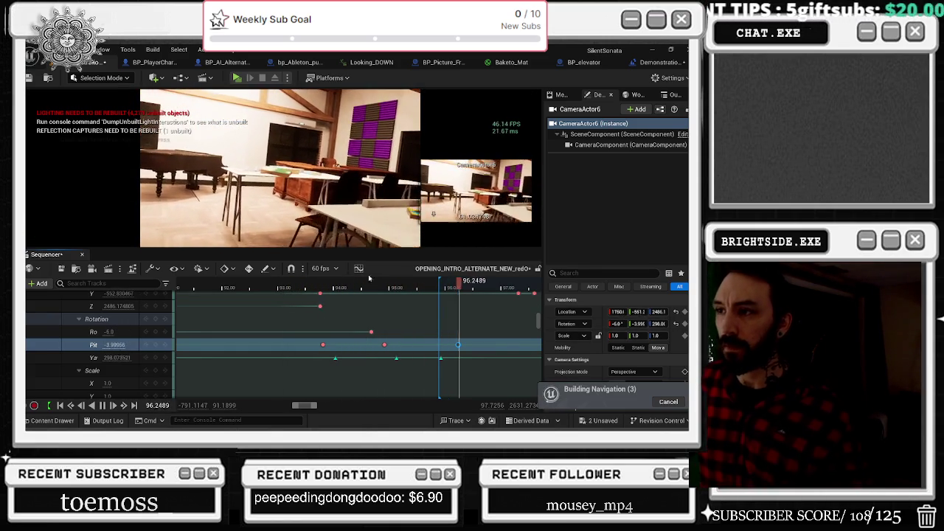
pyautogui.scroll(-5, 304, 303)
pyautogui.scroll(-5, 305, 303)
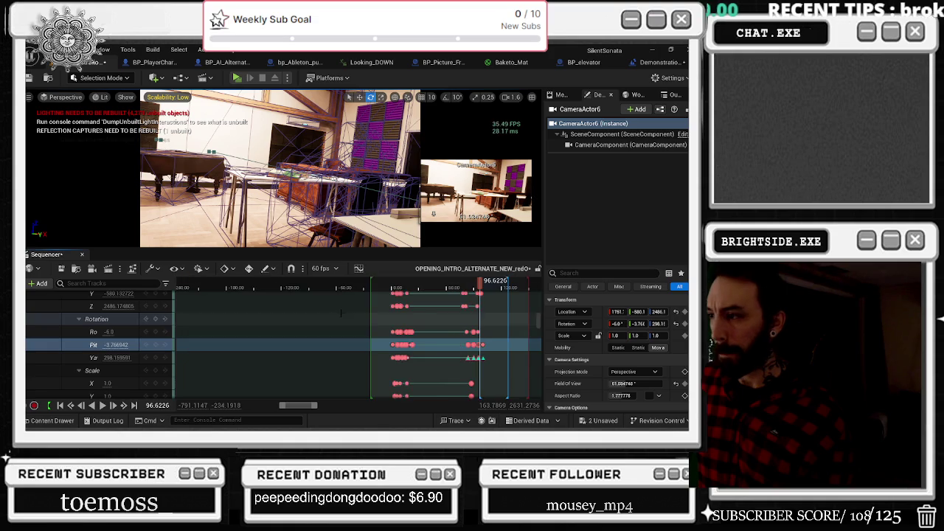
# Select the seated Ultra_Realistic character in the classroom and its sequence track.
pyautogui.click(310, 283)
pyautogui.moveTo(310, 282); pyautogui.dragTo(317, 282)
pyautogui.click(277, 152)
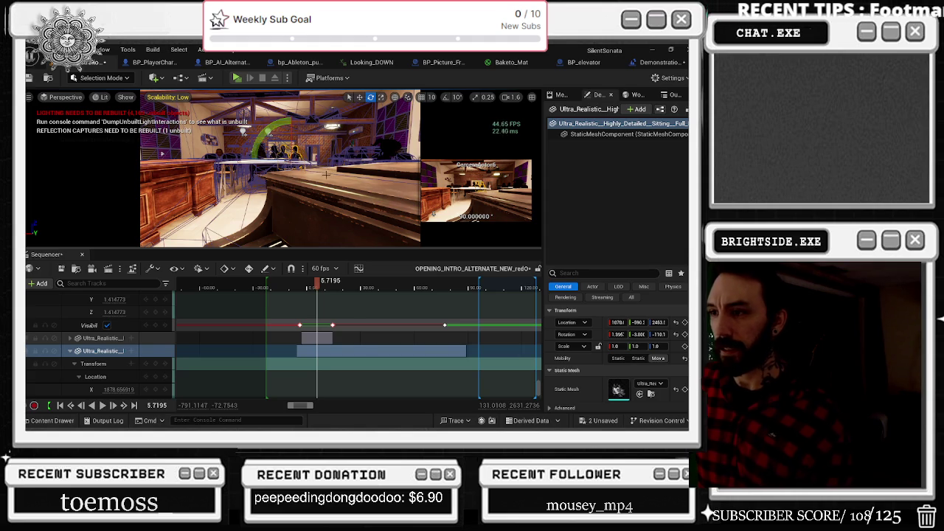
pyautogui.moveTo(319, 184)
pyautogui.mouseDown()
pyautogui.moveTo(298, 177)
pyautogui.moveTo(284, 188)
pyautogui.moveTo(102, 124)
pyautogui.mouseUp()
pyautogui.click(103, 338)
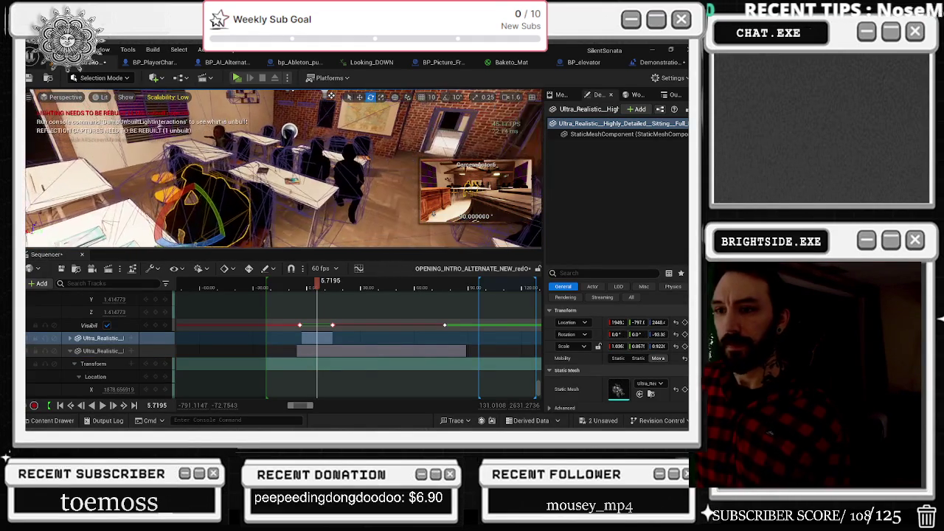
pyautogui.click(138, 339)
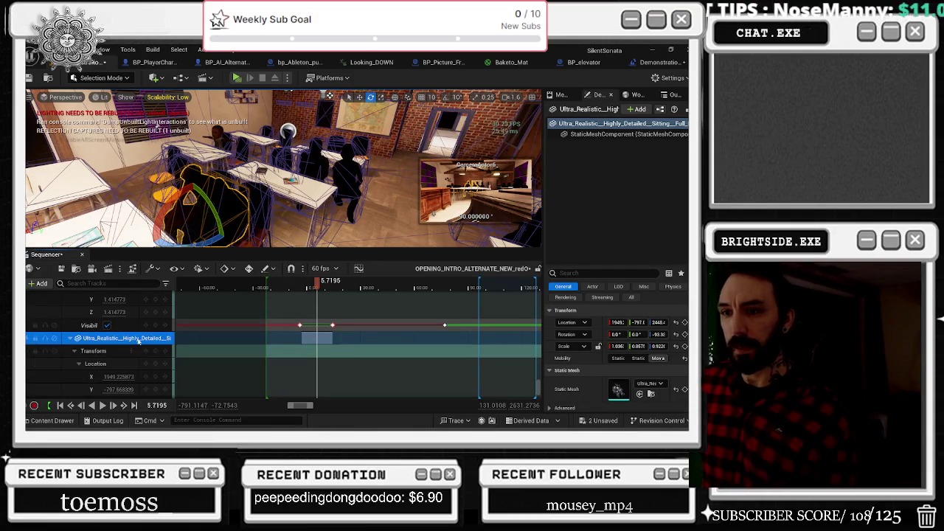
# Paste the copied hide/show Visible keys at about 73 seconds and play from 65 seconds to check.
pyautogui.scroll(3, 106, 351)
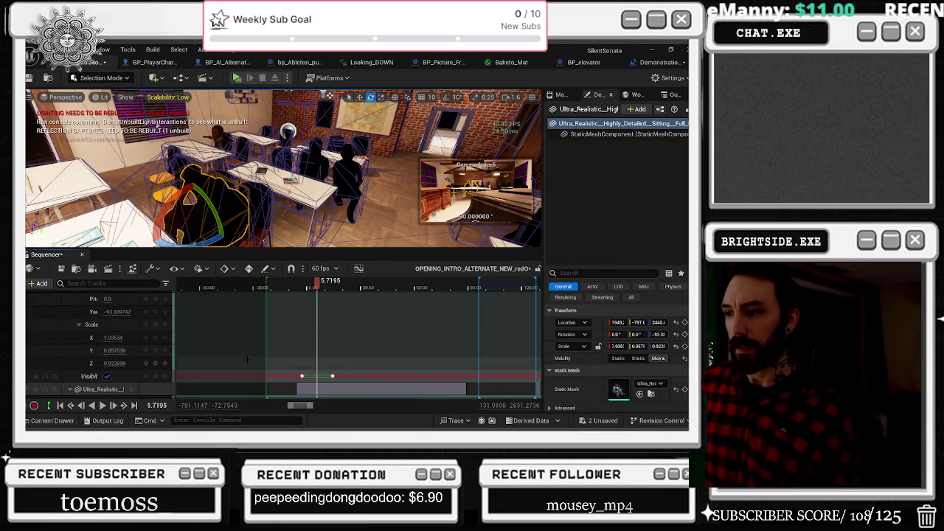
pyautogui.moveTo(317, 286)
pyautogui.mouseDown()
pyautogui.moveTo(438, 292)
pyautogui.moveTo(427, 287)
pyautogui.mouseUp()
pyautogui.hotkey('ctrl', 'v')
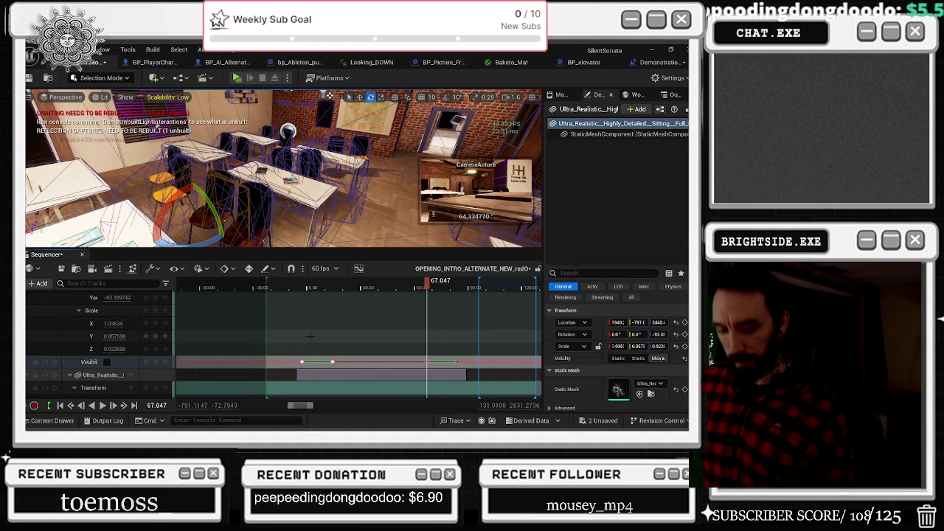
pyautogui.click(424, 287)
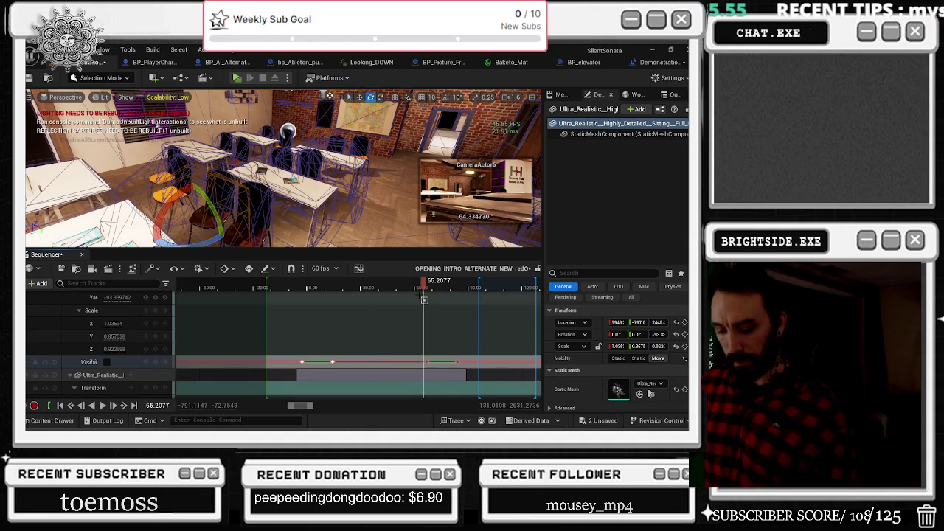
pyautogui.press('space')
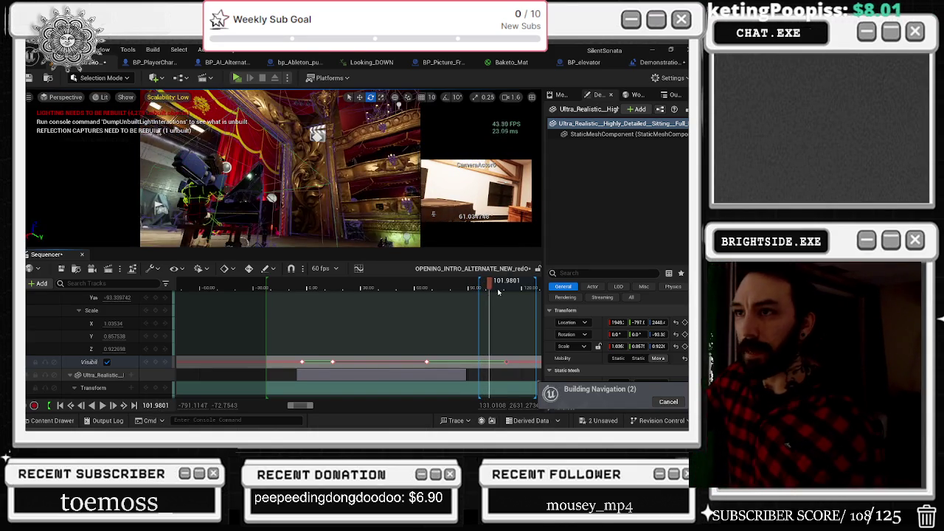
pyautogui.press('space')
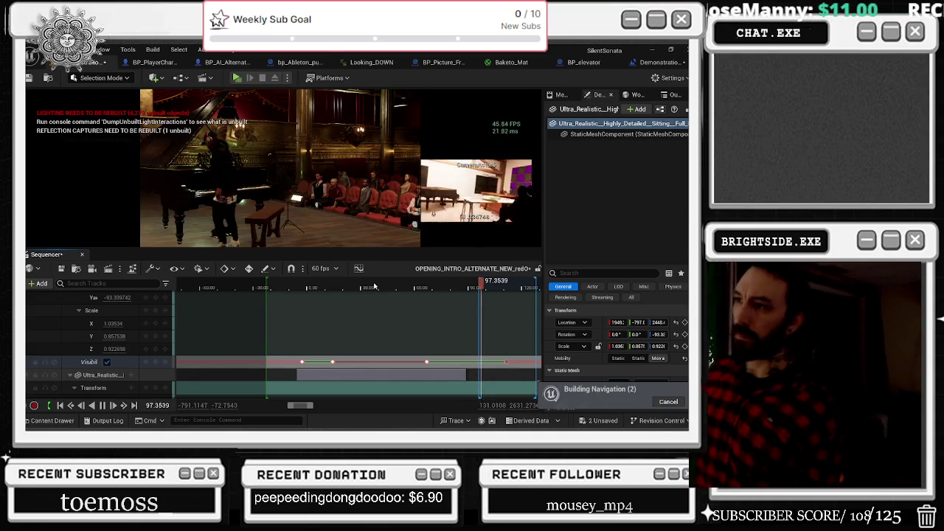
pyautogui.click(403, 287)
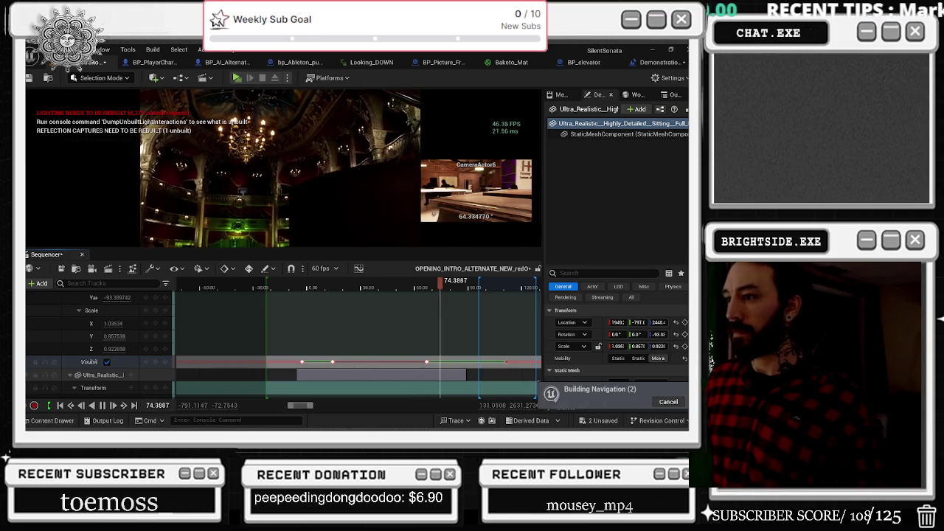
pyautogui.click(304, 286)
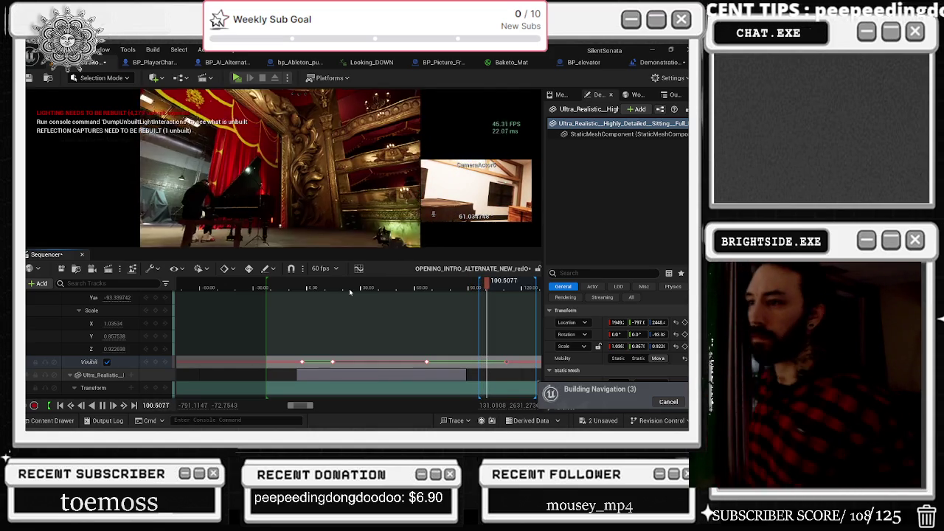
pyautogui.click(450, 286)
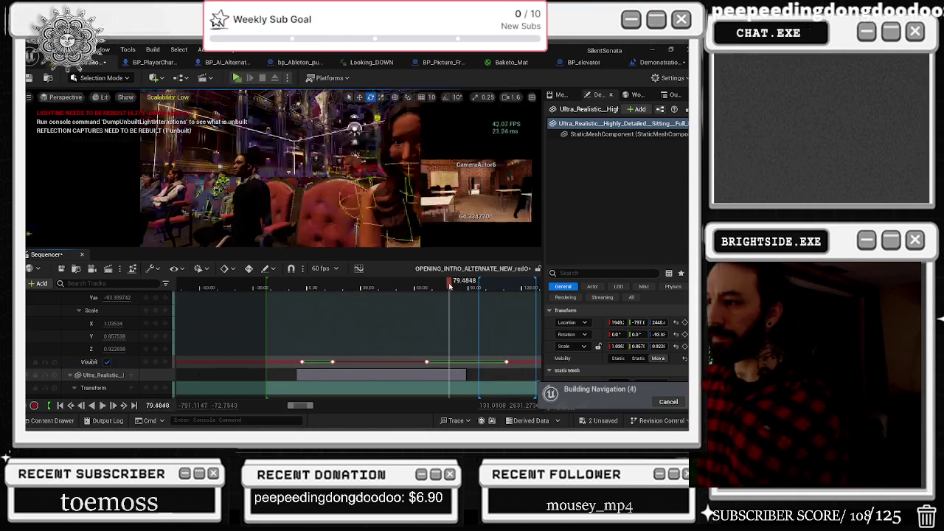
# Undo the last key move with Edit > Undo Move Keys or Sections and replay from about 73.7 seconds.
pyautogui.press('space')
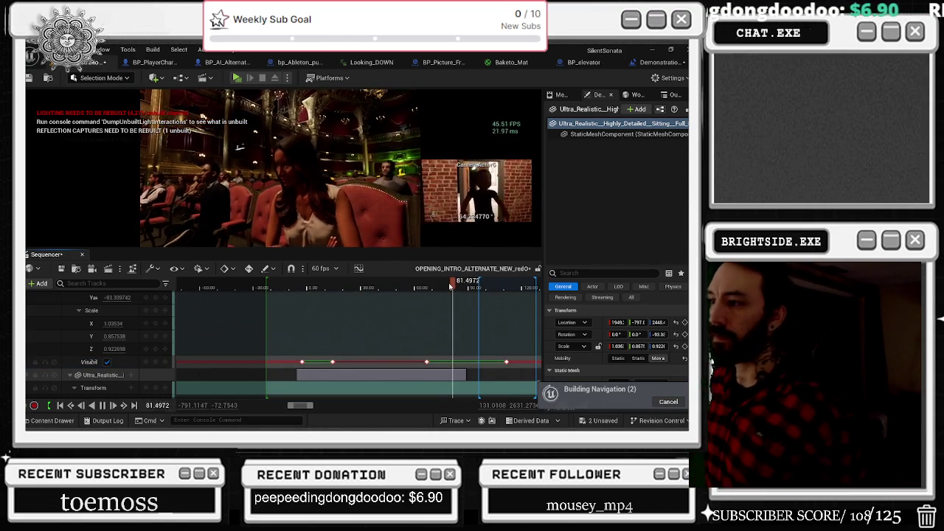
pyautogui.press('space')
pyautogui.click(74, 49)
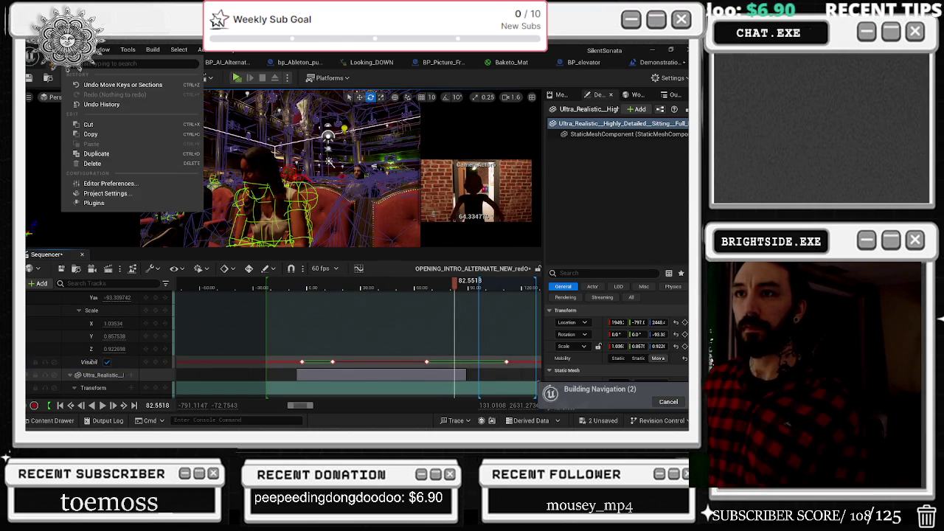
pyautogui.click(110, 84)
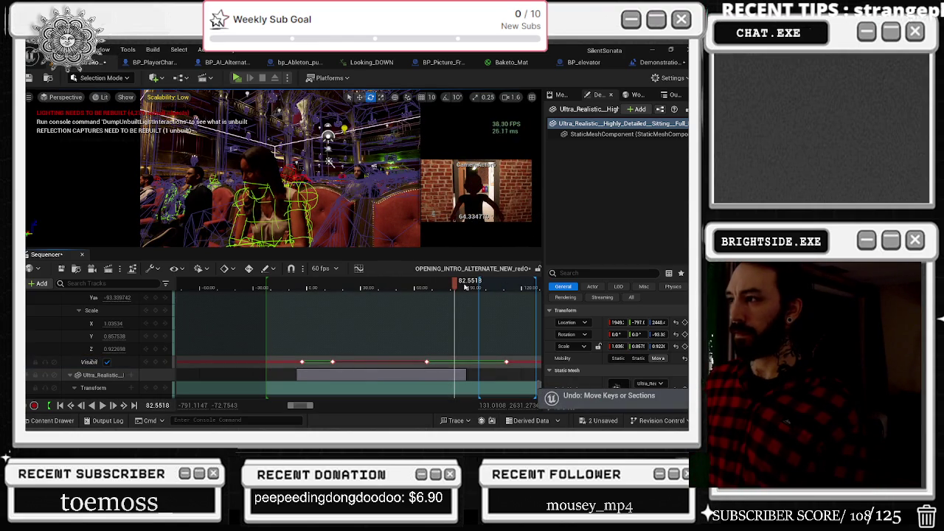
pyautogui.click(440, 288)
pyautogui.press('space')
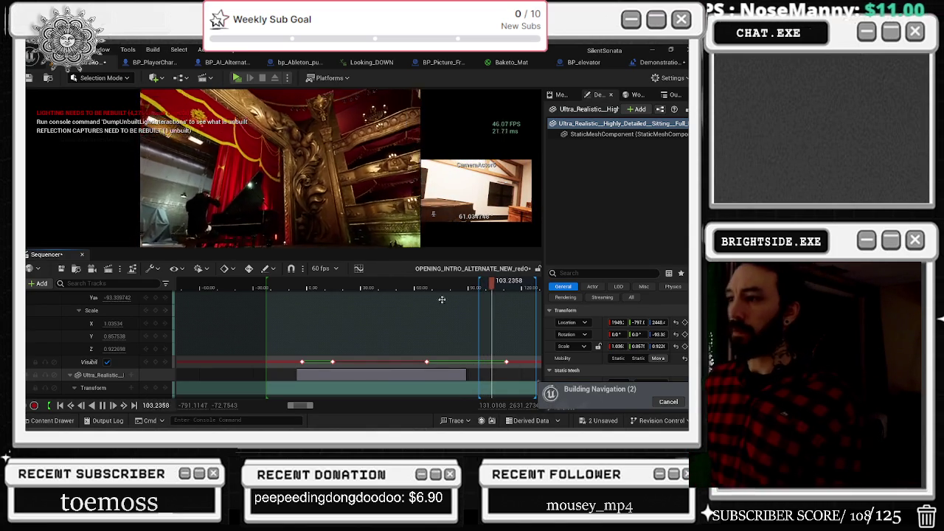
pyautogui.click(303, 288)
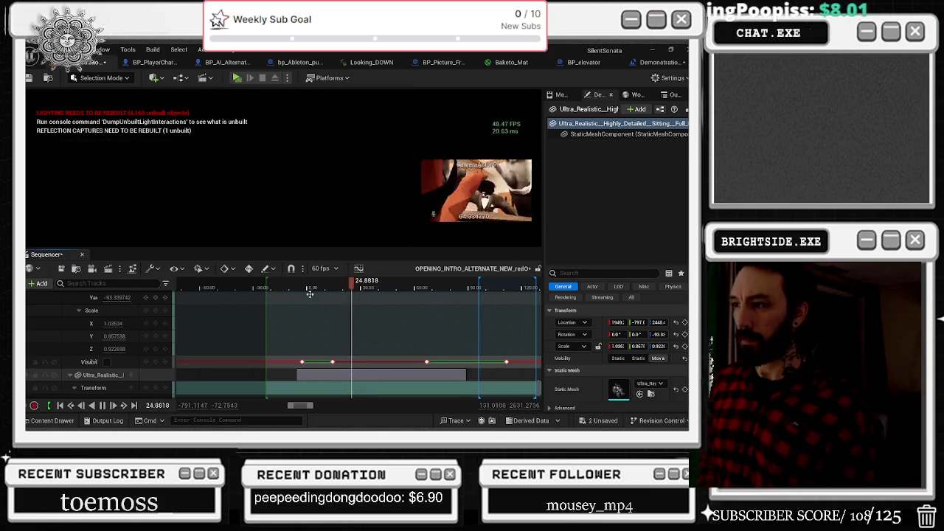
# Pause the intro at about 19.3 seconds and select the Door01_pCube20 door in the viewport.
pyautogui.press('space')
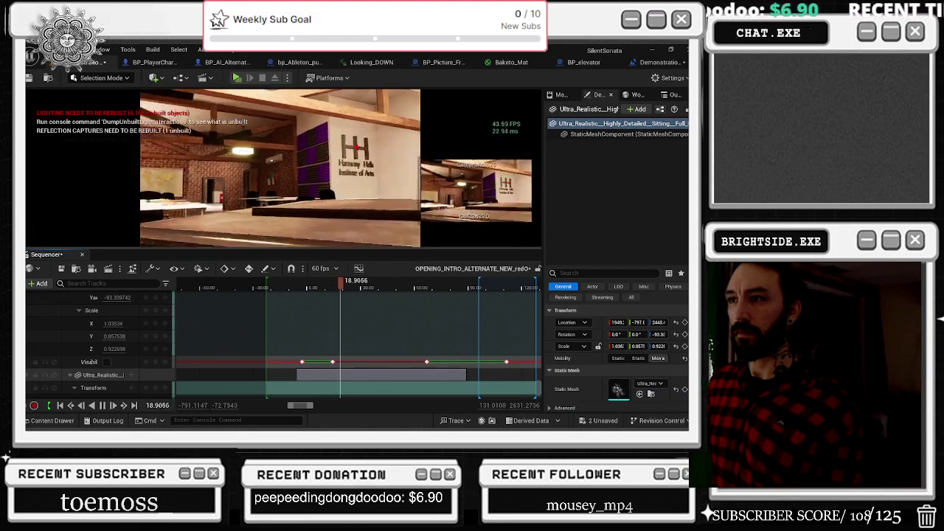
pyautogui.press('space')
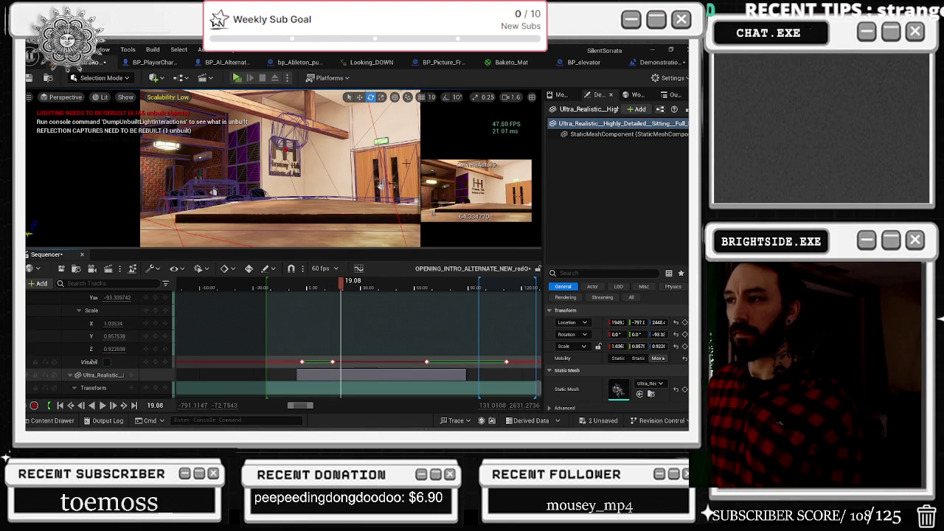
pyautogui.press('space')
pyautogui.click(380, 210)
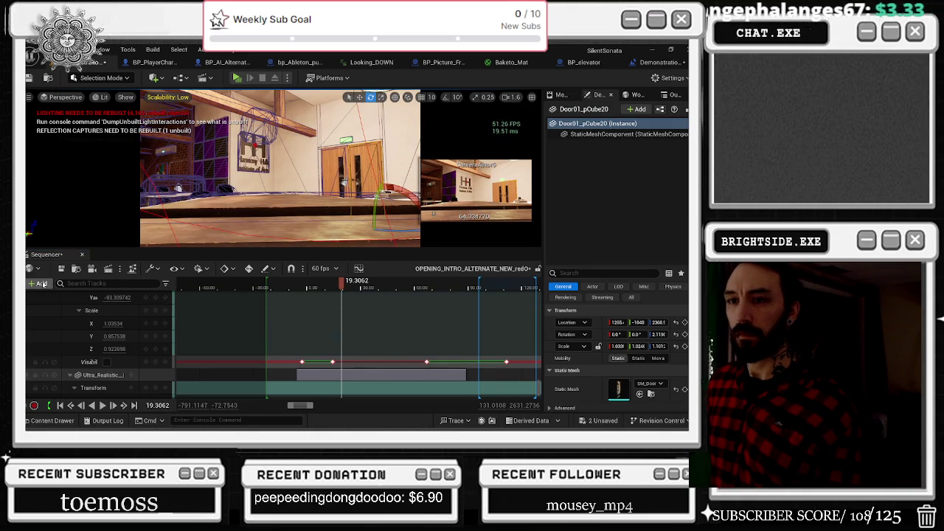
# Add Door01_pCube20 to the sequence and key its transform at about 19.3 seconds.
pyautogui.click(41, 283)
pyautogui.moveTo(77, 135)
pyautogui.click(204, 137)
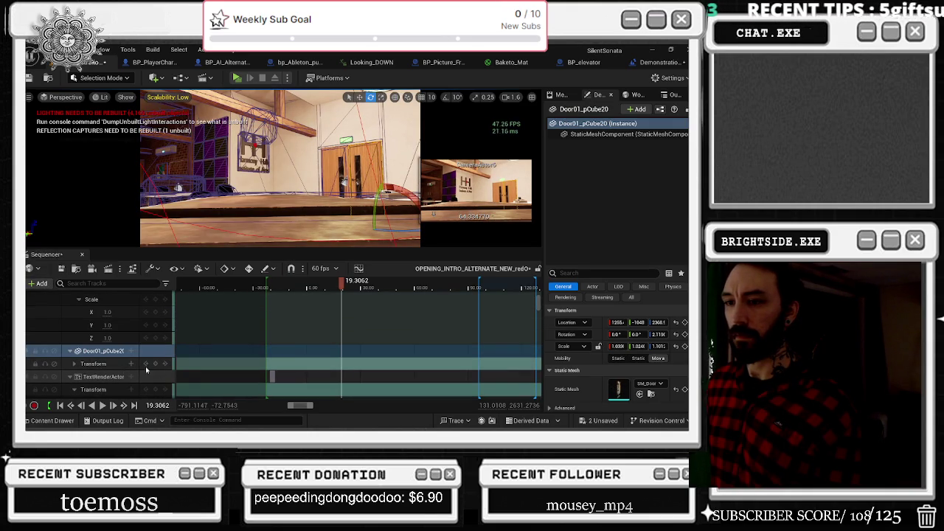
pyautogui.click(156, 364)
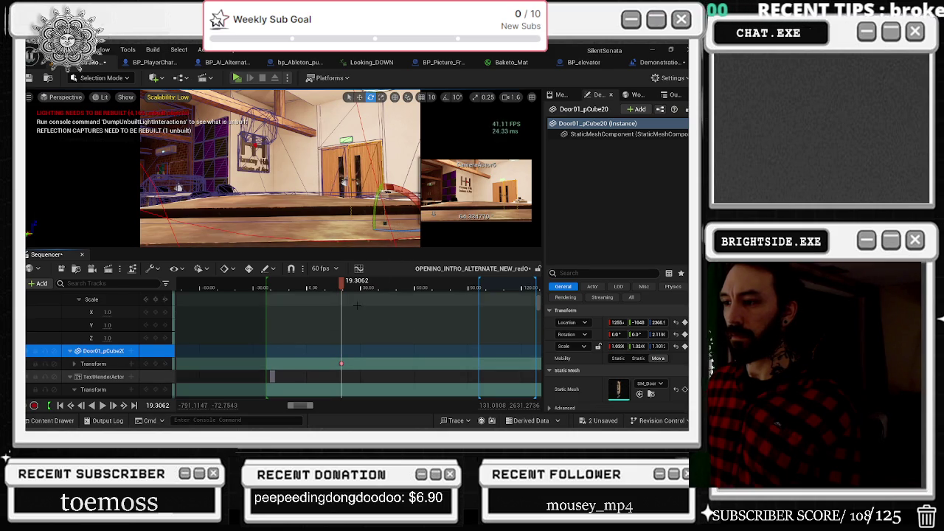
# Key the door's transform again at about 23.4 seconds and replay from about 17.7 seconds.
pyautogui.click(347, 283)
pyautogui.moveTo(346, 284); pyautogui.dragTo(350, 283)
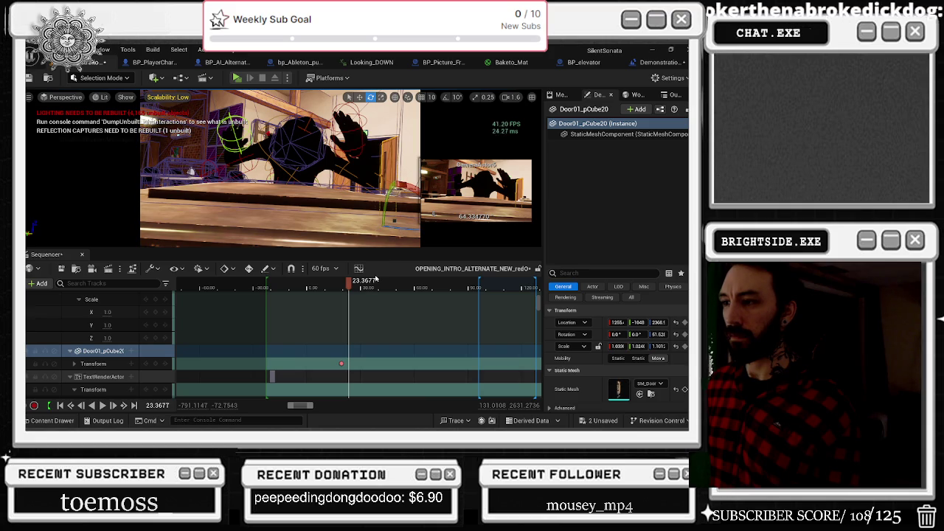
pyautogui.click(156, 363)
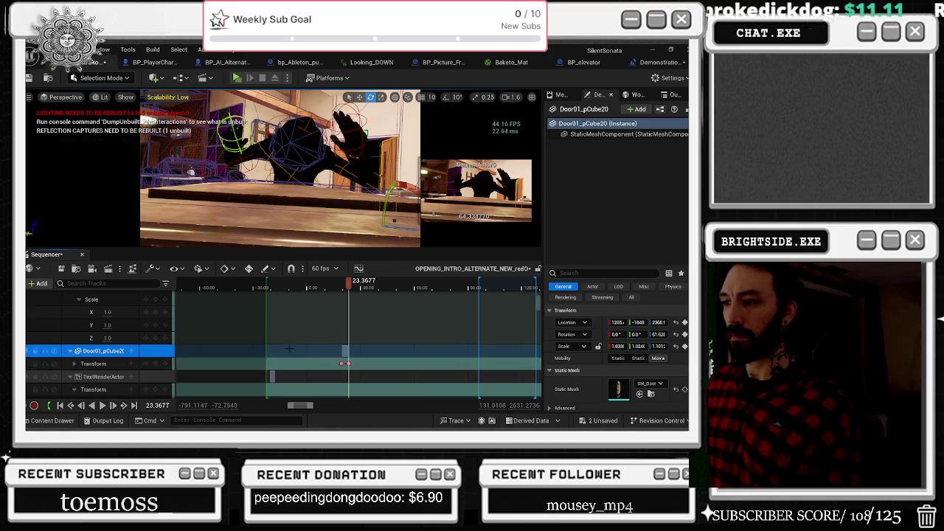
pyautogui.moveTo(349, 283); pyautogui.dragTo(354, 283)
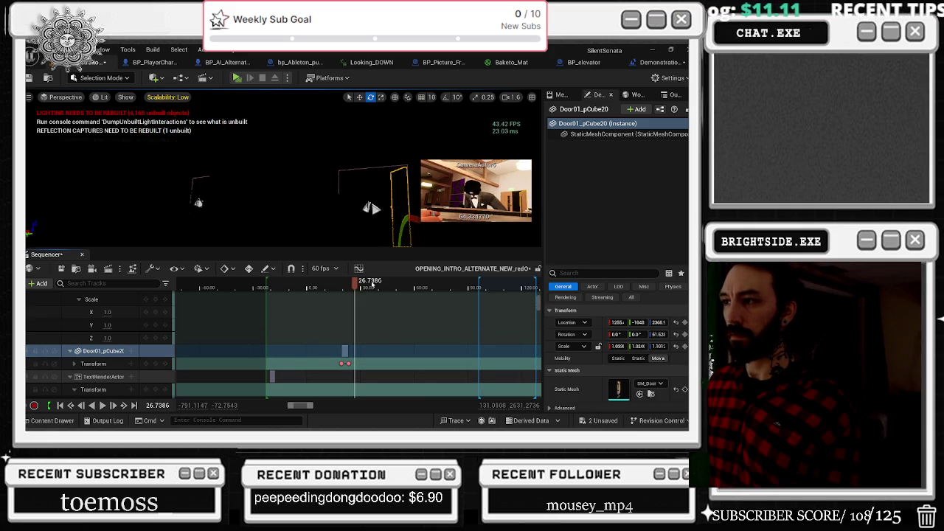
pyautogui.click(358, 284)
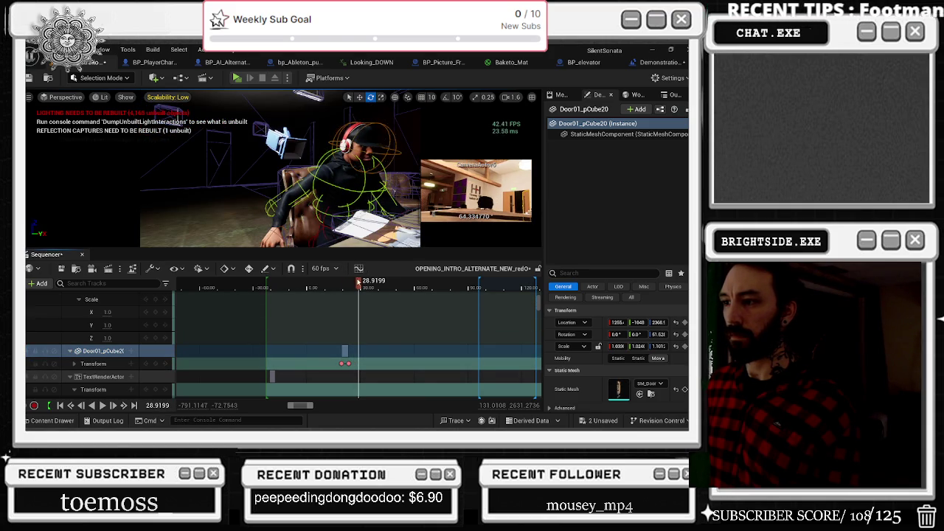
pyautogui.click(337, 283)
pyautogui.press('space')
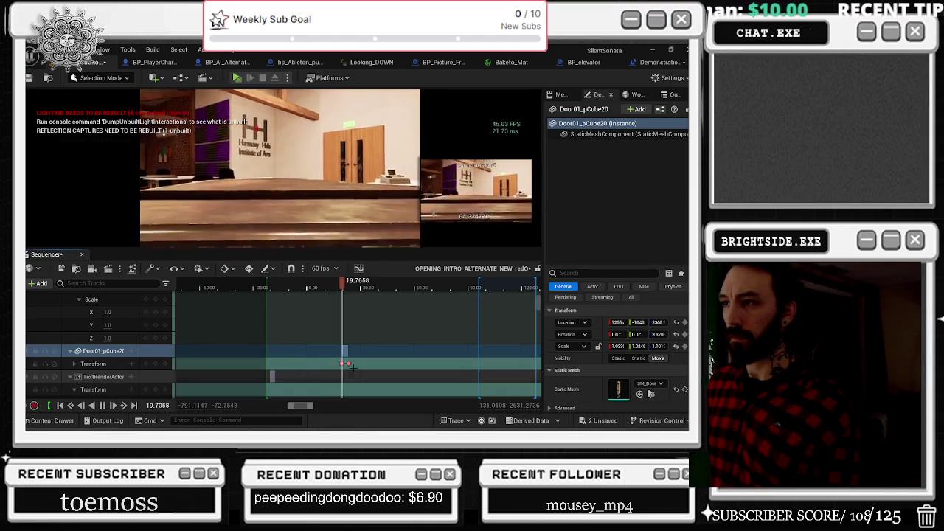
# Slide the door's transform keys earlier along the timeline and play back to check the timing.
pyautogui.press('space')
pyautogui.scroll(3, 347, 365)
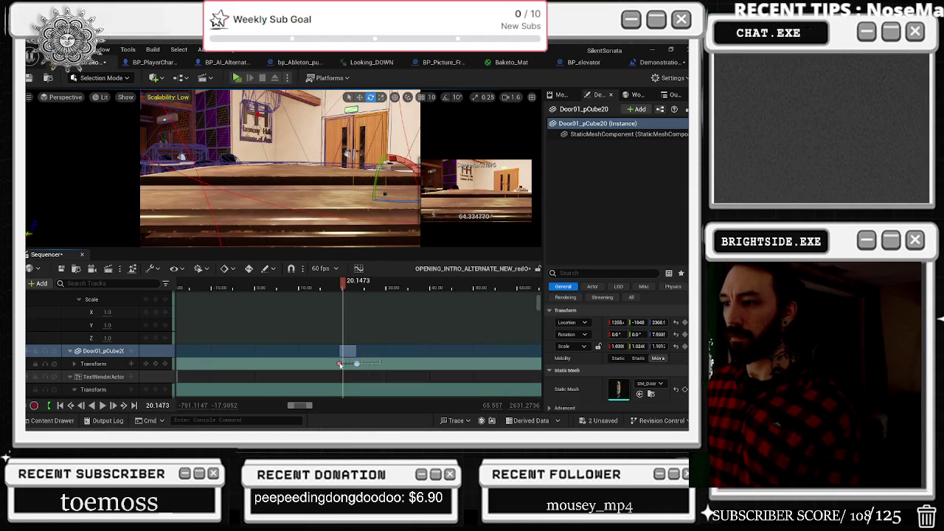
pyautogui.moveTo(340, 365); pyautogui.dragTo(297, 365)
pyautogui.click(289, 287)
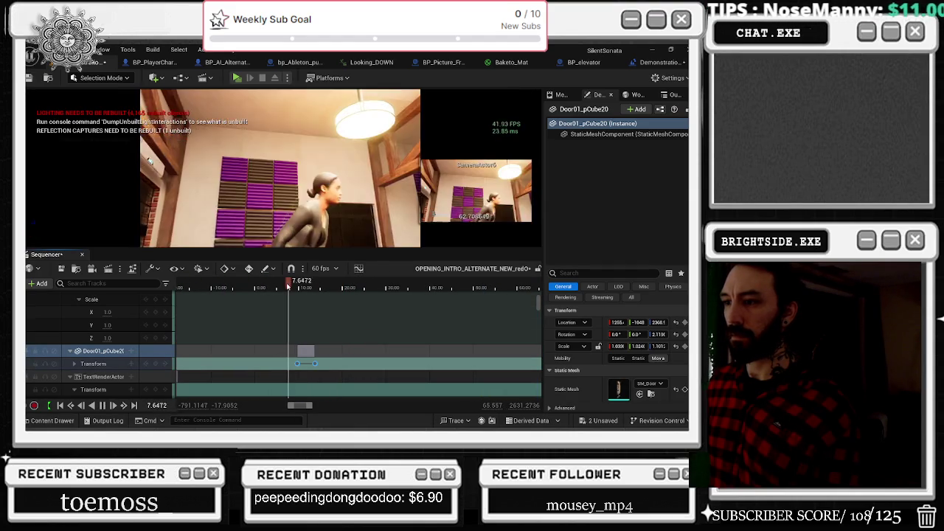
pyautogui.press('space')
pyautogui.moveTo(325, 364); pyautogui.dragTo(327, 364)
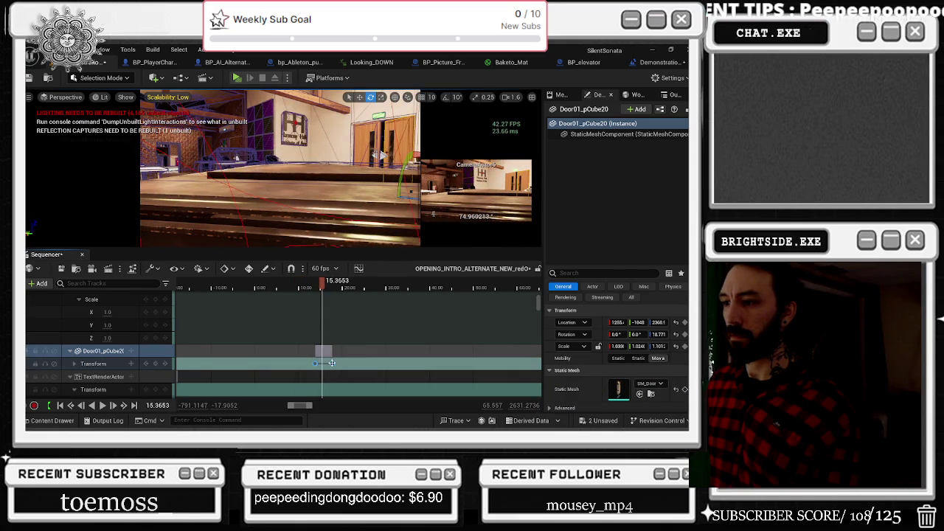
pyautogui.moveTo(332, 363); pyautogui.dragTo(339, 364)
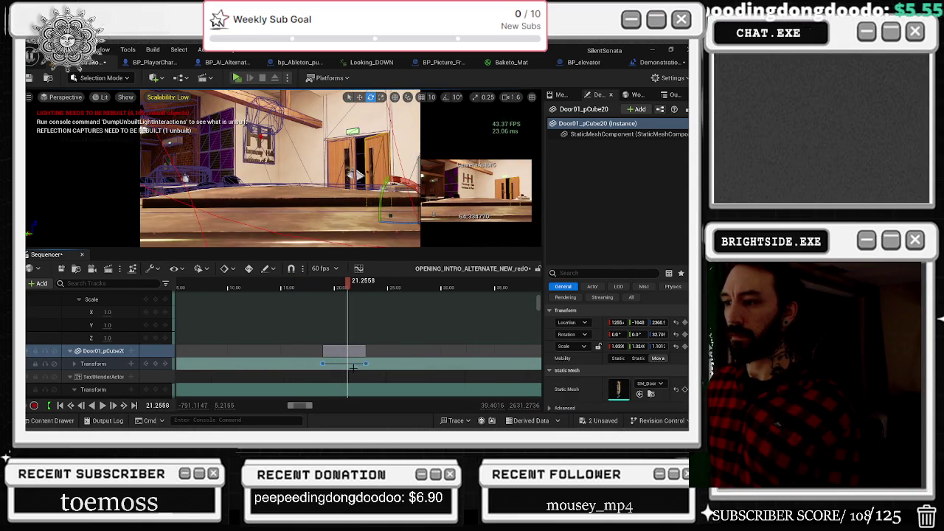
pyautogui.moveTo(342, 361); pyautogui.dragTo(341, 361)
pyautogui.press('space')
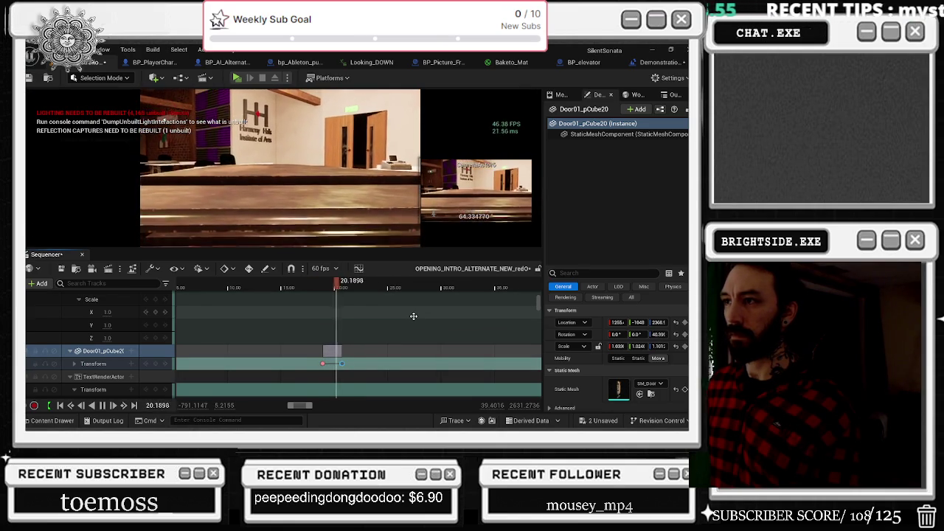
# Move a door key to about 19.7 seconds, review playback, and select the last key at 20.7.
pyautogui.press('space')
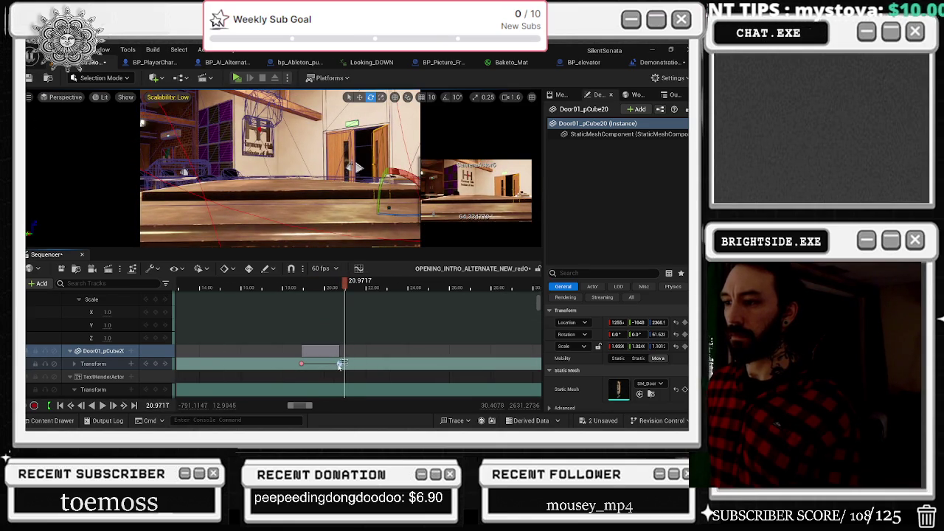
pyautogui.moveTo(338, 364); pyautogui.dragTo(317, 365)
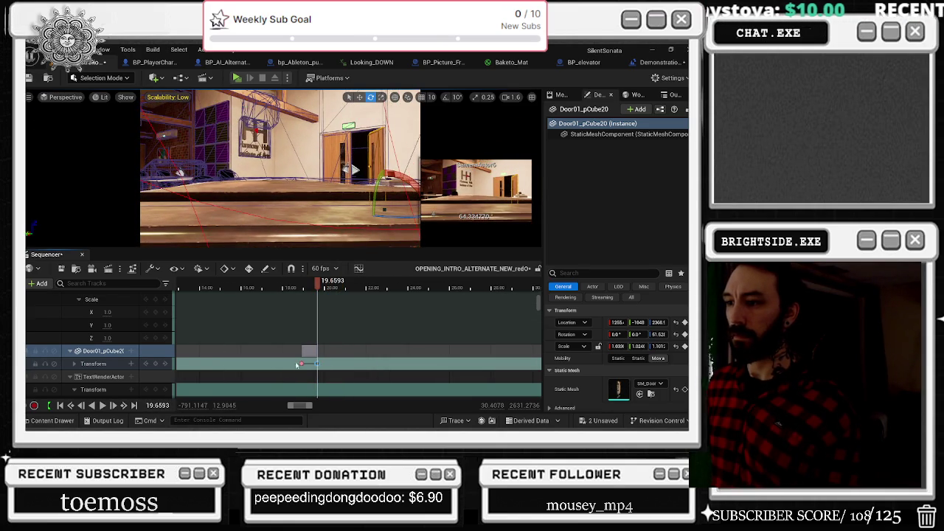
pyautogui.press('space')
pyautogui.click(279, 287)
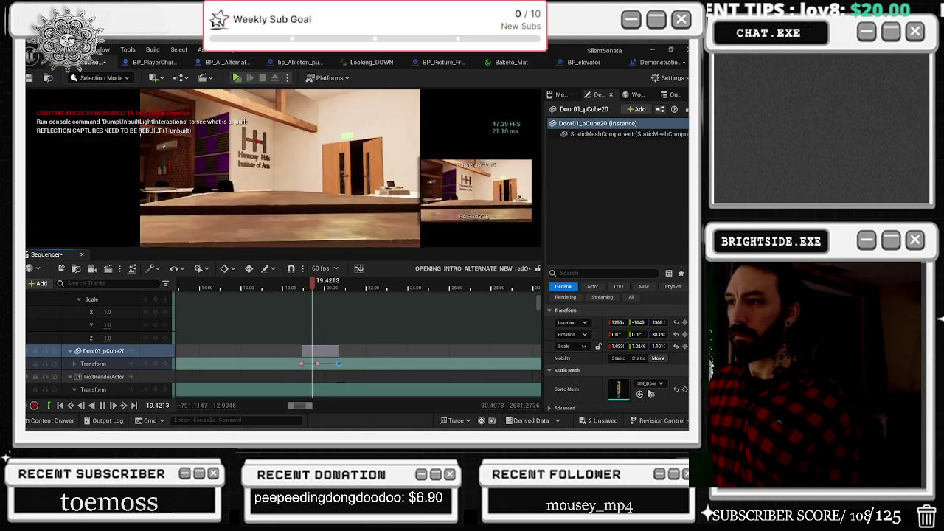
pyautogui.press('space')
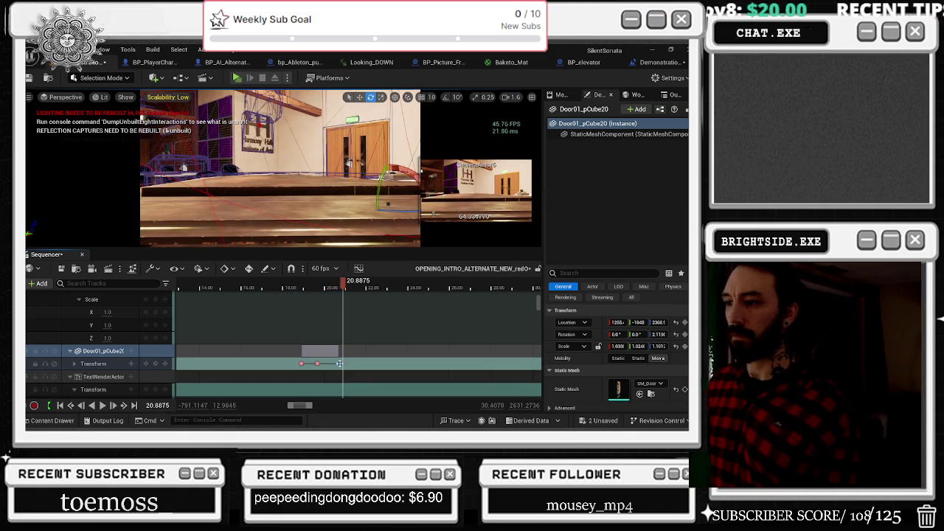
pyautogui.click(340, 364)
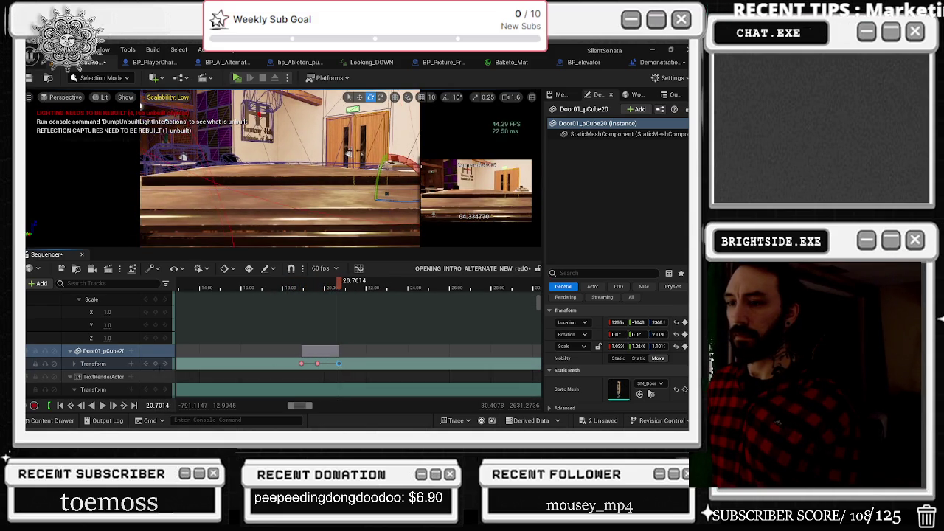
pyautogui.click(74, 365)
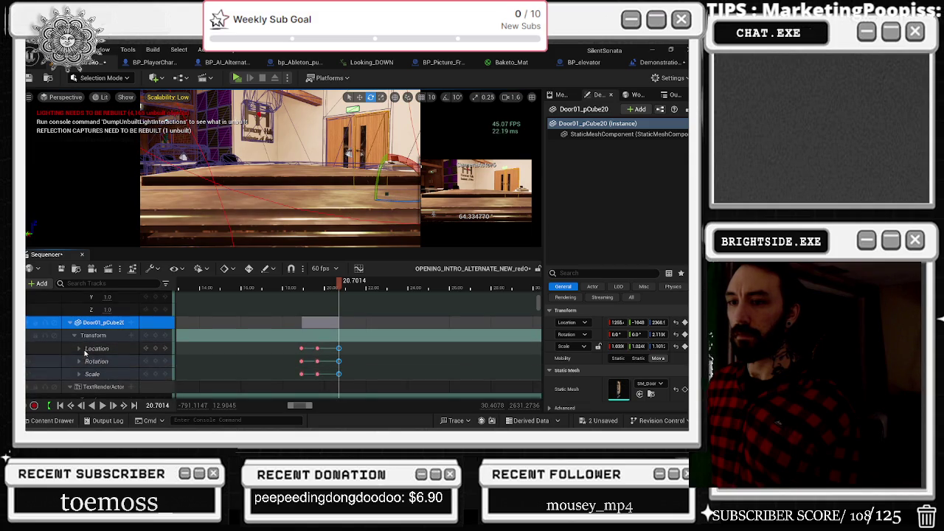
# Expand the Rotation channels and set Door01_pCube20's yaw to -43 on the selected key.
pyautogui.click(79, 349)
pyautogui.click(82, 351)
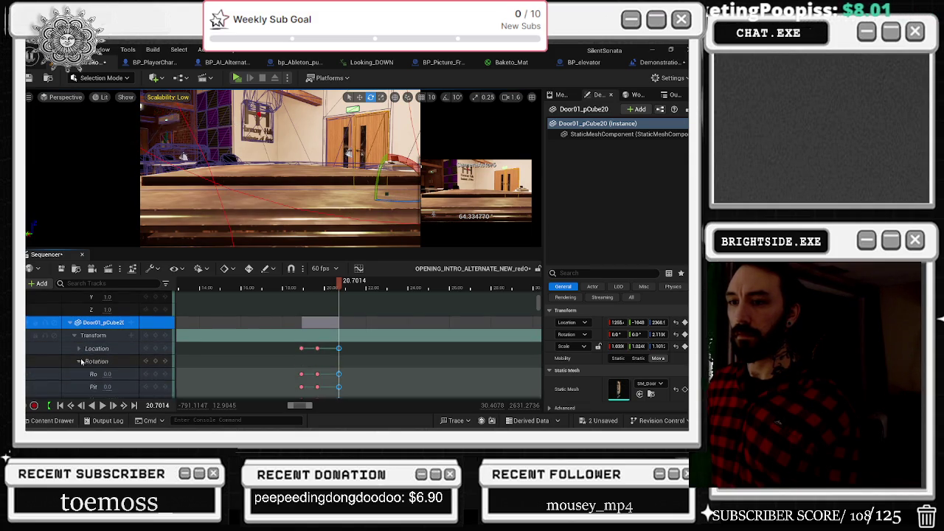
pyautogui.click(81, 362)
pyautogui.click(118, 360)
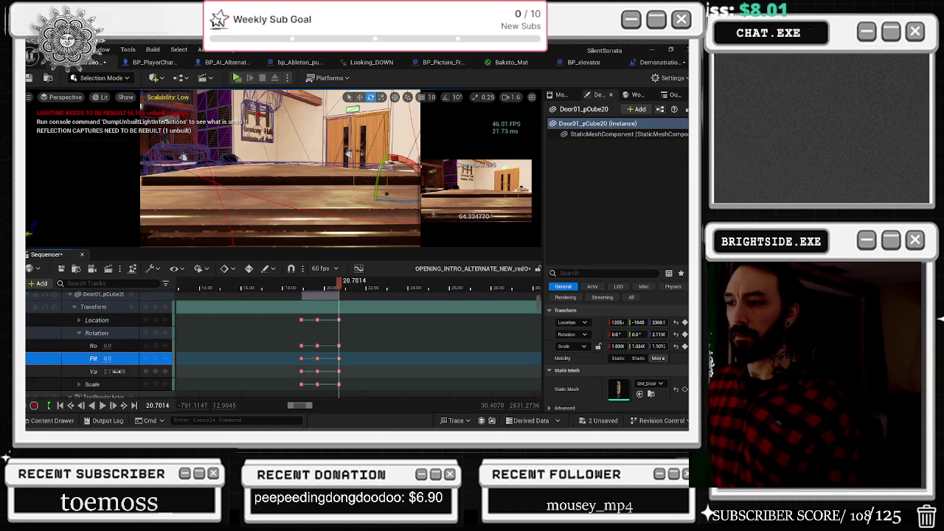
pyautogui.click(115, 371)
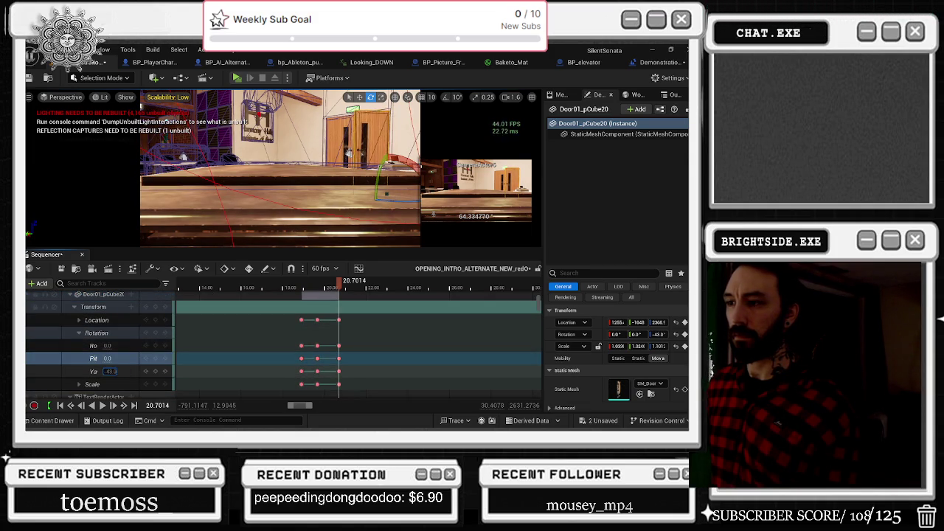
pyautogui.press('Return')
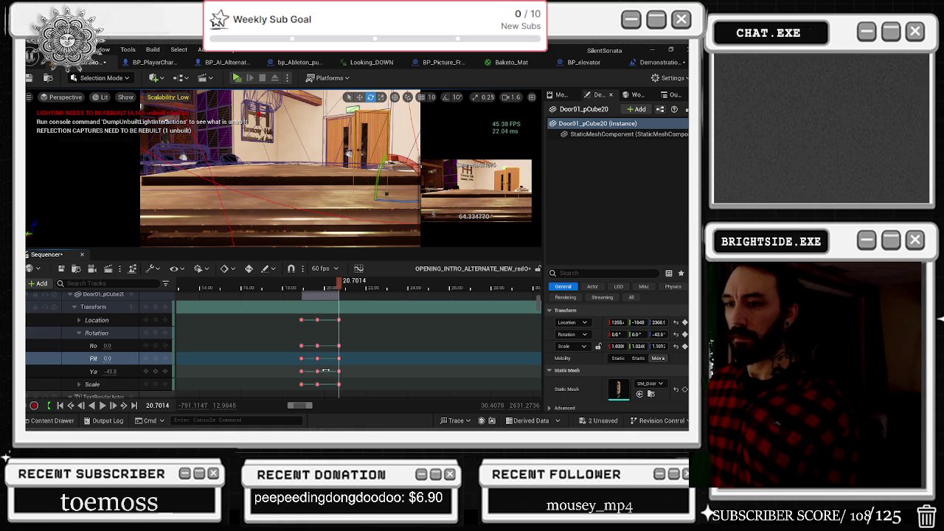
pyautogui.moveTo(287, 367); pyautogui.dragTo(317, 375)
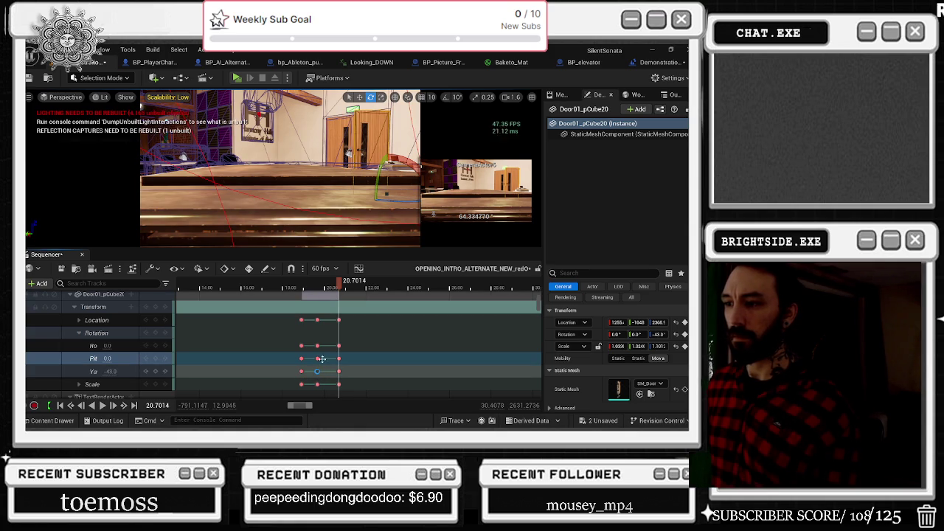
# Paste extra yaw keys past 23 seconds, preview the door swing, and select Door01_pCube21.
pyautogui.moveTo(337, 286); pyautogui.dragTo(390, 293)
pyautogui.hotkey('ctrl', 'v')
pyautogui.moveTo(353, 371); pyautogui.dragTo(357, 371)
pyautogui.click(339, 371)
pyautogui.click(392, 287)
pyautogui.hotkey('ctrl', 'v')
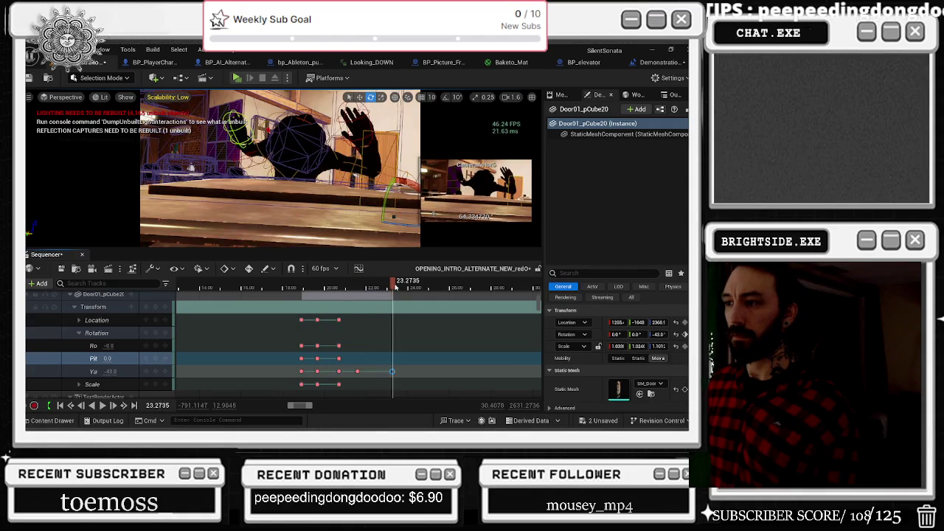
pyautogui.press('space')
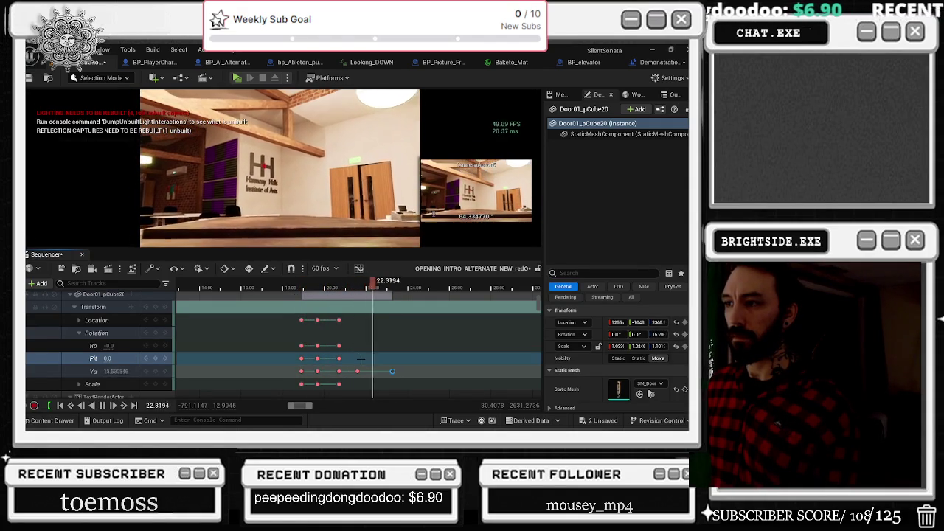
pyautogui.press('space')
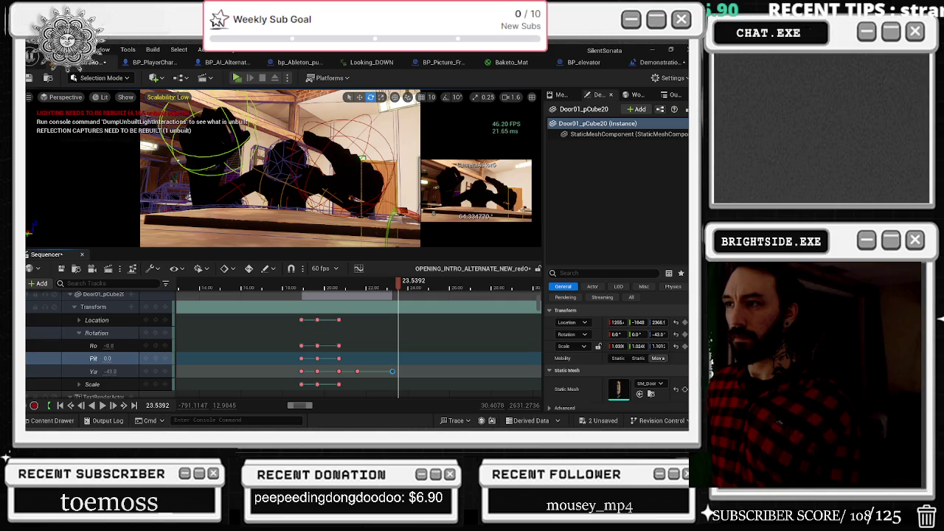
pyautogui.click(304, 284)
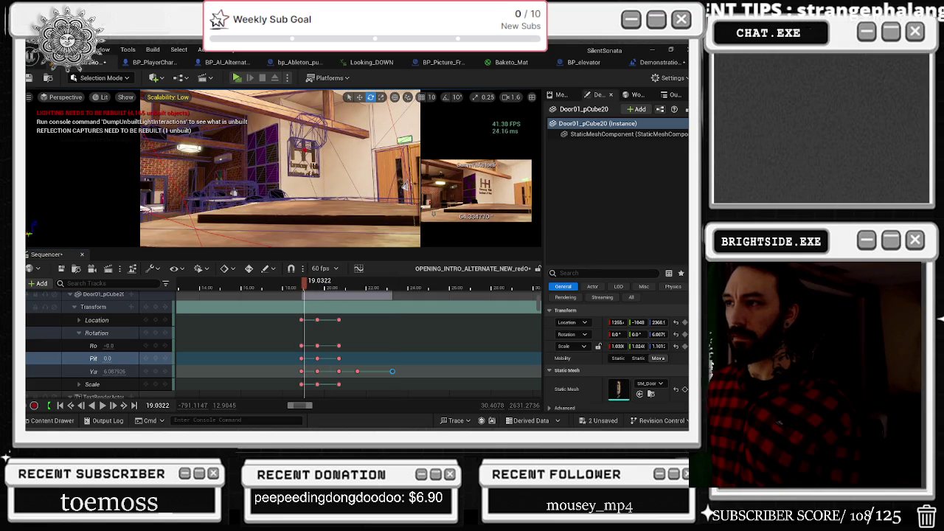
pyautogui.click(404, 185)
pyautogui.click(39, 283)
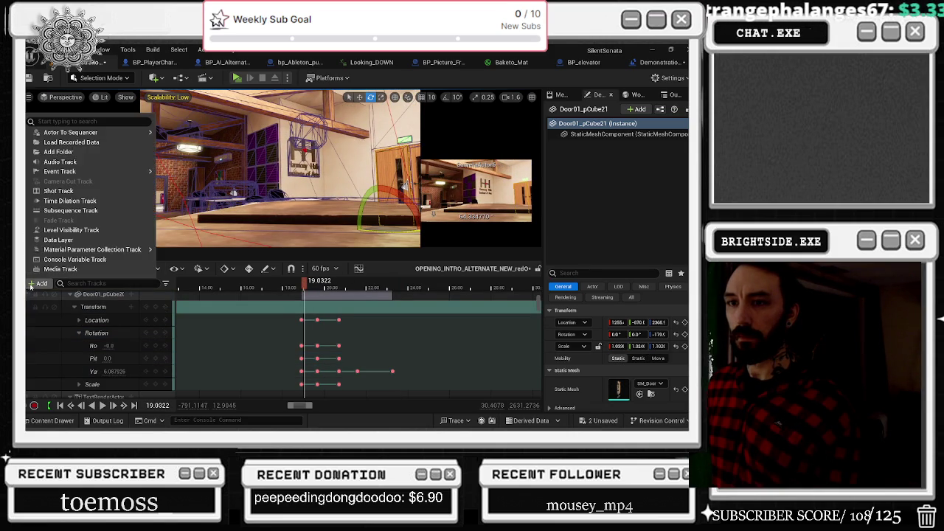
# Add Door01_pCube21 to the sequence, key its transform near 18.84 seconds, and show Roll/Pitch/Yaw.
pyautogui.moveTo(74, 130)
pyautogui.click(203, 139)
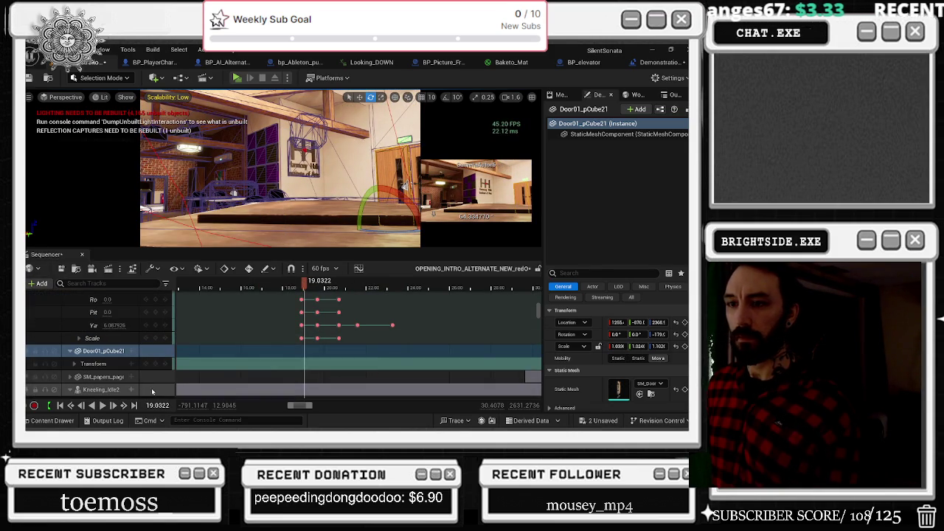
pyautogui.press('XF86AudioRaiseVolume')
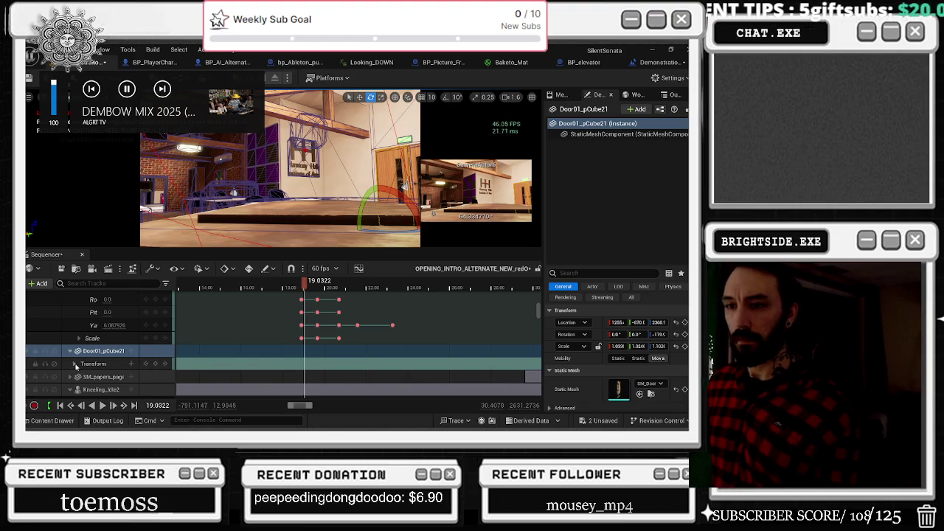
pyautogui.moveTo(304, 283); pyautogui.dragTo(309, 286)
pyautogui.click(156, 365)
pyautogui.click(74, 364)
pyautogui.click(79, 390)
pyautogui.scroll(-2, 108, 371)
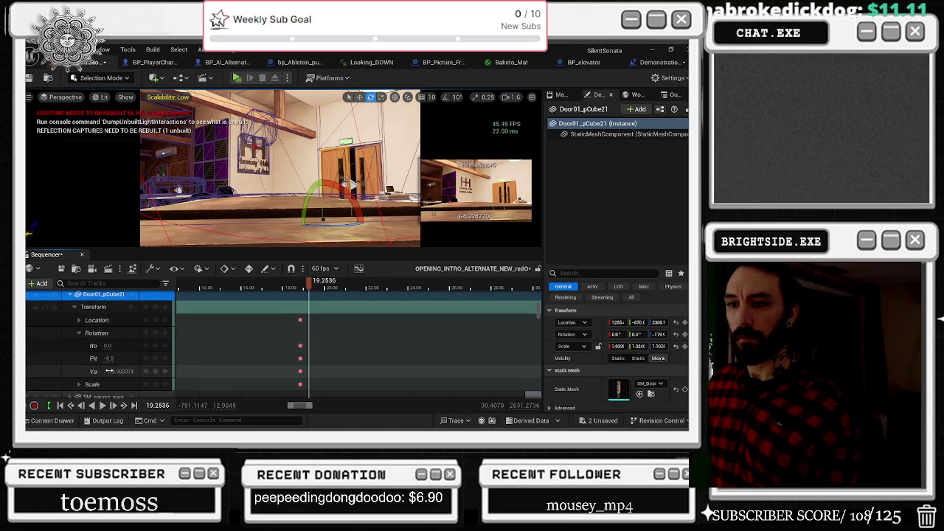
# Key Door01_pCube21's yaw at successive frames, entering -203, then -102, then -180.
pyautogui.click(92, 373)
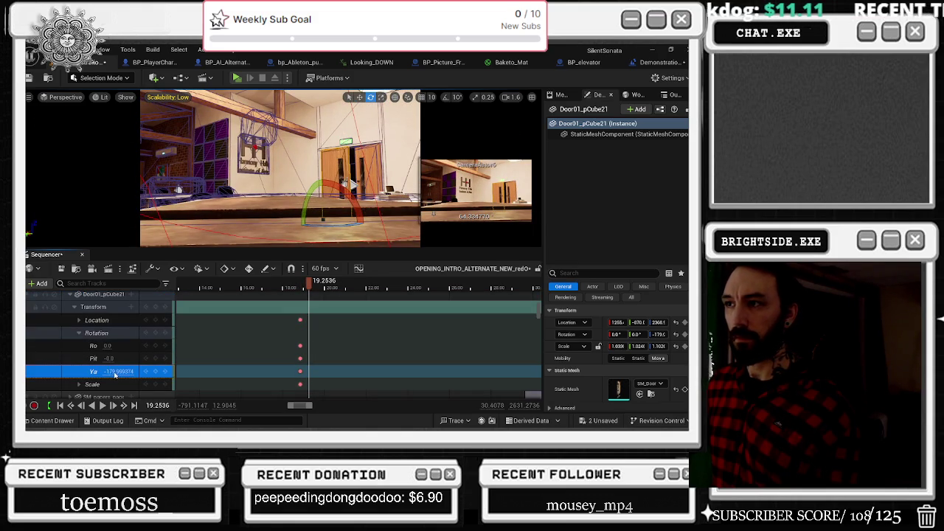
pyautogui.write('-203')
pyautogui.press('Return')
pyautogui.write('-102')
pyautogui.press('Return')
pyautogui.press('Return')
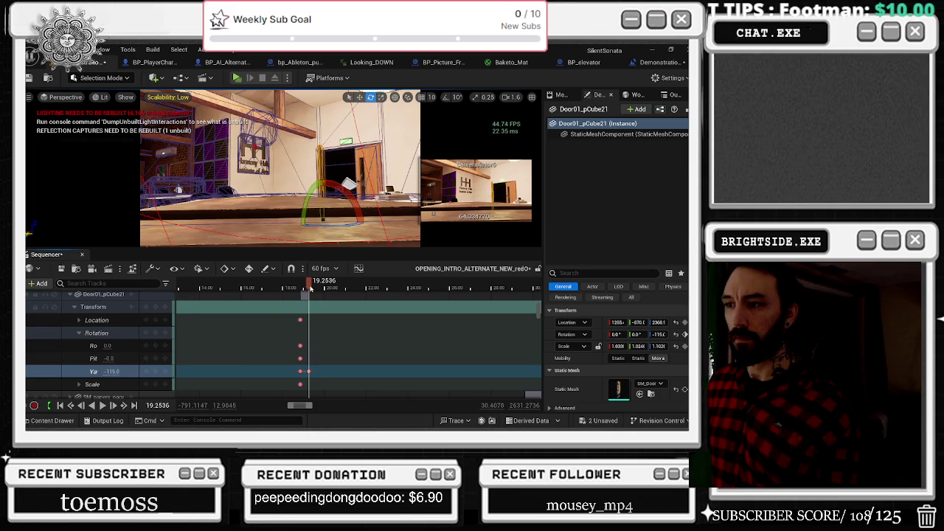
pyautogui.press('space')
pyautogui.press('space')
pyautogui.write('-180')
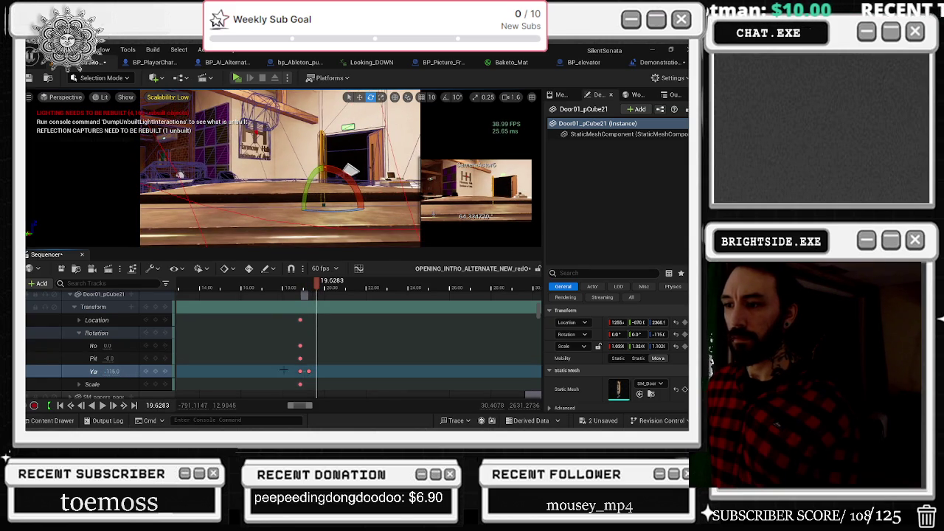
pyautogui.press('Return')
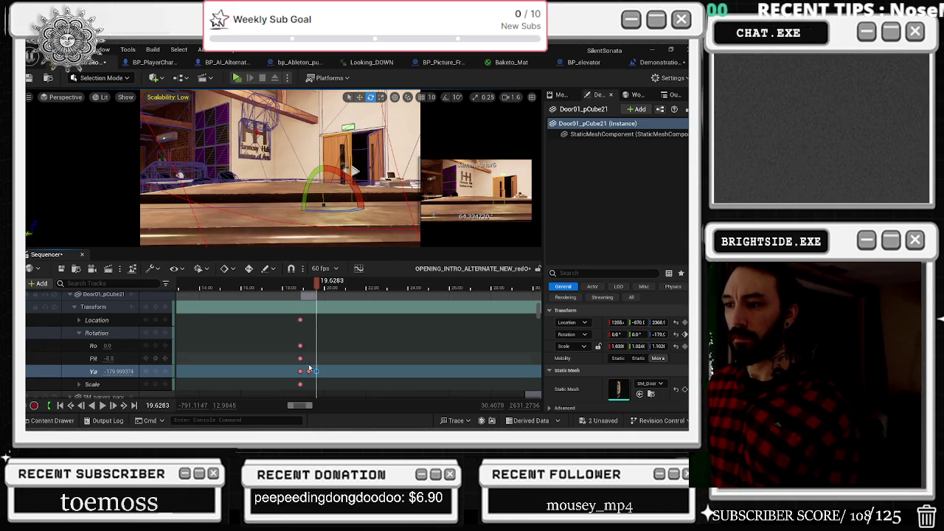
# Undo the accidental key stretch and cut, scrub the swing, and select all yaw keys.
pyautogui.moveTo(316, 371); pyautogui.dragTo(321, 371)
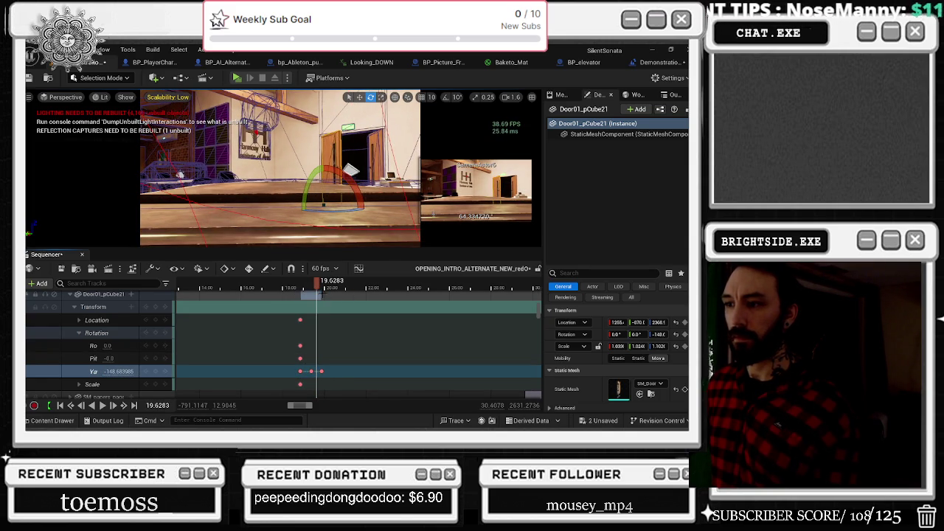
pyautogui.hotkey('ctrl', 'z')
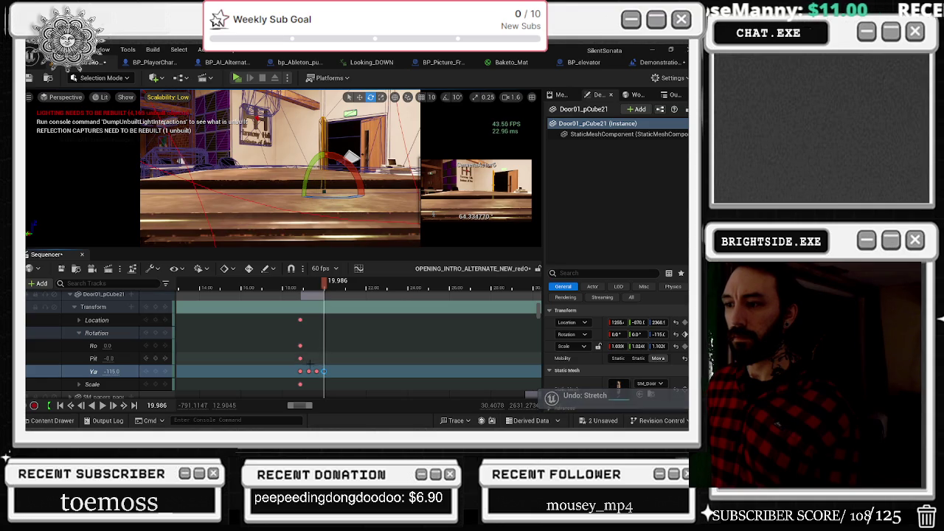
pyautogui.click(308, 371)
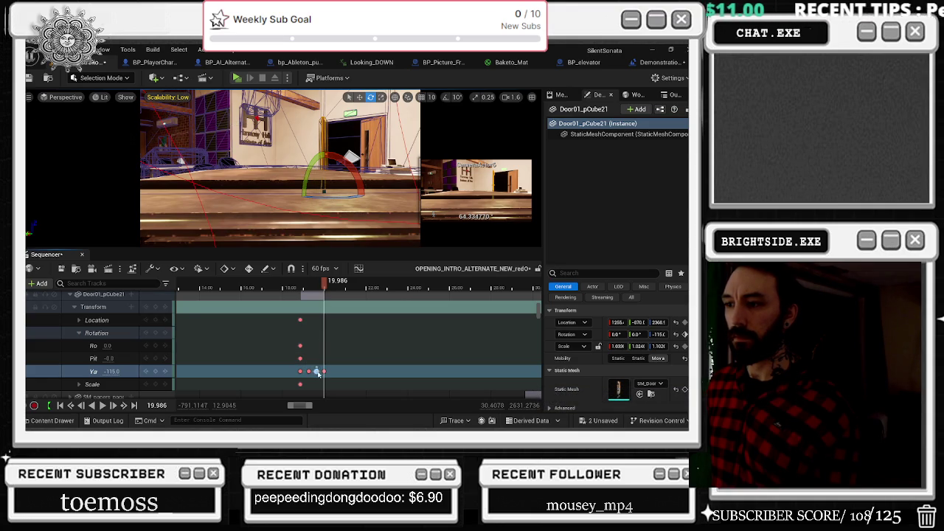
pyautogui.click(339, 288)
pyautogui.hotkey('ctrl', 'z')
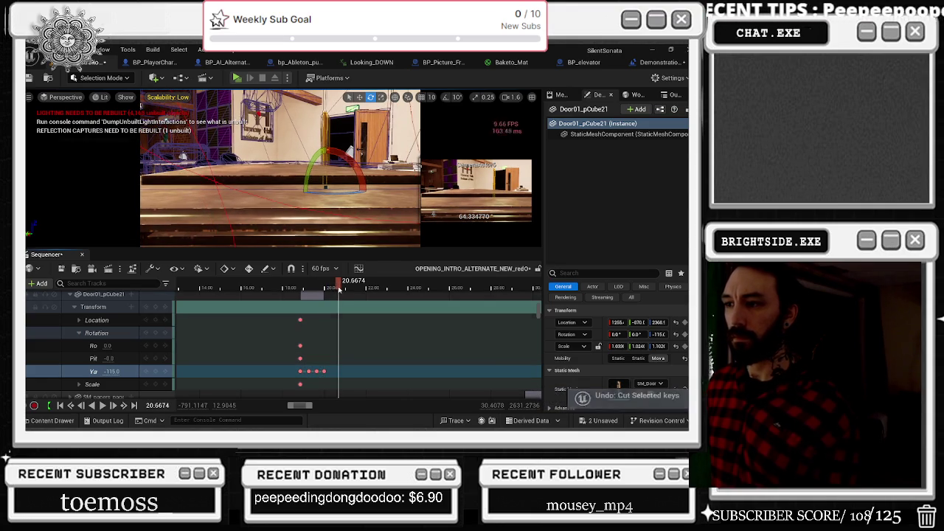
pyautogui.moveTo(304, 366); pyautogui.dragTo(319, 375)
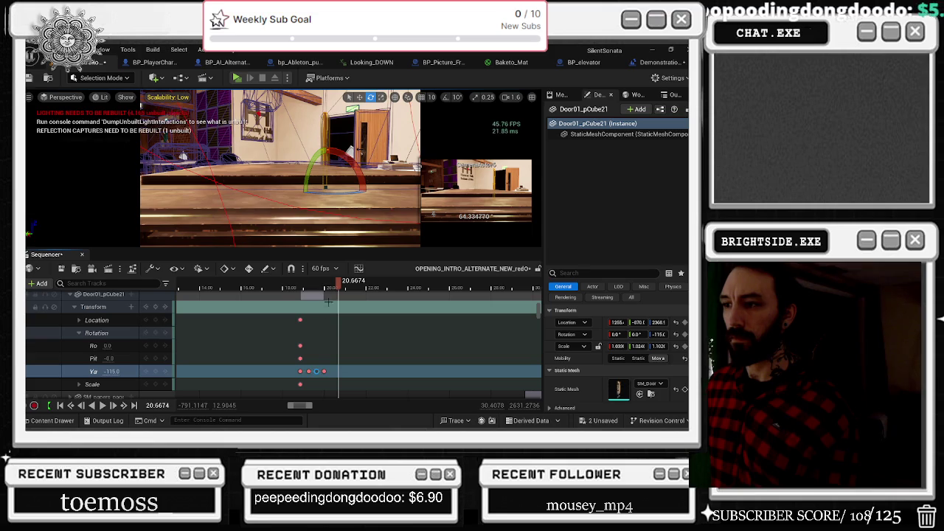
pyautogui.moveTo(339, 289)
pyautogui.mouseDown()
pyautogui.moveTo(362, 288)
pyautogui.moveTo(299, 288)
pyautogui.moveTo(355, 288)
pyautogui.mouseUp()
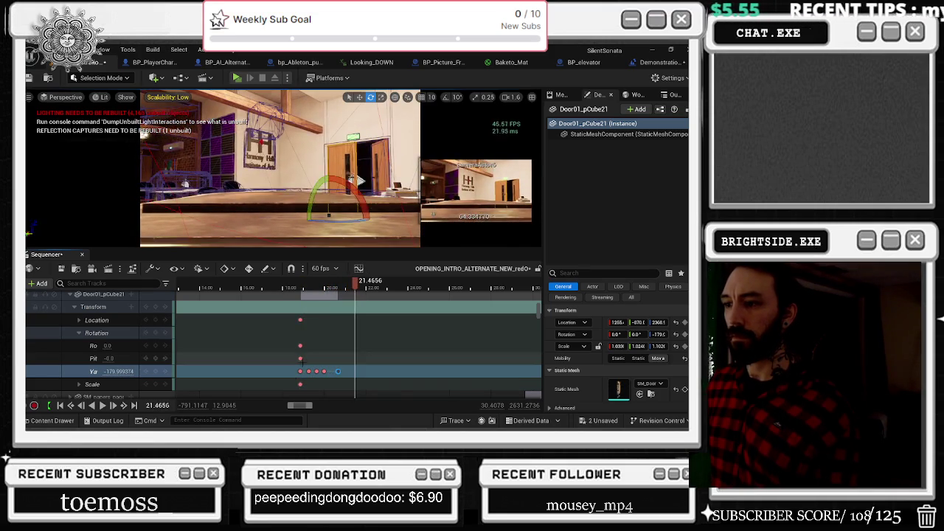
pyautogui.moveTo(304, 377); pyautogui.dragTo(341, 366)
# Set all of Door01_pCube21's yaw keys to Cubic (User) interpolation and play back the swing.
pyautogui.rightClick(337, 370)
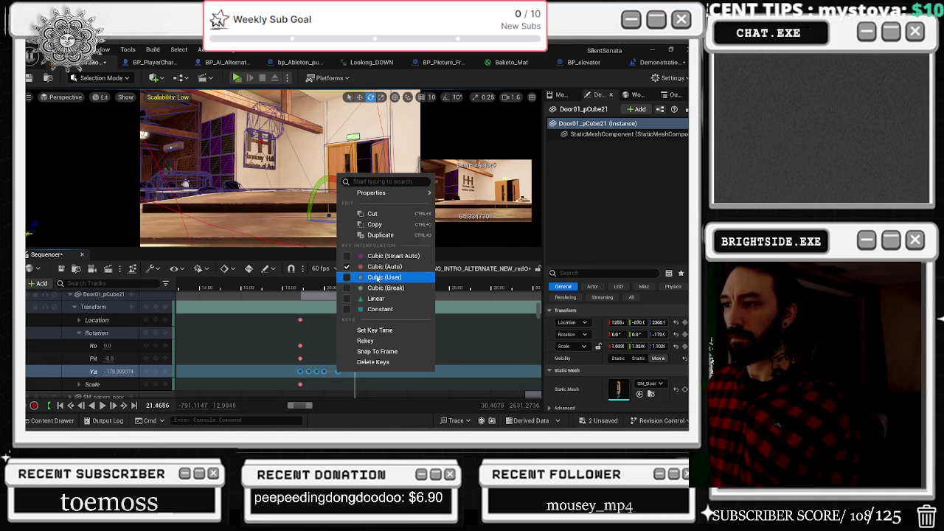
pyautogui.click(378, 278)
pyautogui.press('j')
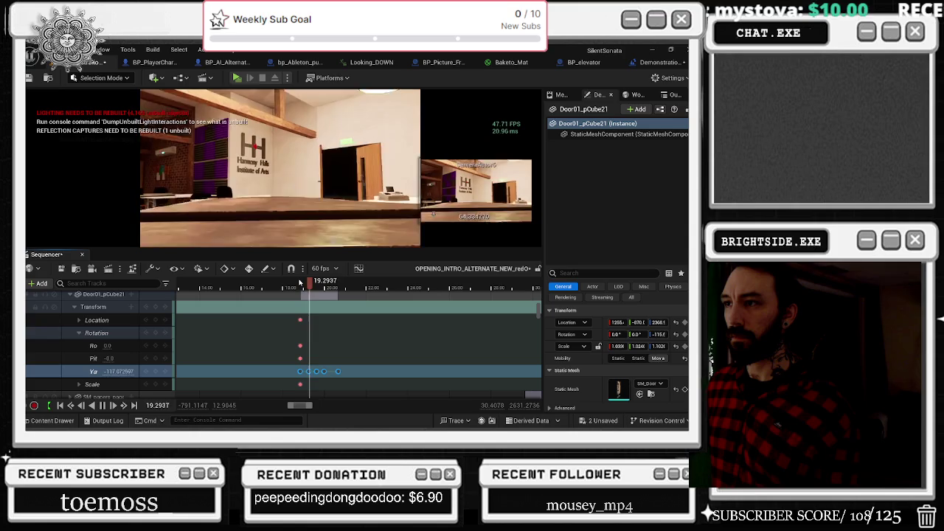
pyautogui.press('k')
pyautogui.rightClick(337, 371)
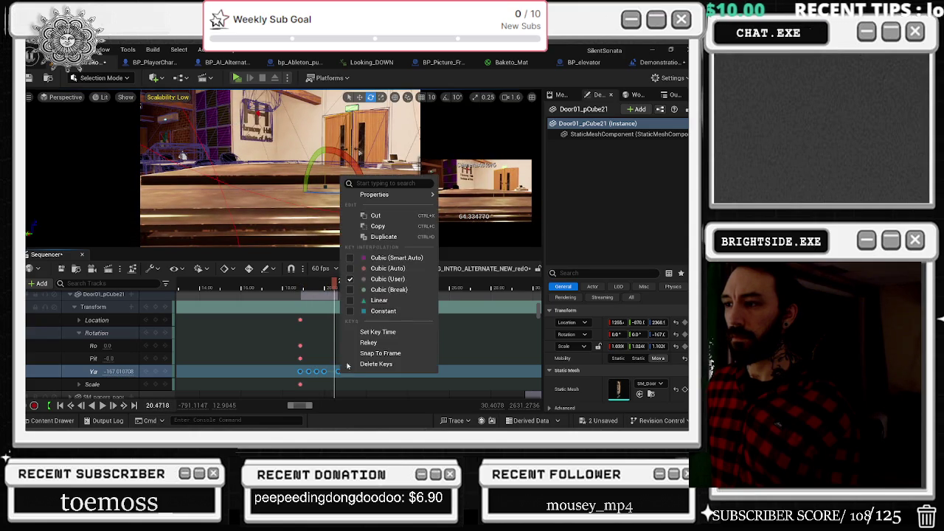
pyautogui.click(384, 255)
pyautogui.press('j')
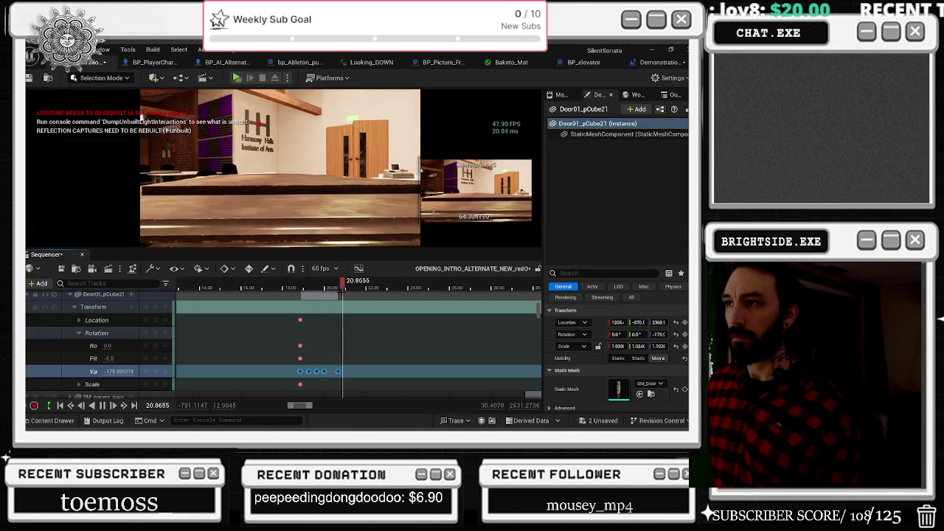
pyautogui.scroll(2, 304, 345)
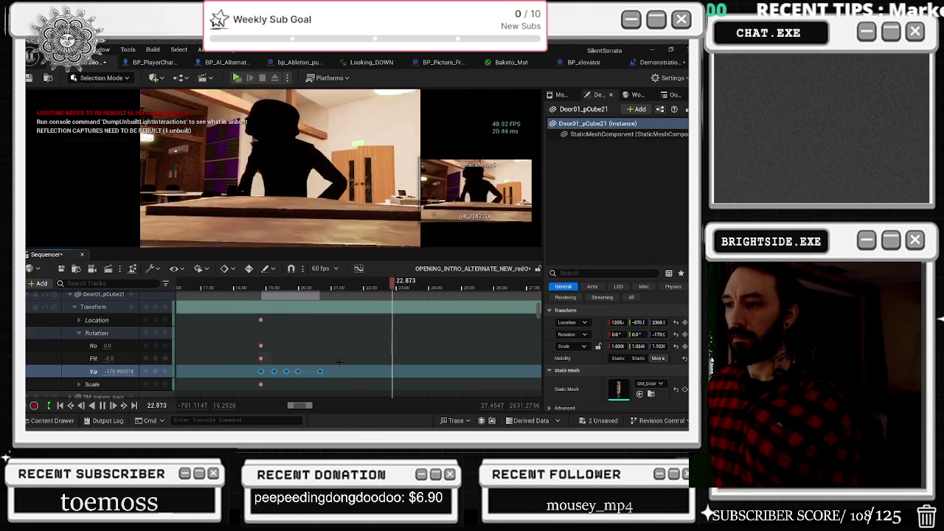
# Stop playback and replay the door swing starting from about 18.6 seconds.
pyautogui.press('k')
pyautogui.scroll(-2, 376, 295)
pyautogui.click(250, 288)
pyautogui.press('space')
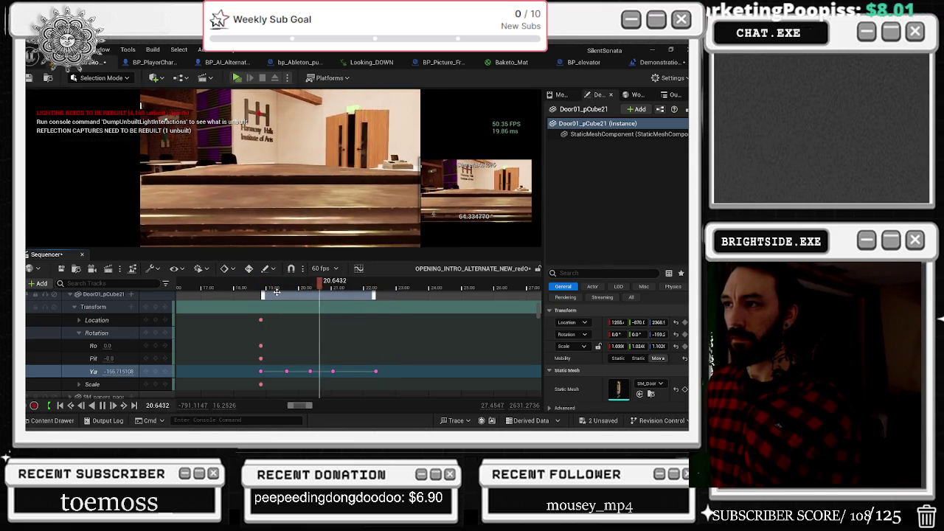
pyautogui.press('space')
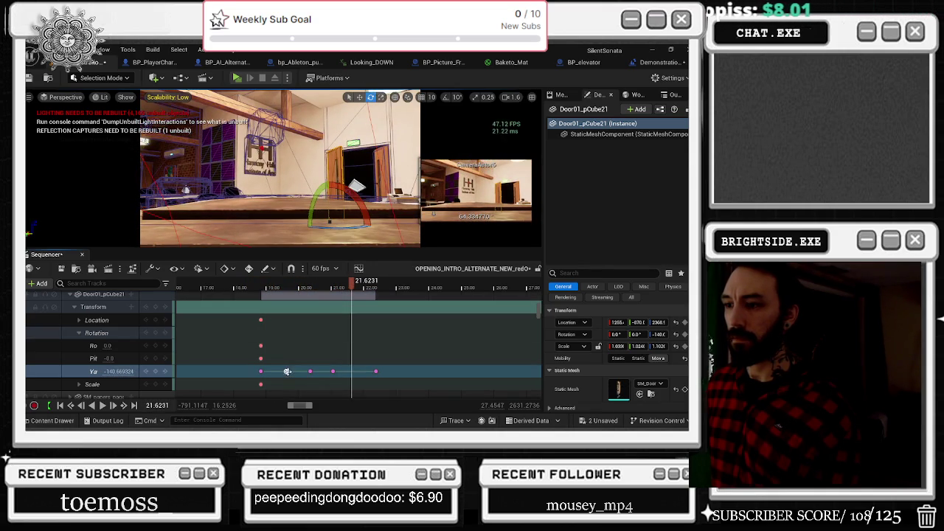
# Adjust the yaw value of the -115 key, replay the retimed swing, and bring up Scalability settings.
pyautogui.click(288, 371)
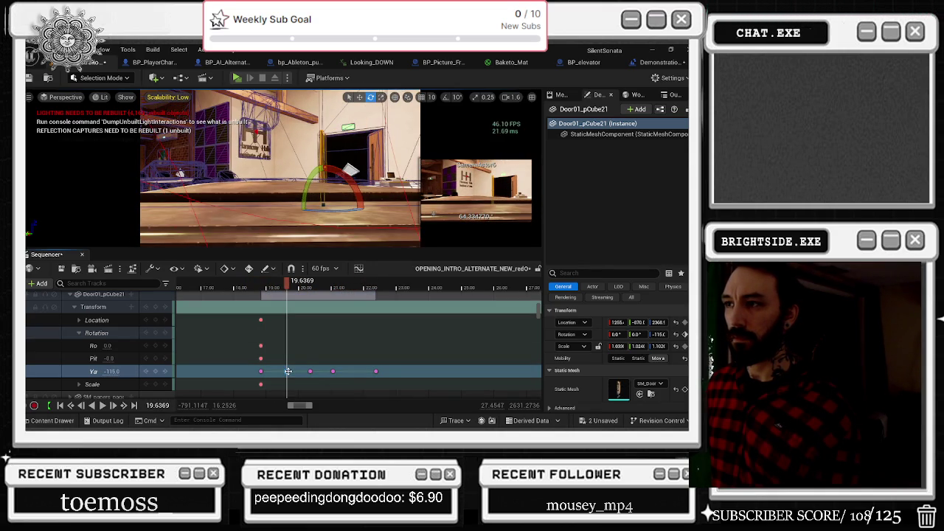
pyautogui.click(110, 371)
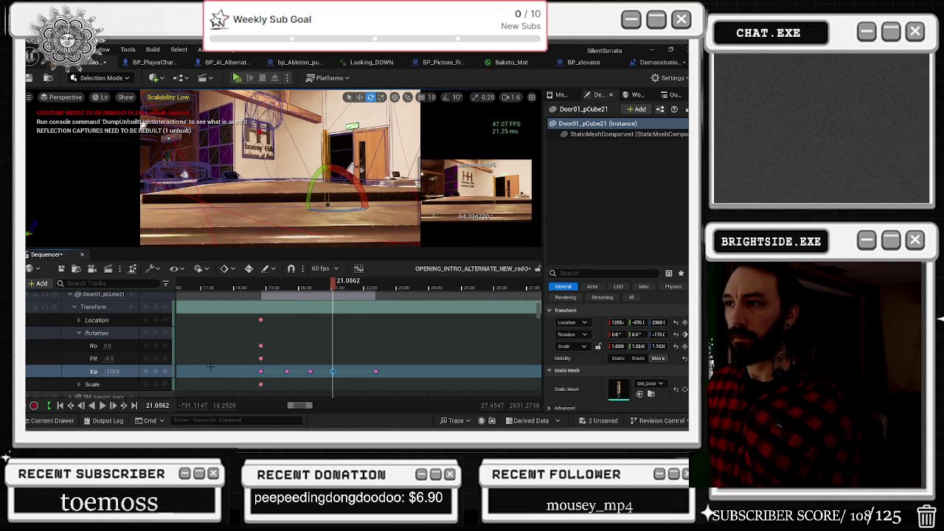
pyautogui.press('space')
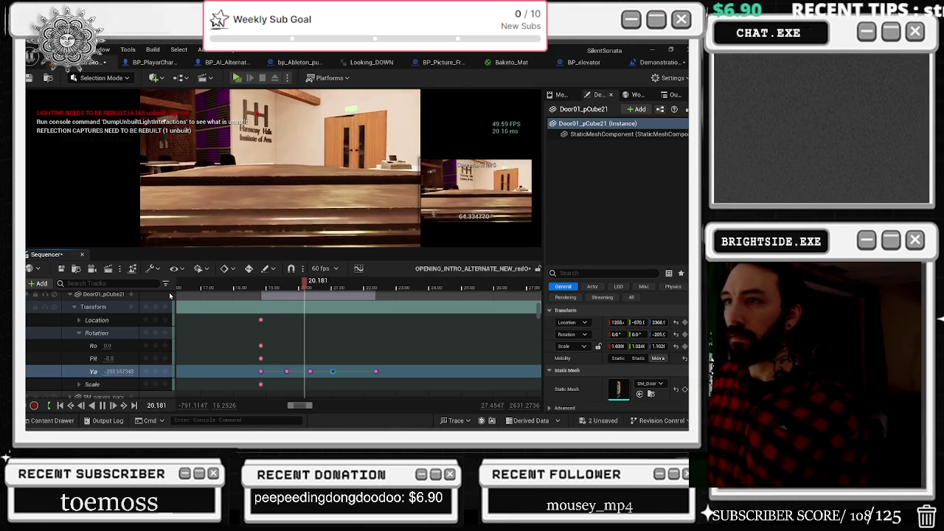
pyautogui.click(156, 98)
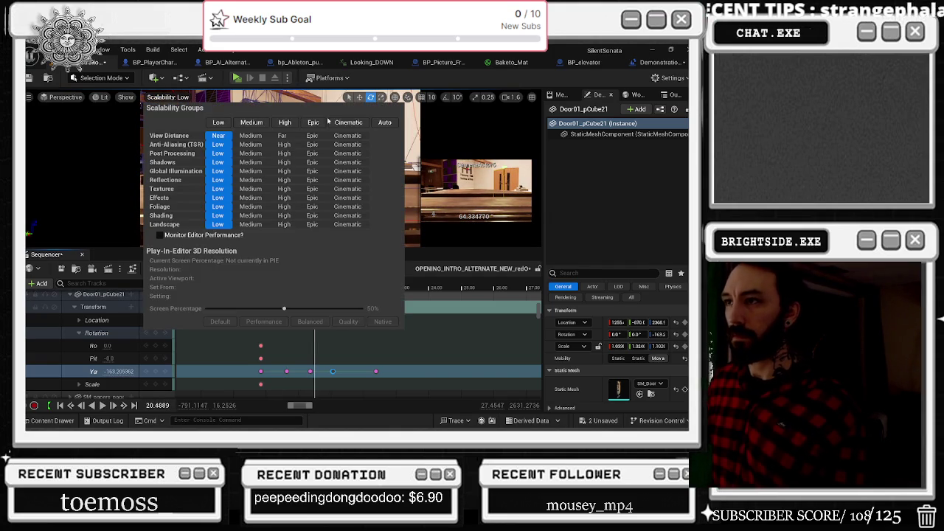